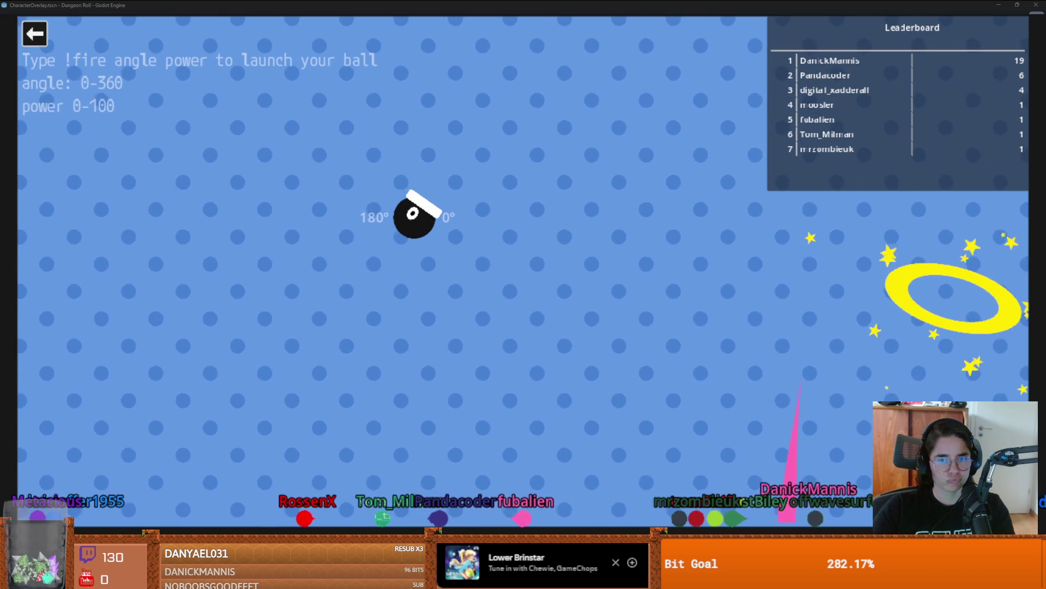
- Exit the running cannon game and the game selection screen to return to the editor
left_click(37, 36)
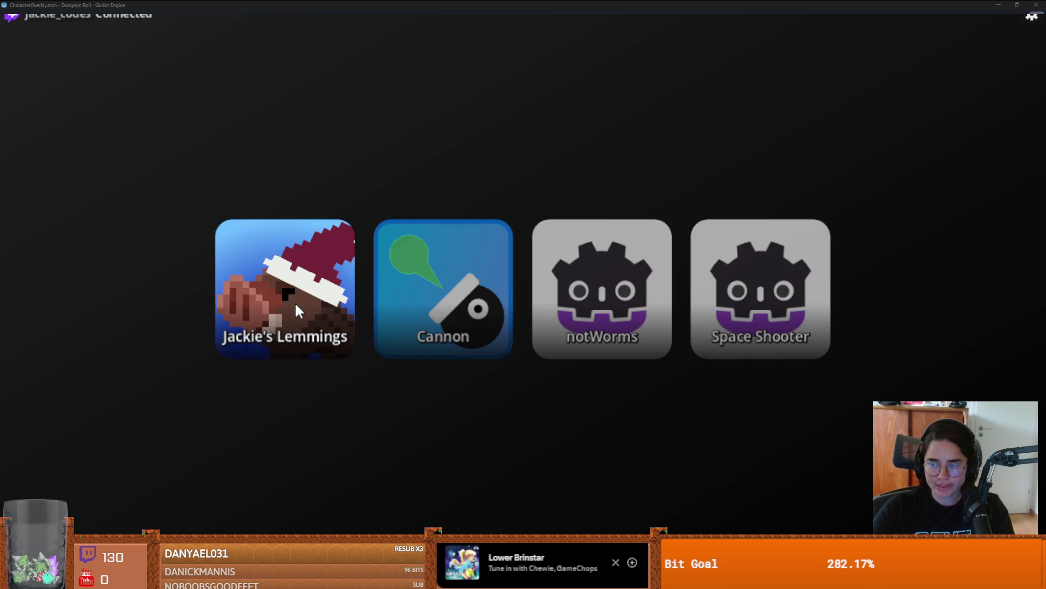
left_click(295, 302)
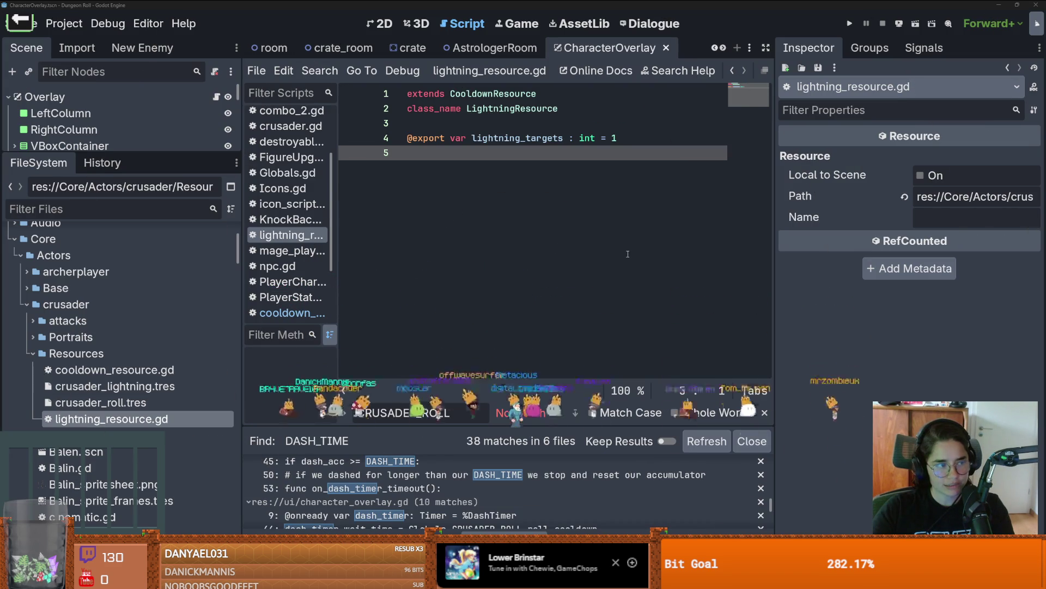
- Save the scene and delete crusader_roll.tres from the crusader Resources folder
key("ctrl+s")
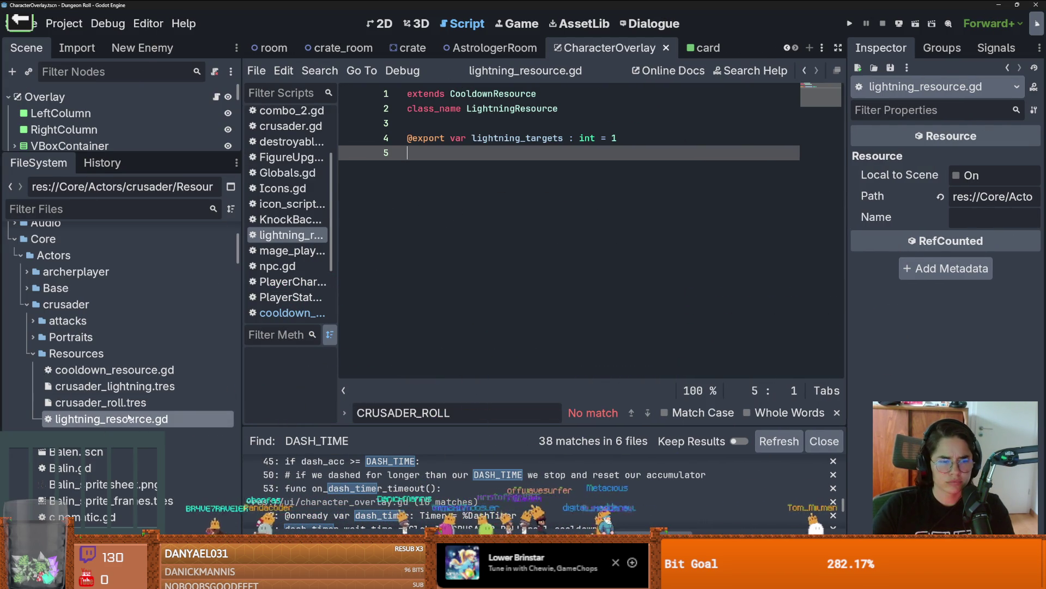
left_click(109, 385)
right_click(112, 403)
left_click(218, 471)
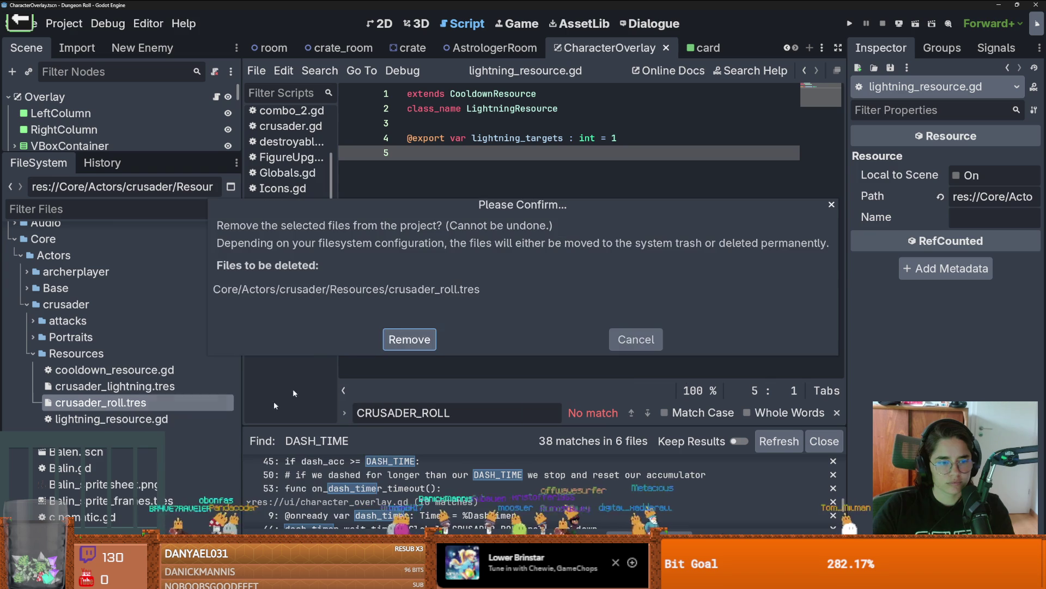
left_click(406, 338)
- Create a new CooldownResource in the Resources folder and save it as crusader_roll.tres
right_click(109, 353)
mouse_move(176, 322)
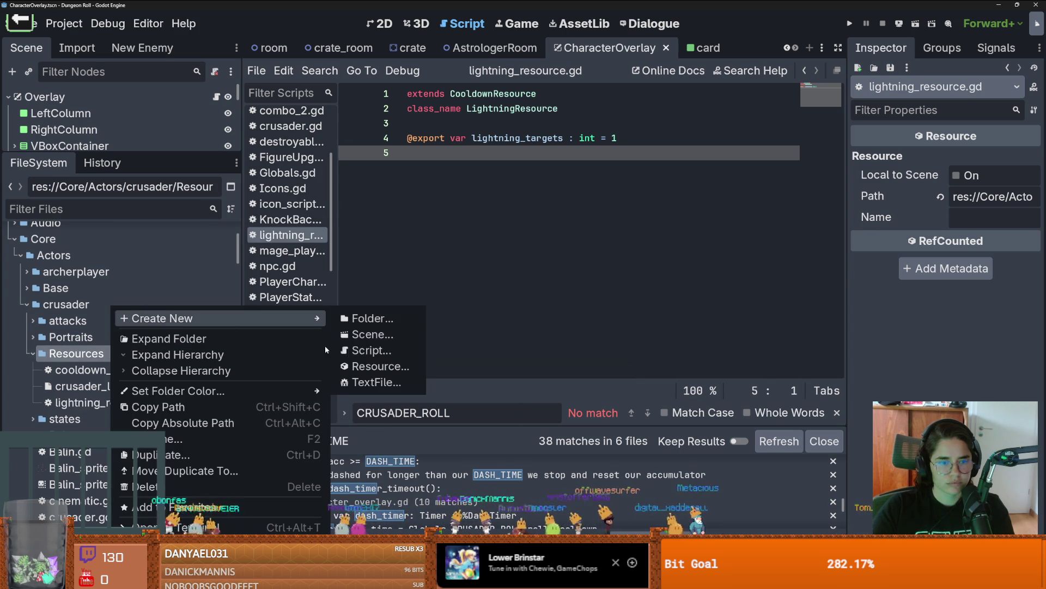
left_click(372, 362)
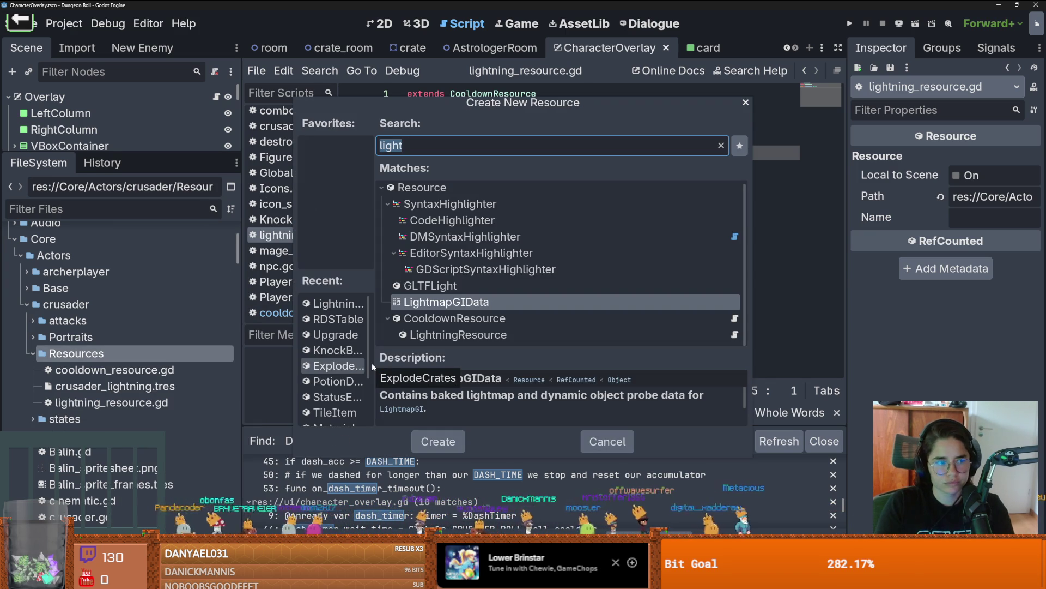
type("cool")
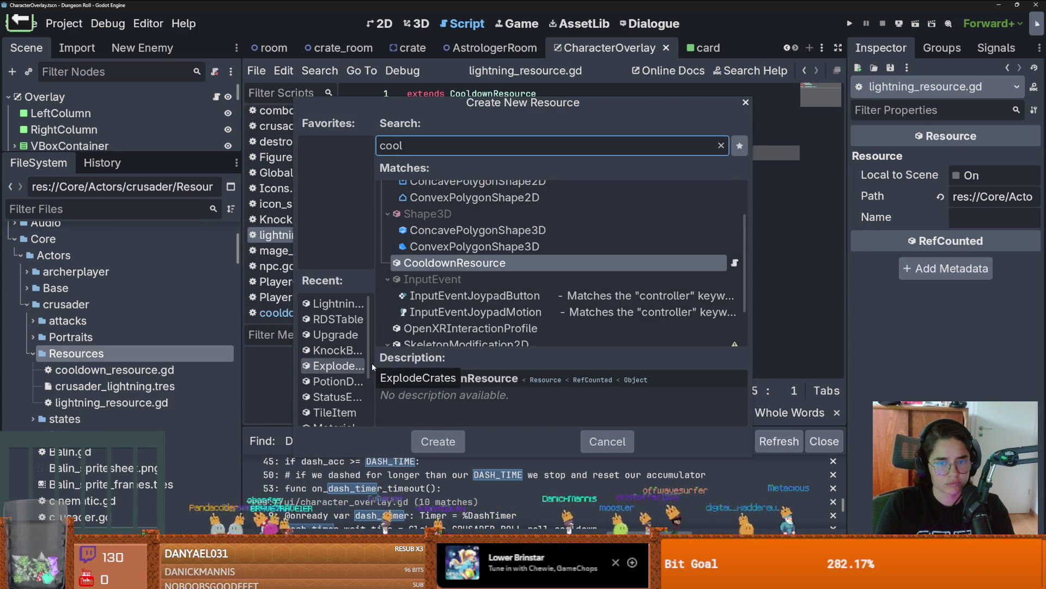
key("Return")
type("crusade")
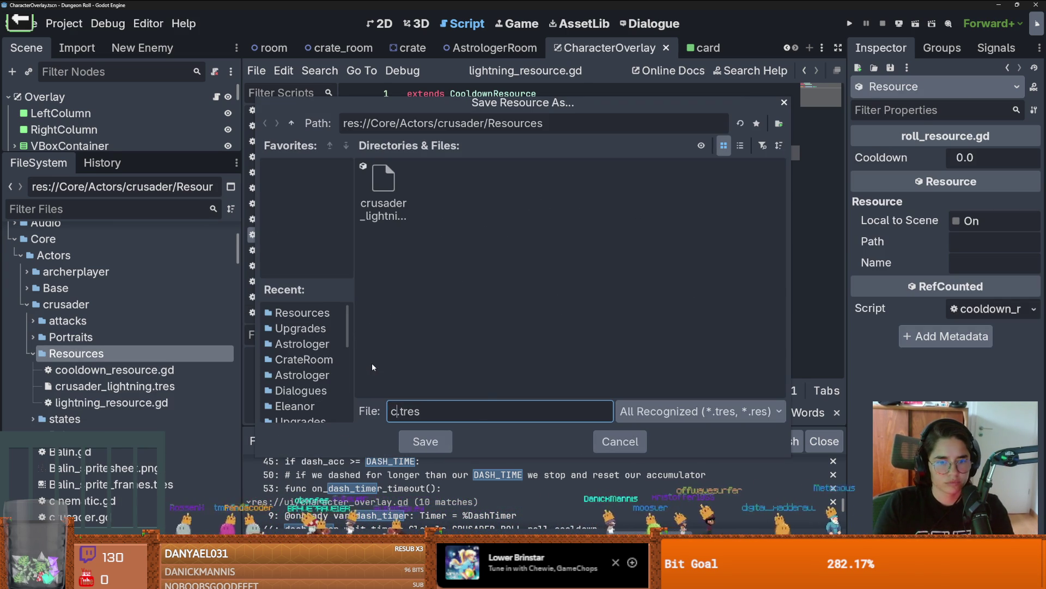
type("r_roll")
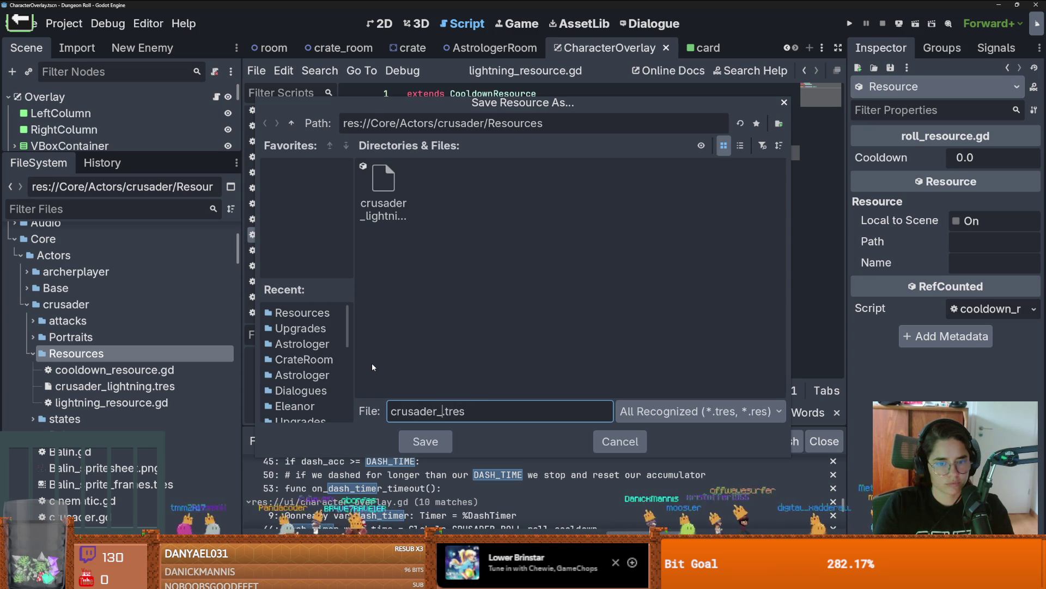
key("Return")
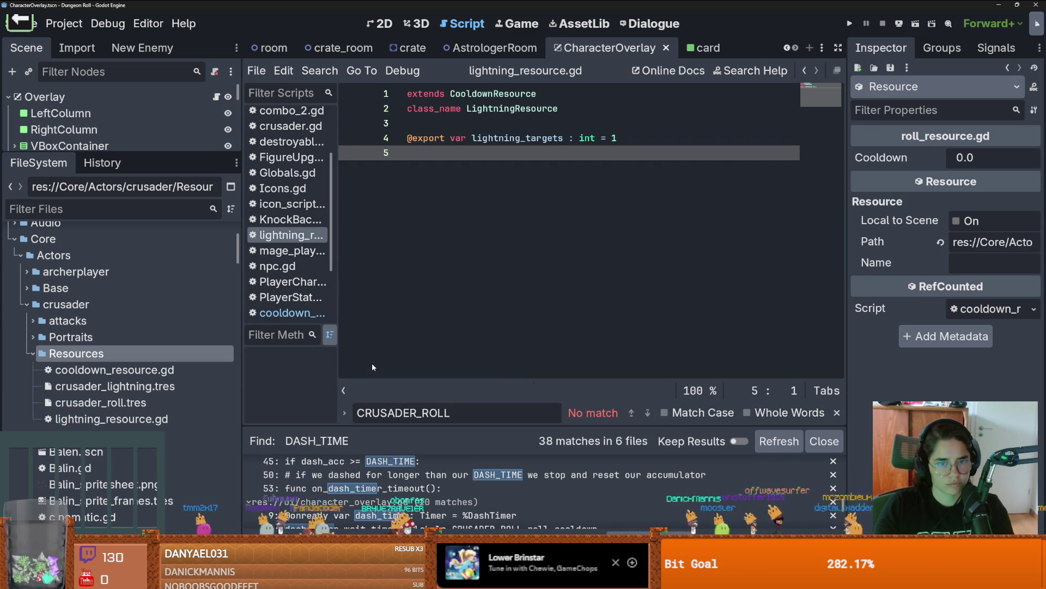
- Set the recreated crusader_roll.tres Cooldown to 4.0 in the Inspector and save it
double_click(115, 370)
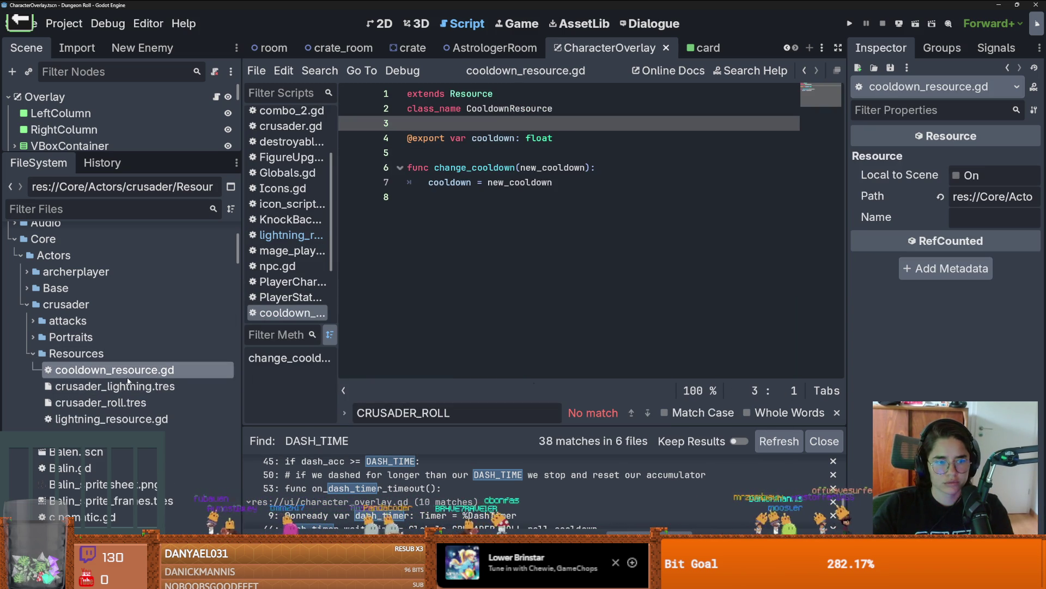
left_click(109, 402)
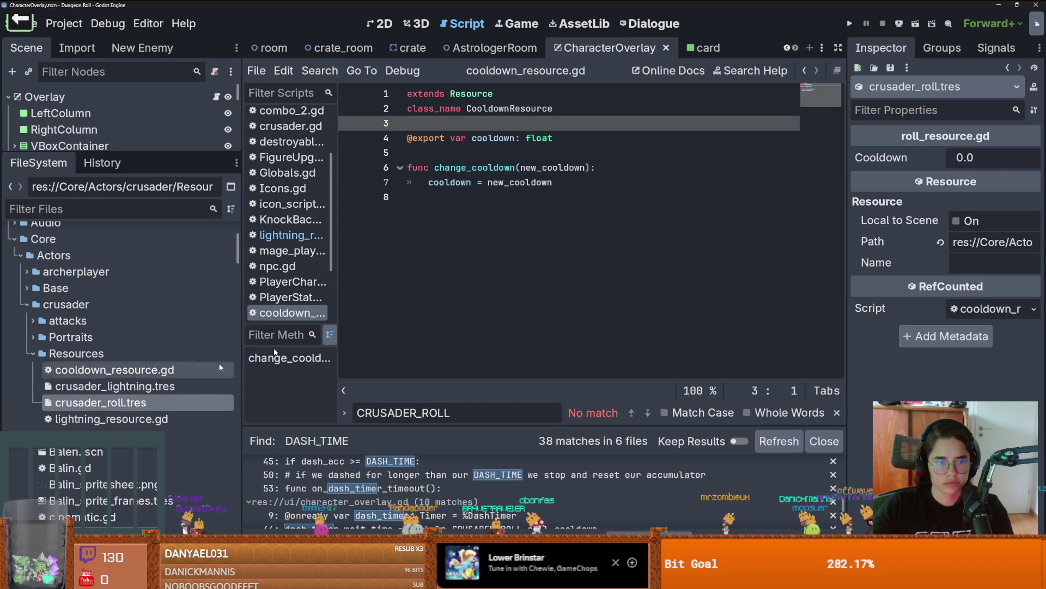
left_click(993, 161)
type("4")
key("Return")
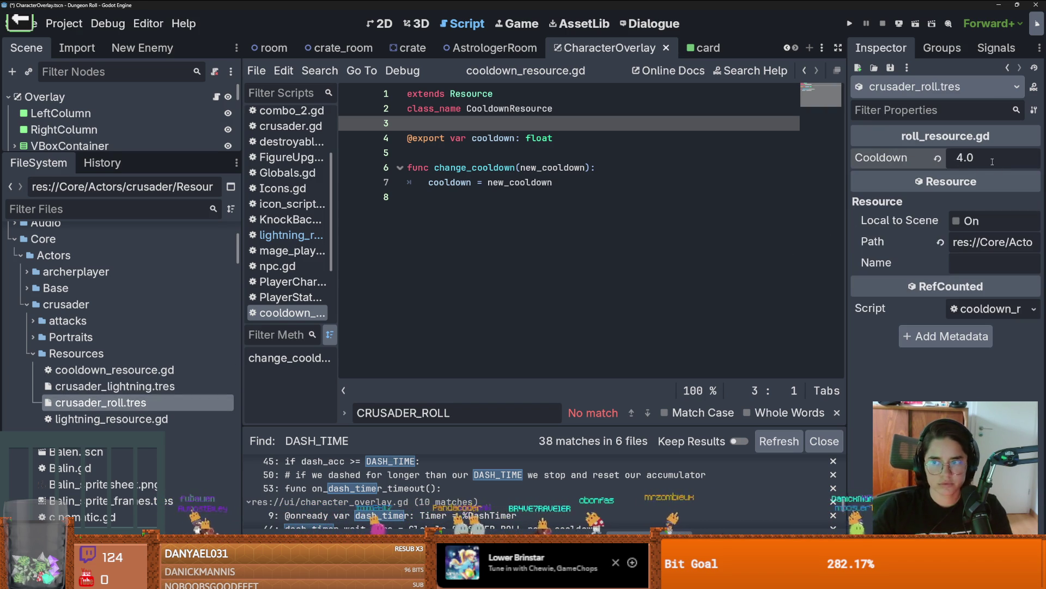
key("ctrl+s")
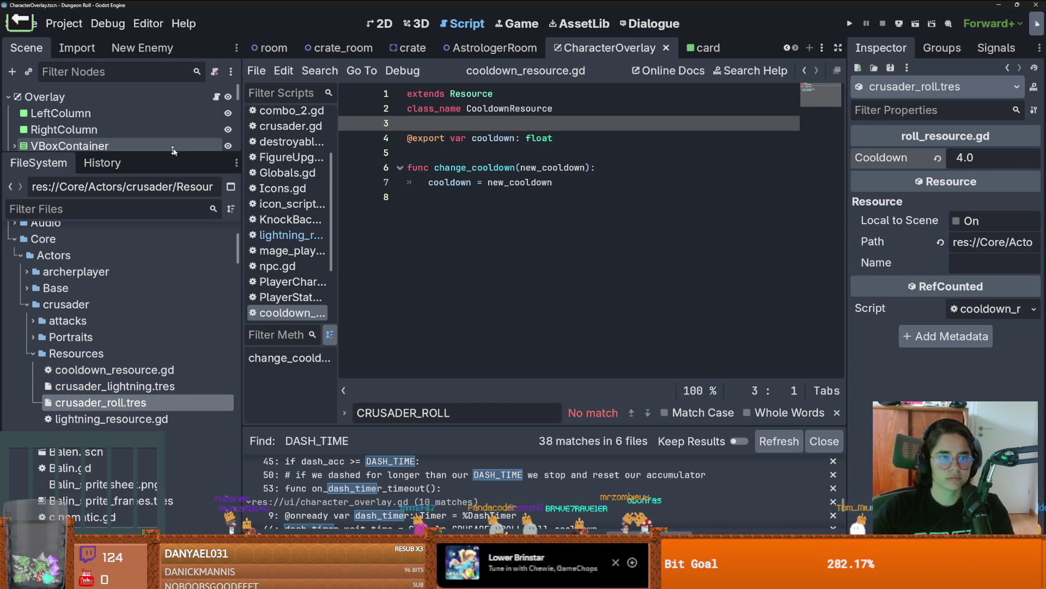
left_click(115, 208)
- Open Globals.gd and delete the old CRUSADER_ROLL preload on line 95
type("Globla")
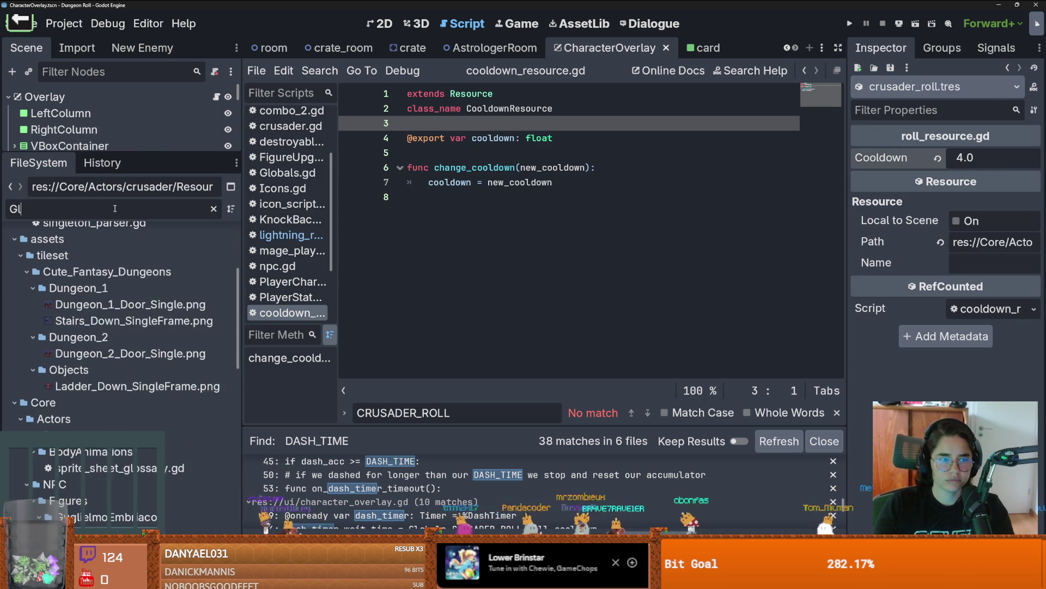
key("BackSpace")
key("BackSpace")
type("a")
double_click(71, 365)
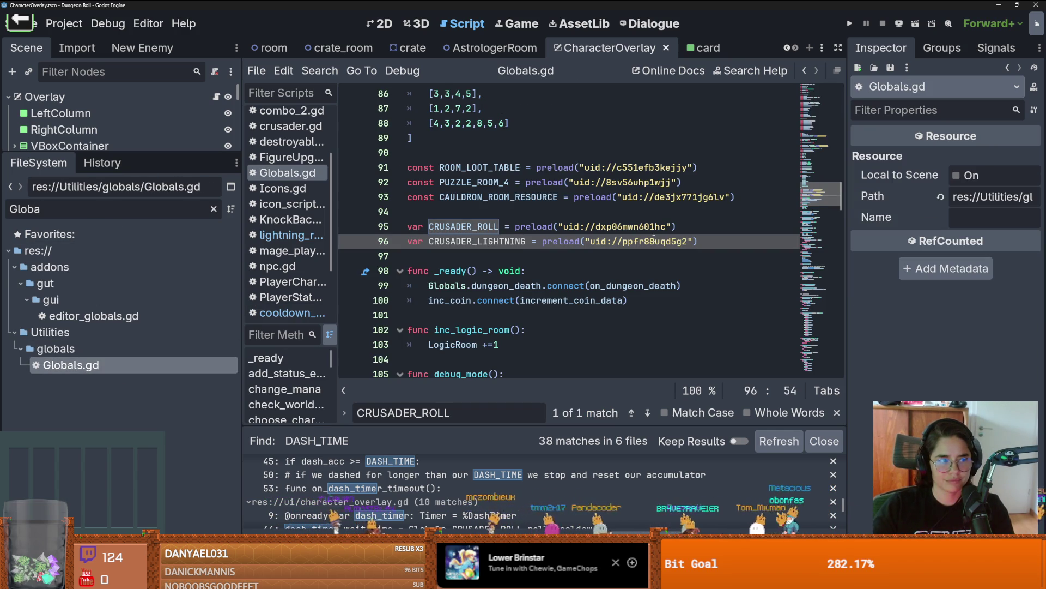
left_click(595, 226)
left_click_drag(672, 225, 515, 226)
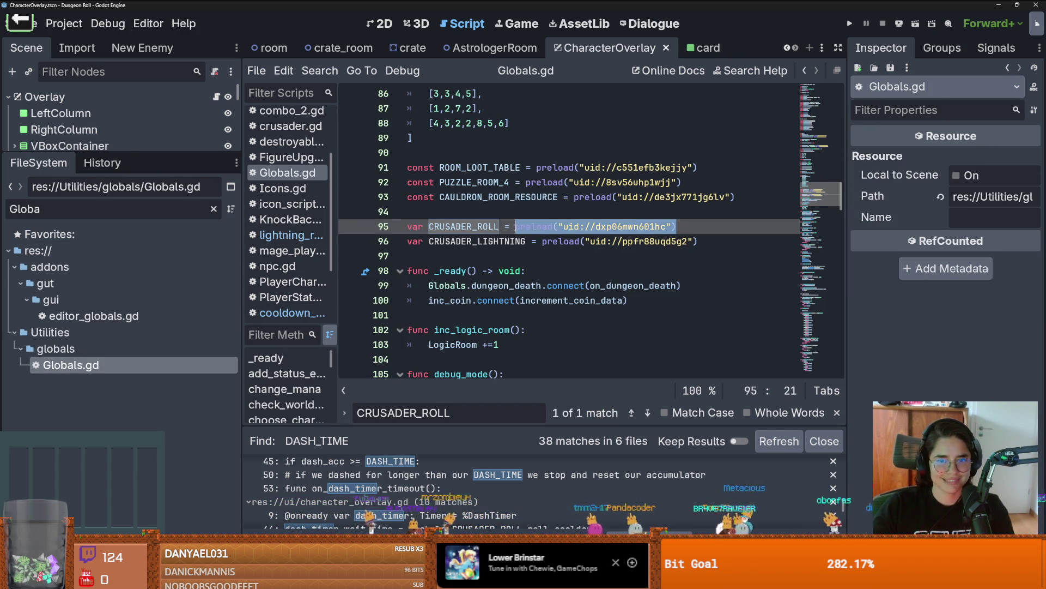
key("BackSpace")
- Drop crusader_roll.tres onto line 95 as the new preload and save Globals.gd
left_click(214, 209)
scroll(151, 343, "up", 3)
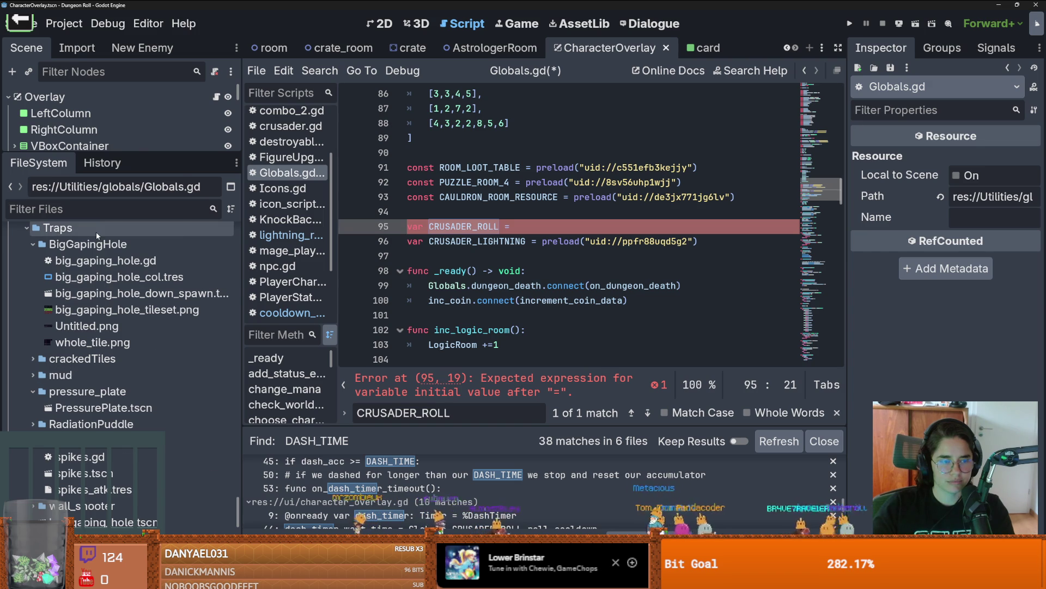
type("crusader_r")
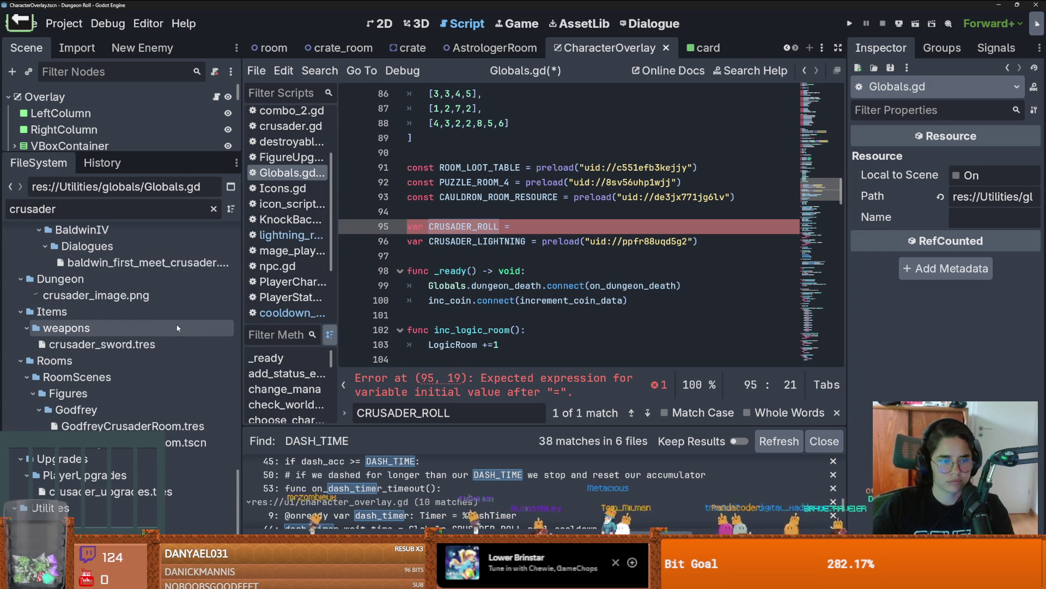
mouse_move(112, 332)
left_mouse_down()
mouse_move(507, 236)
mouse_move(472, 228)
left_mouse_up()
key("ctrl+s")
double_click(472, 227)
scroll(472, 228, "up", 1)
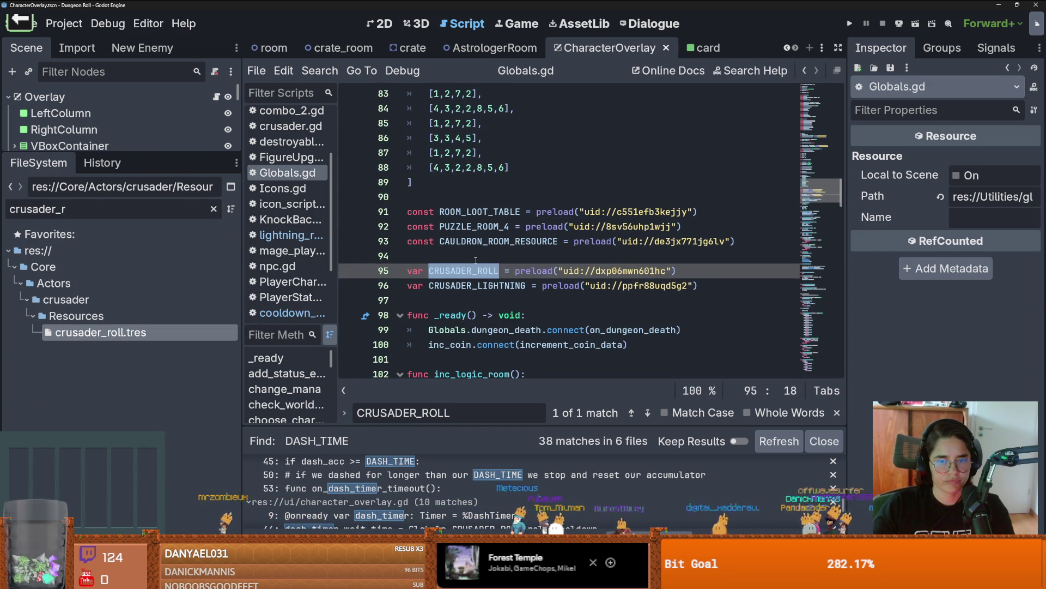
- Inspect ShorterRollIntervalUpgrade.tres and browse the resource types for its Resource slot
mouse_move(106, 155)
left_mouse_down()
mouse_move(137, 235)
mouse_move(164, 180)
left_mouse_up()
left_click(213, 234)
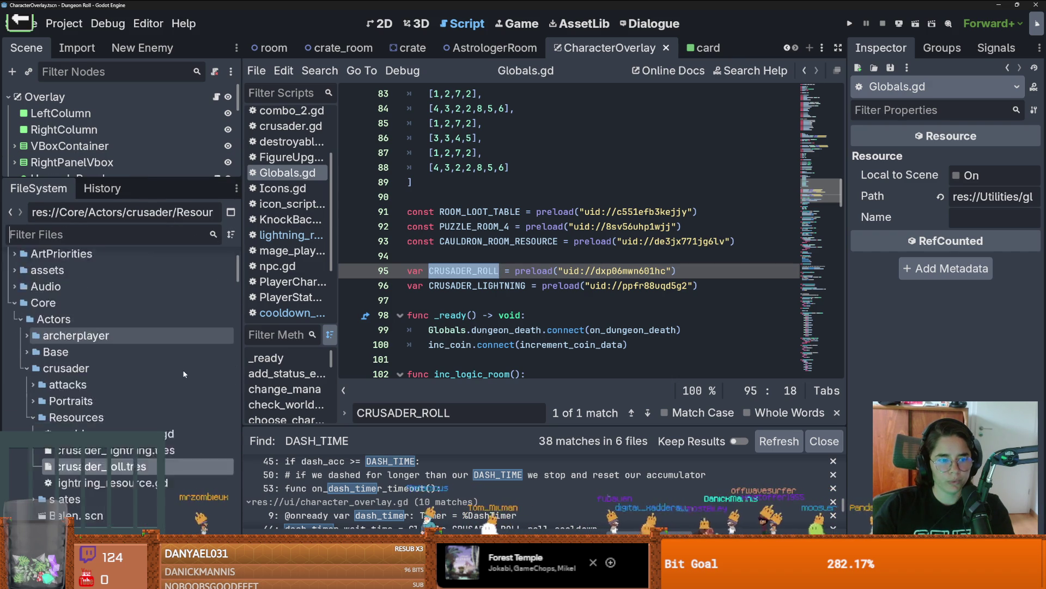
scroll(82, 338, "down", 2)
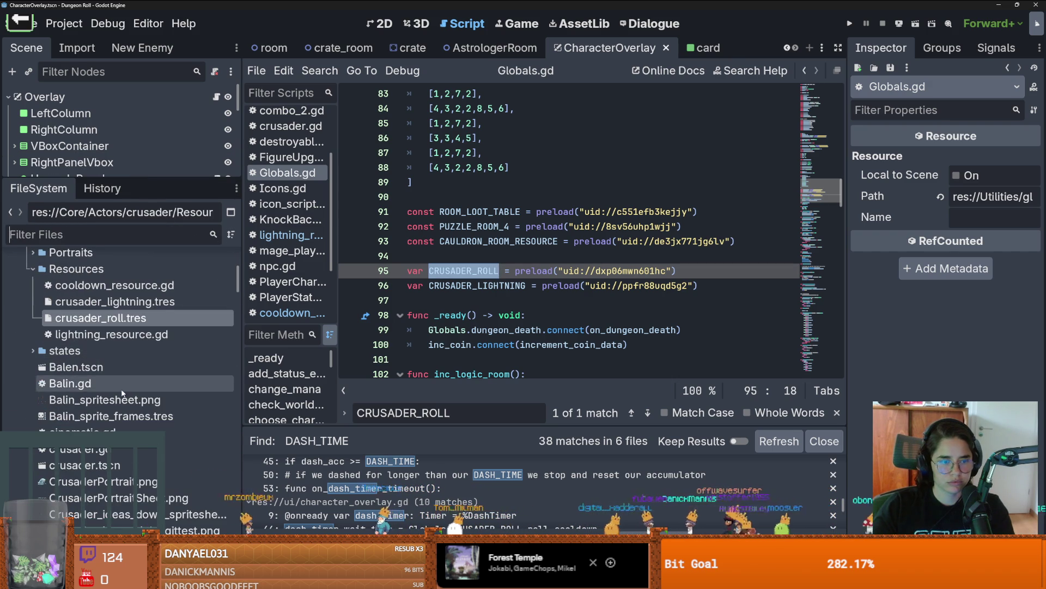
double_click(35, 271)
scroll(36, 335, "down", 8)
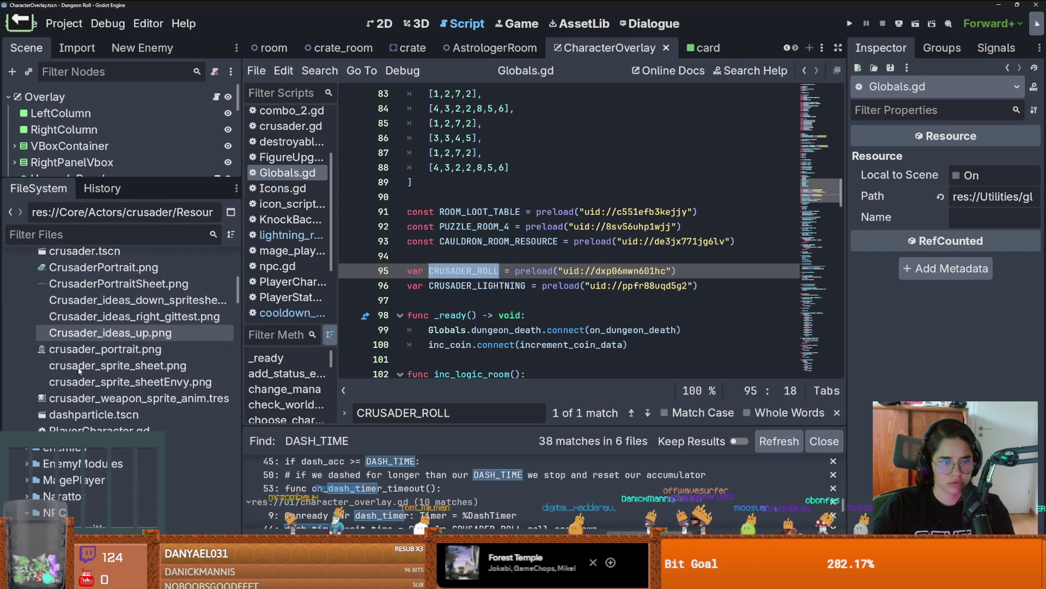
scroll(37, 392, "down", 3)
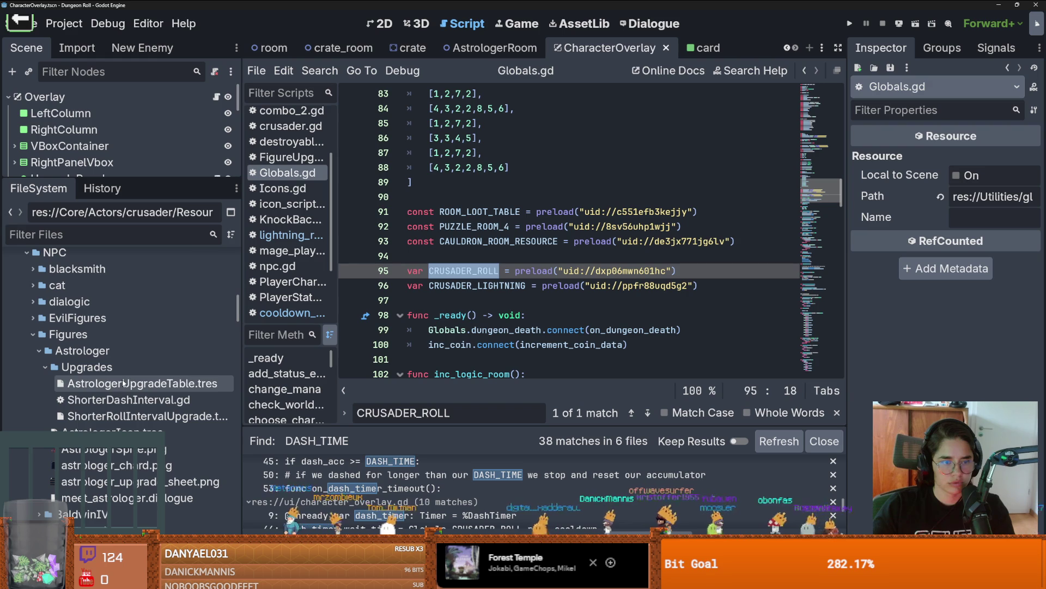
left_click(129, 415)
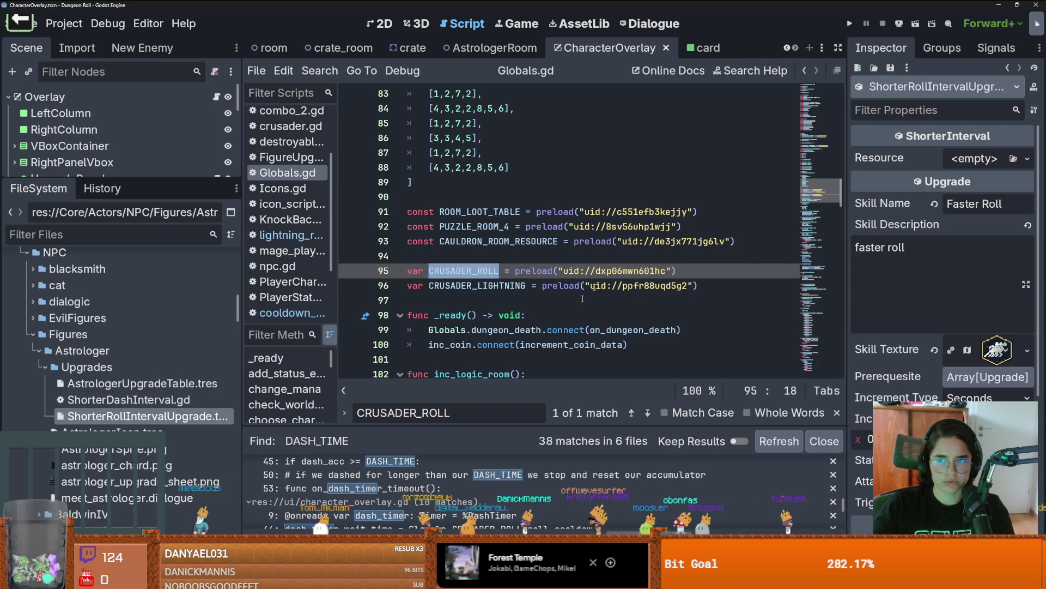
left_click(1027, 159)
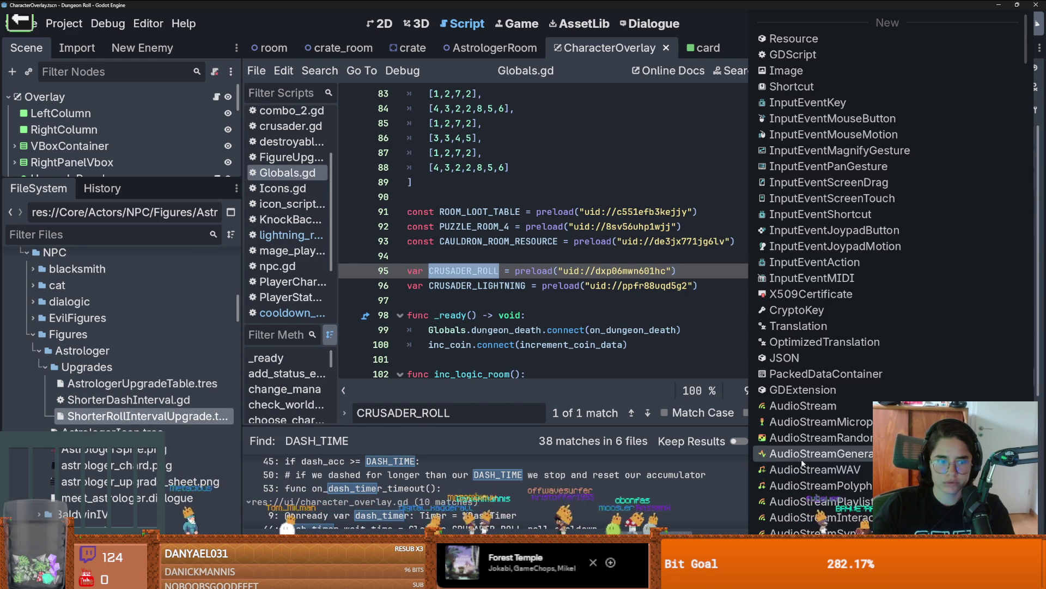
scroll(819, 515, "down", 5)
scroll(820, 515, "down", 20)
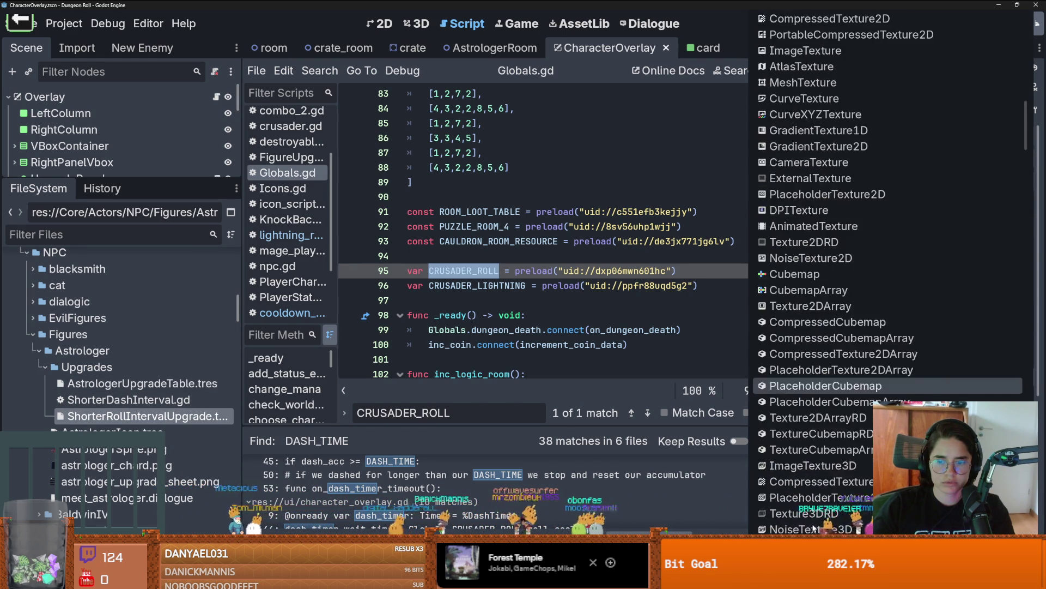
scroll(816, 525, "down", 20)
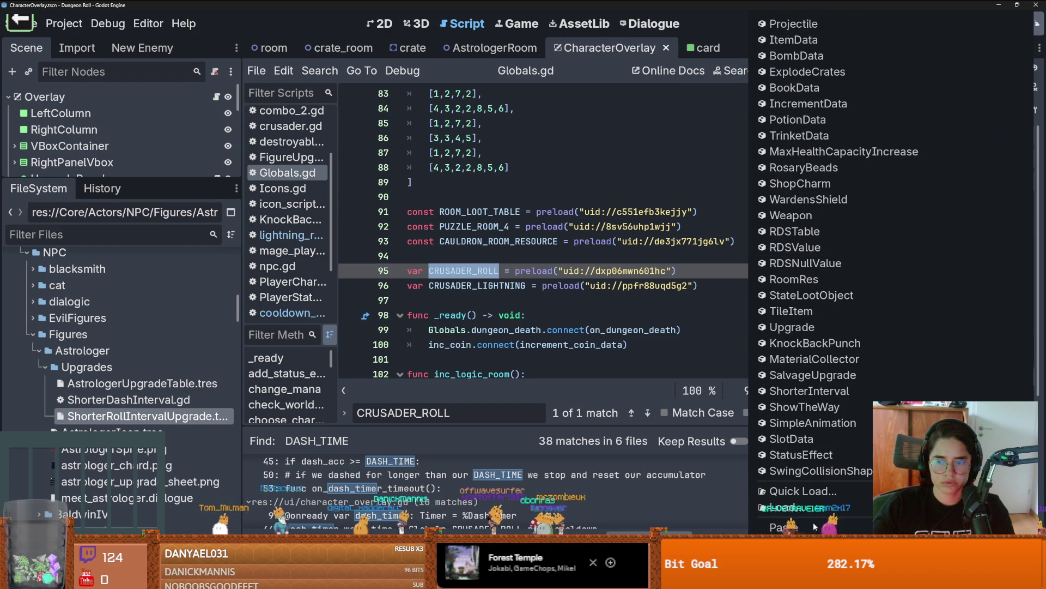
left_click(185, 415)
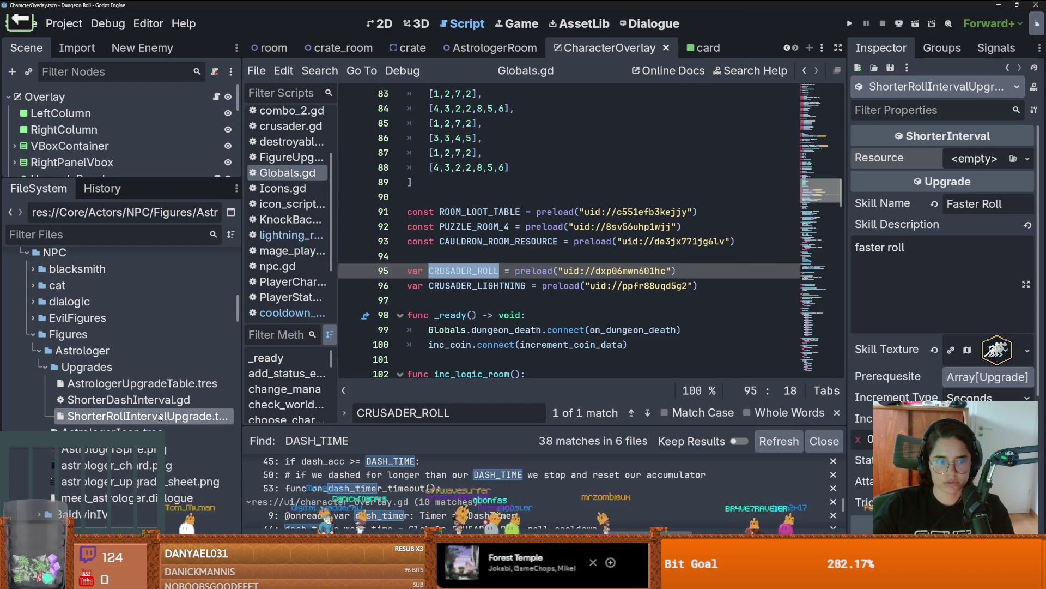
- Try renaming ShorterRollIntervalUpgrade.tres, then cancel via an empty name and dismiss the warning
right_click(128, 417)
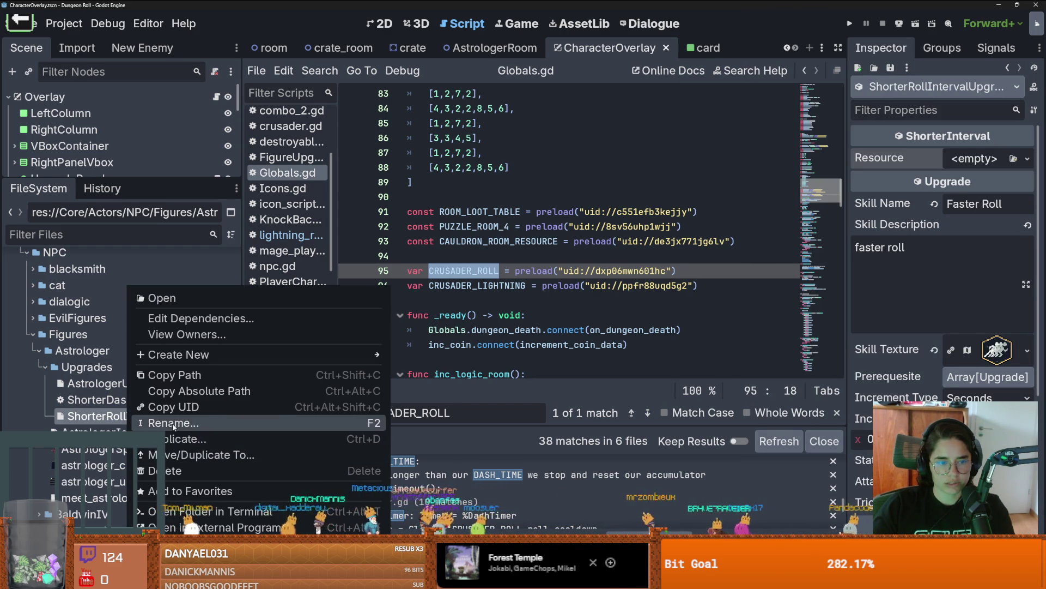
left_click(171, 423)
key("shift+Left")
key("shift+Left")
key("shift+Left")
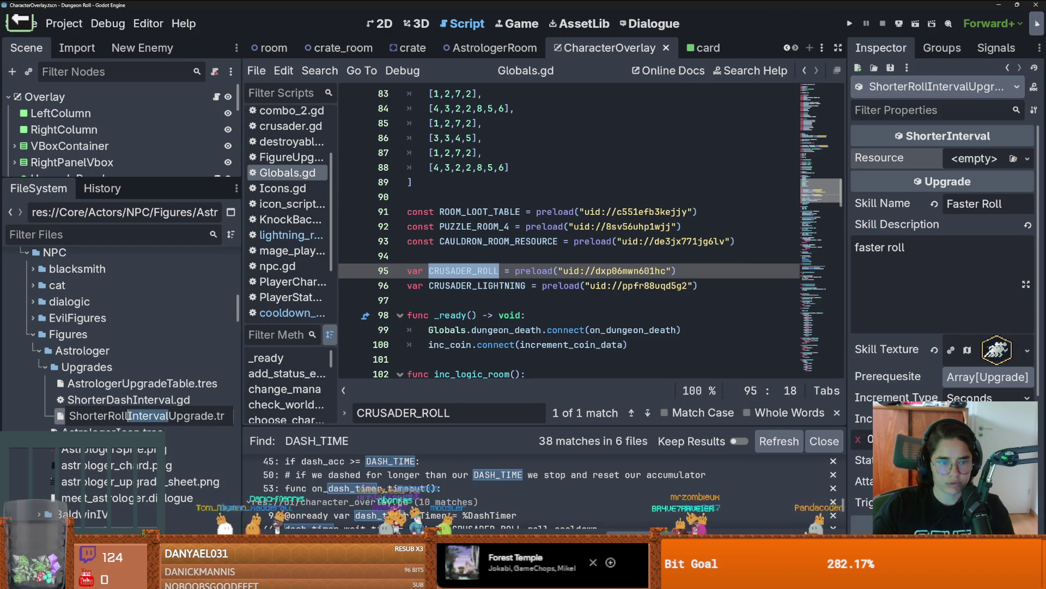
type("C")
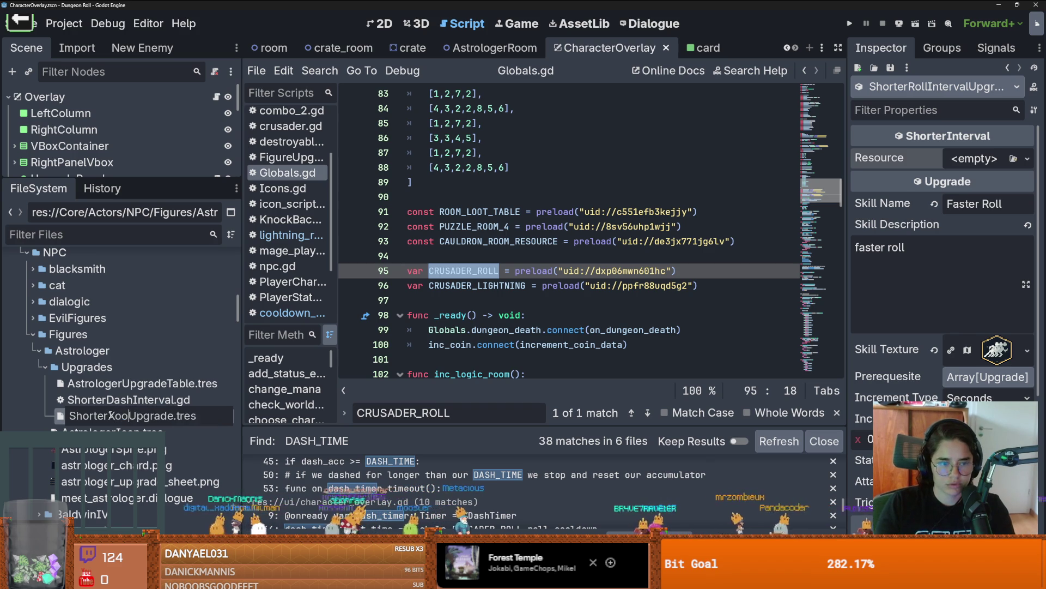
type("oo")
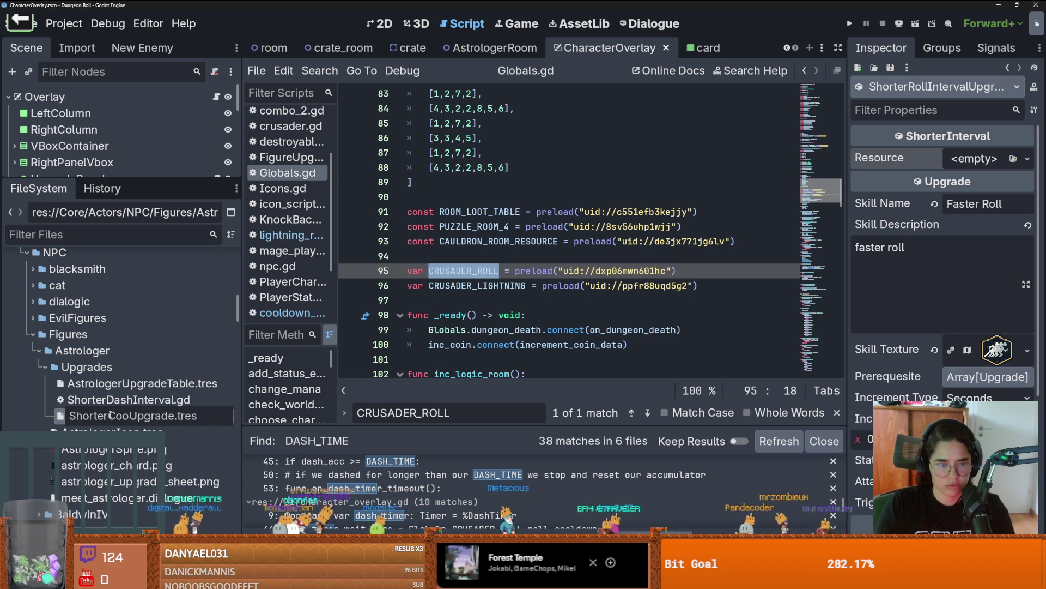
key("BackSpace")
key("BackSpace")
key("BackSpace")
type("Xo")
key("ctrl+a")
key("BackSpace")
key("Return")
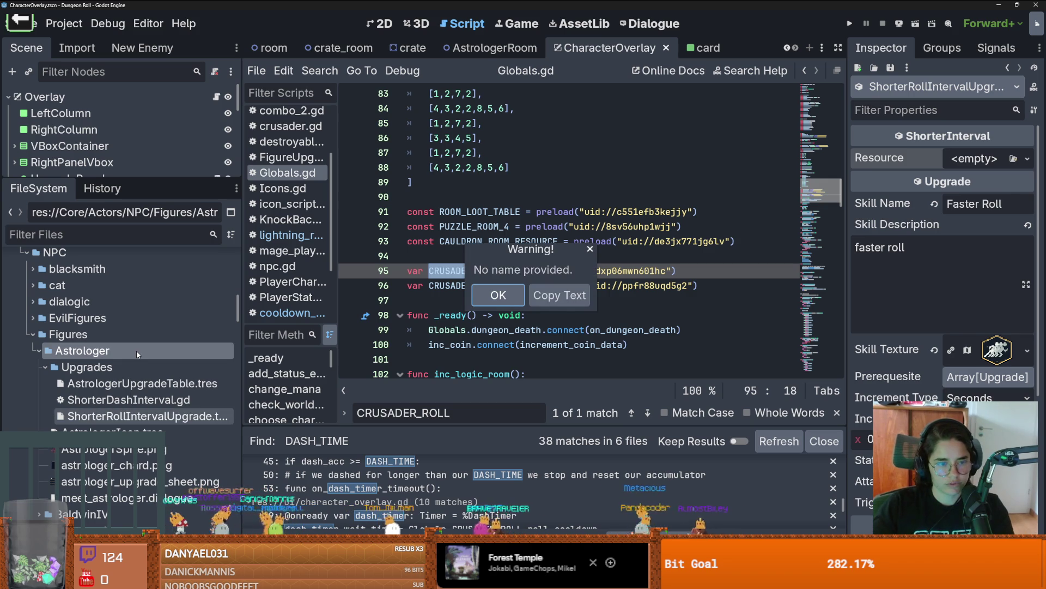
key("Return")
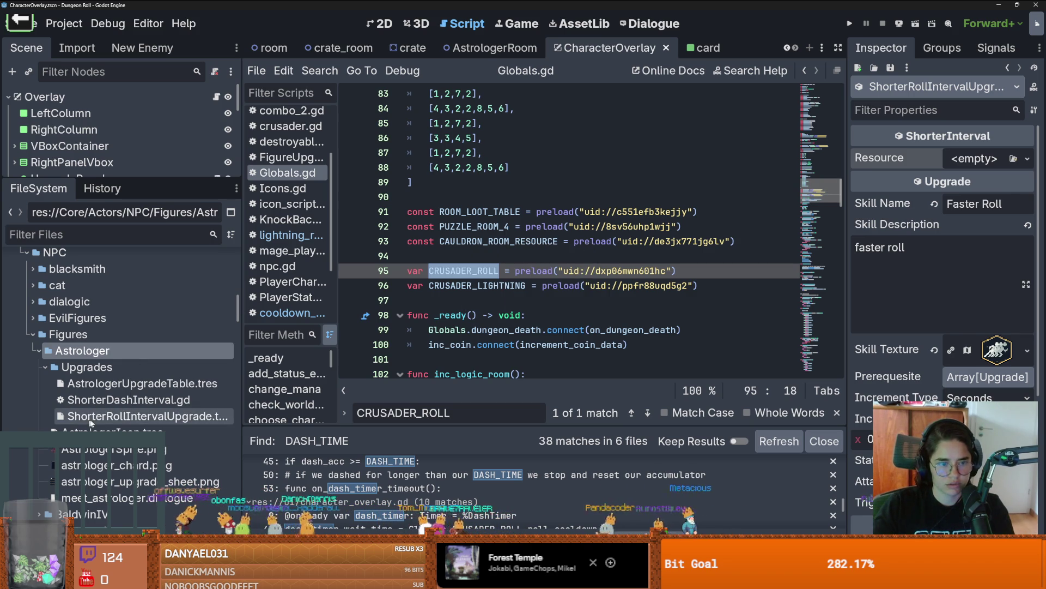
- Open ShorterDashInterval.gd, select Interval in class_name ShorterInterval, and save the script
double_click(124, 401)
left_click(492, 154)
left_click(499, 118)
left_click_drag(547, 109, 504, 108)
key("ctrl+s")
right_click(174, 396)
left_click(185, 423)
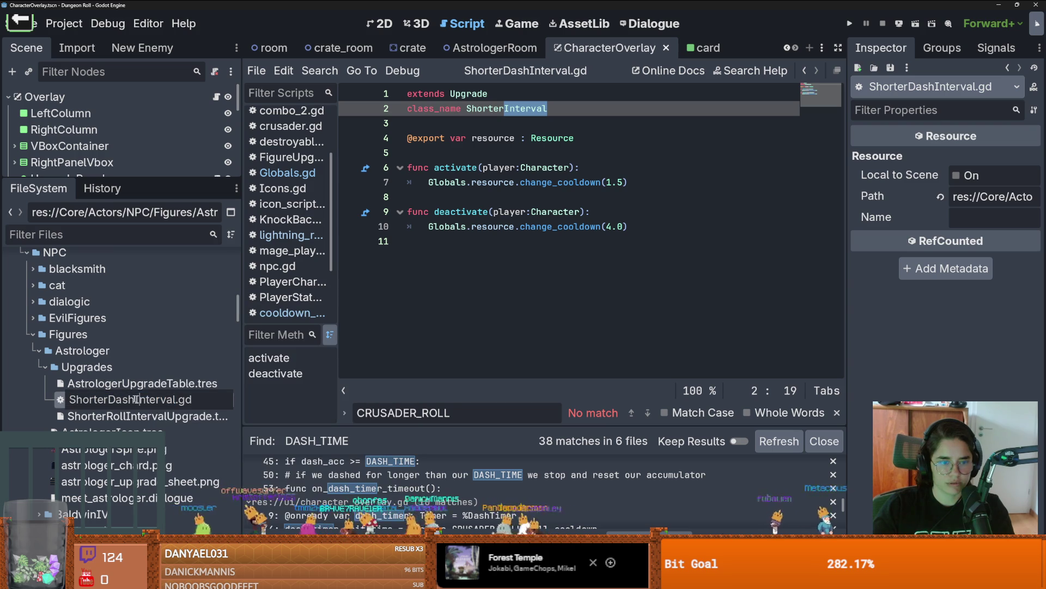
- Trim the script's file name to ShorterInterval.gd and confirm it
key("BackSpace")
key("BackSpace")
key("BackSpace")
key("Return")
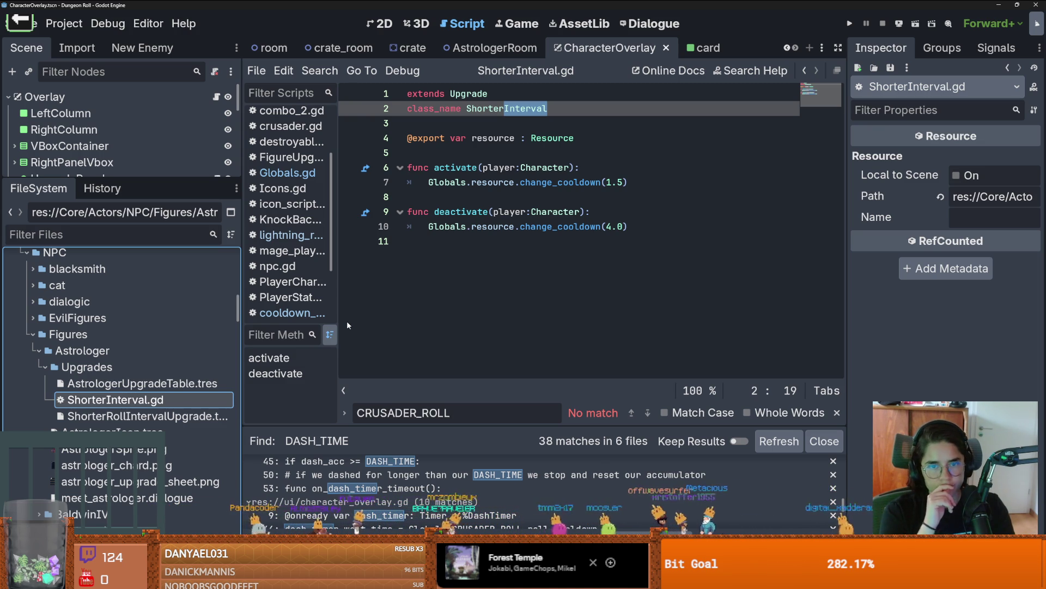
- Quick Load crusader_roll into ShorterRollIntervalUpgrade.tres's Resource slot and save
left_click(146, 416)
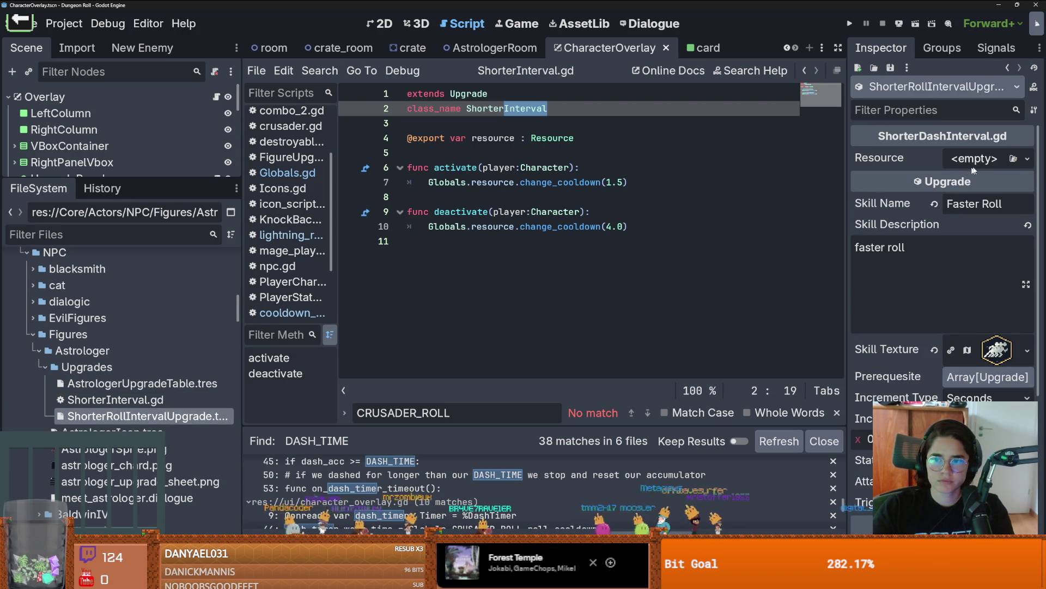
left_click(1028, 158)
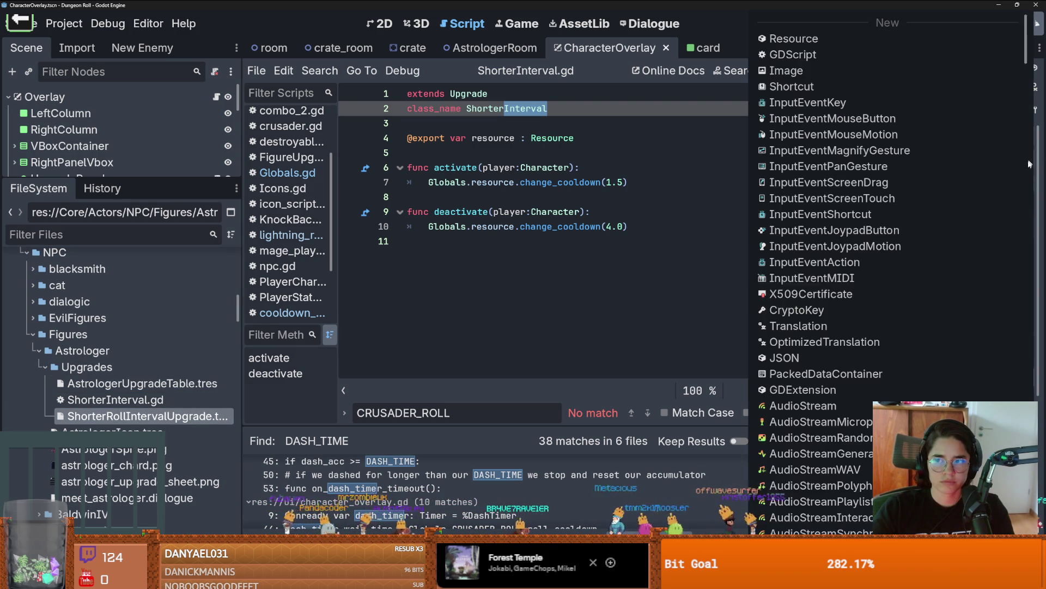
scroll(851, 515, "down", 20)
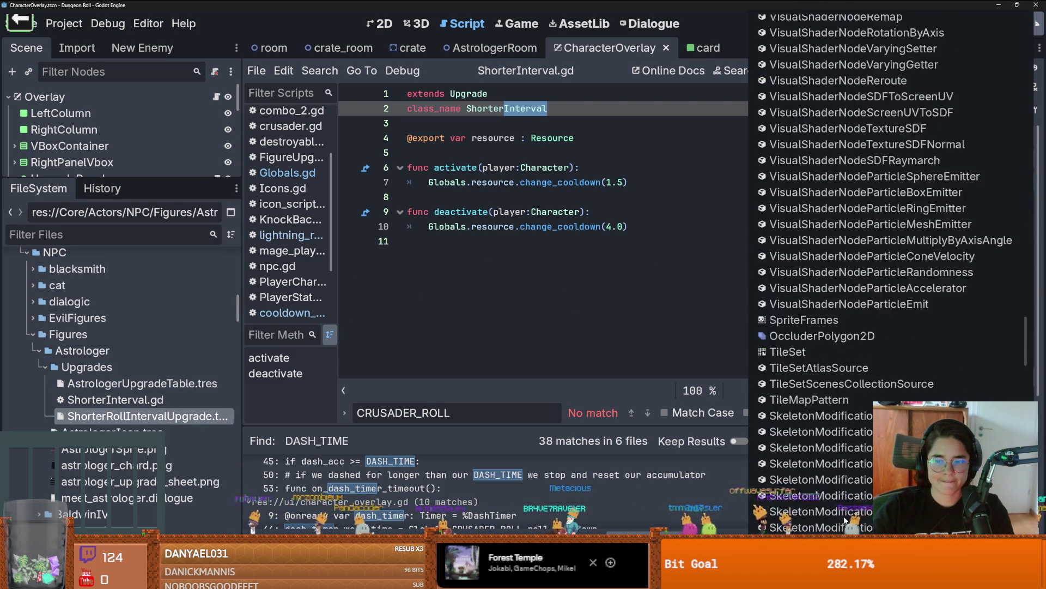
scroll(819, 499, "down", 10)
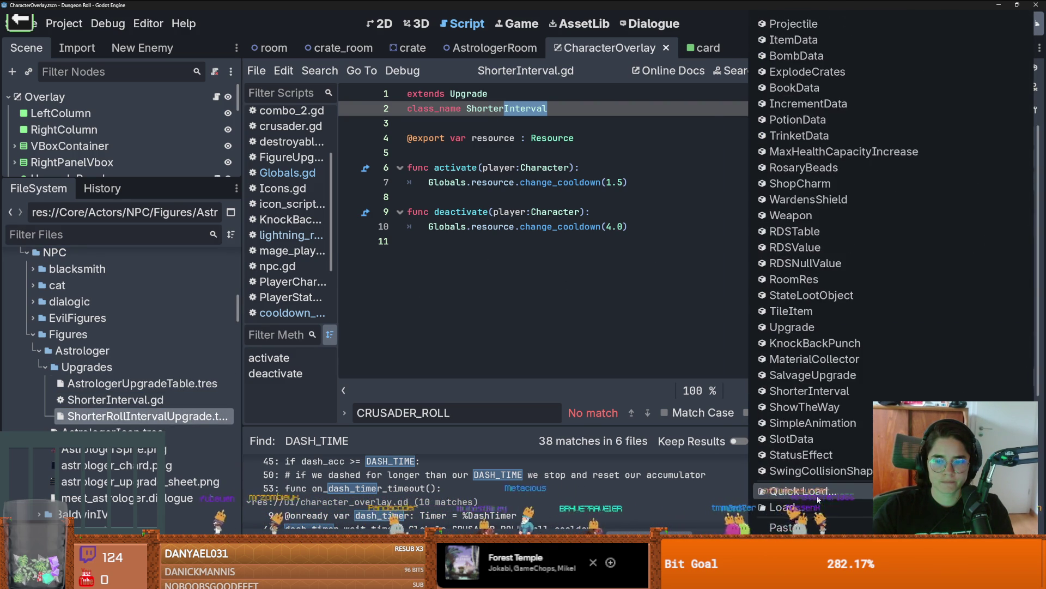
left_click(819, 497)
type("crusader_")
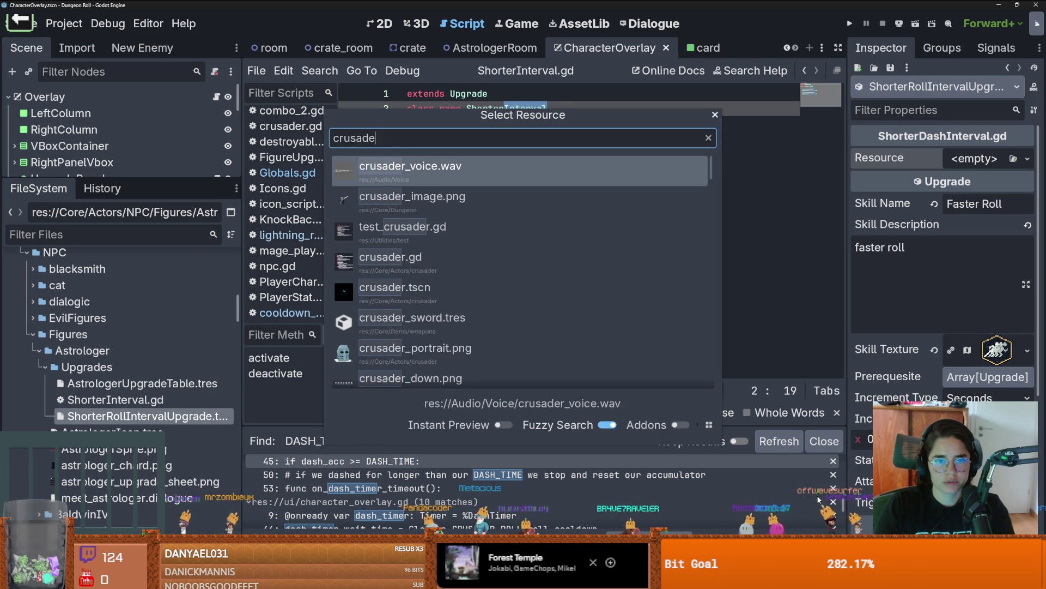
type("roll")
key("Return")
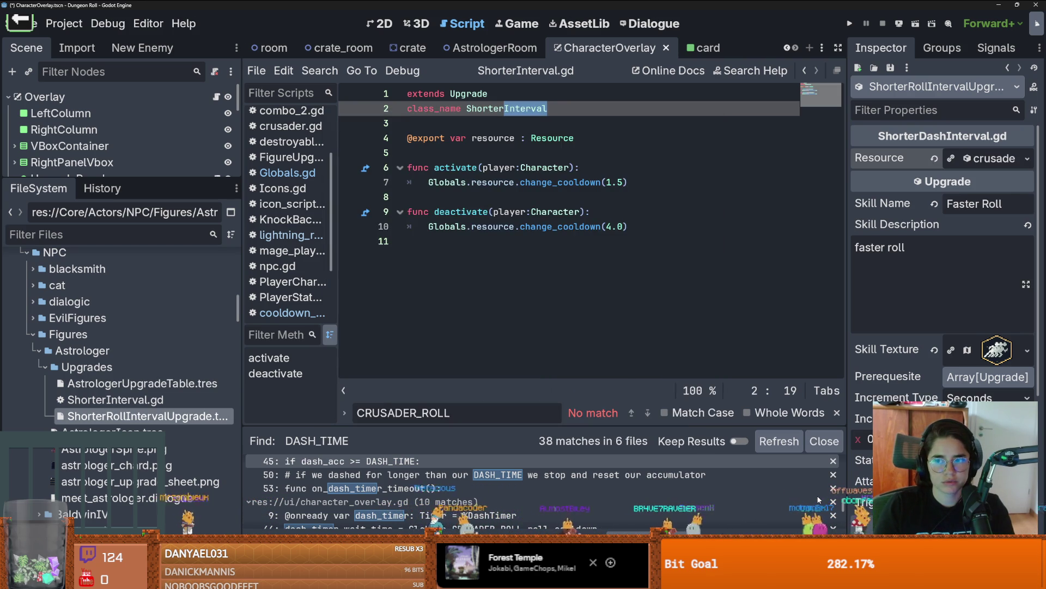
key("ctrl+s")
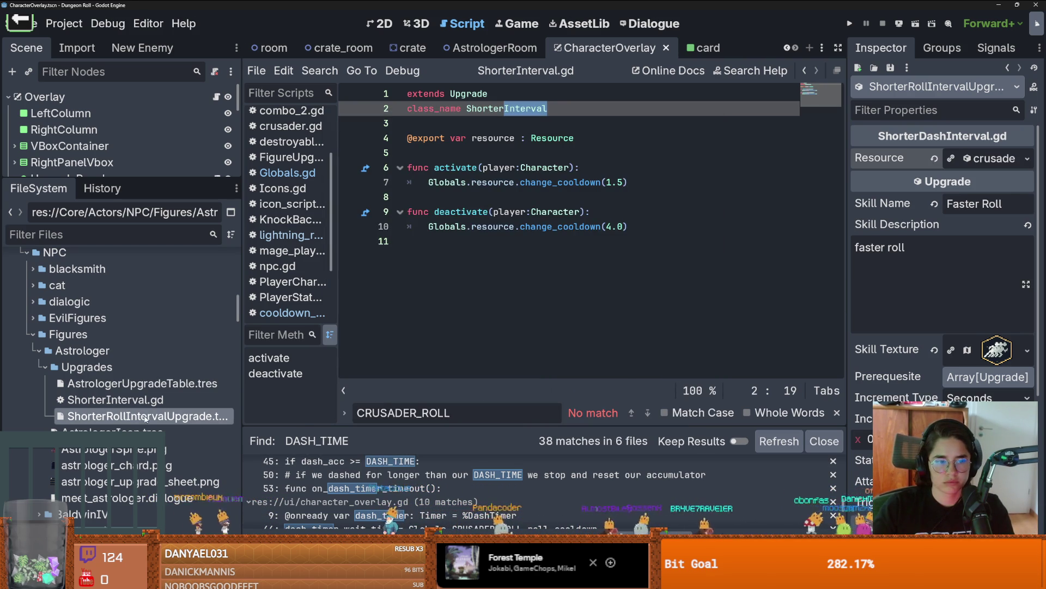
left_click(486, 152)
key("Return")
key("Return")
key("Up")
type("@expo")
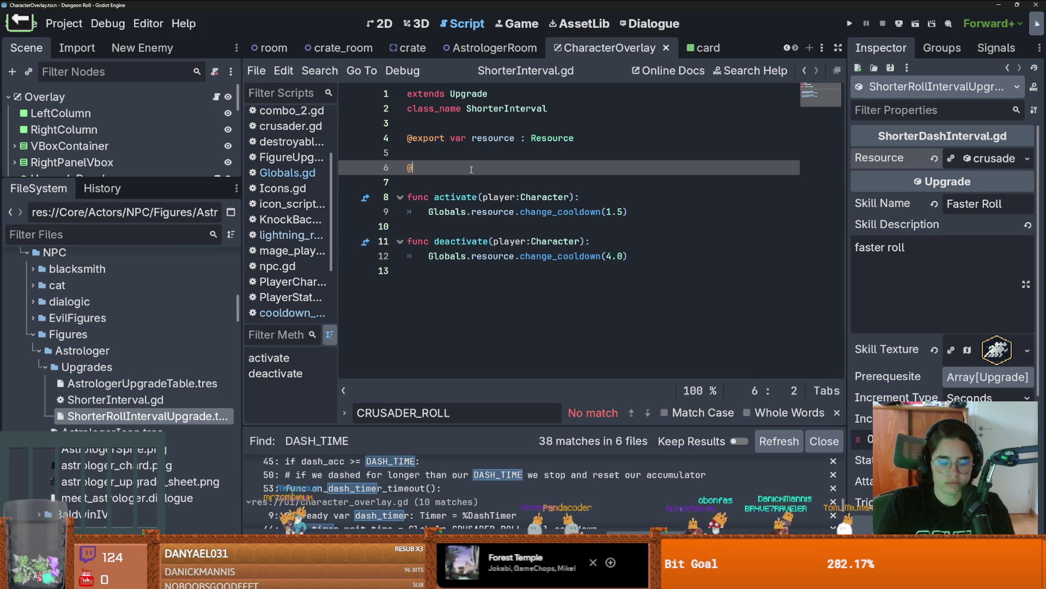
type("rt var normal_")
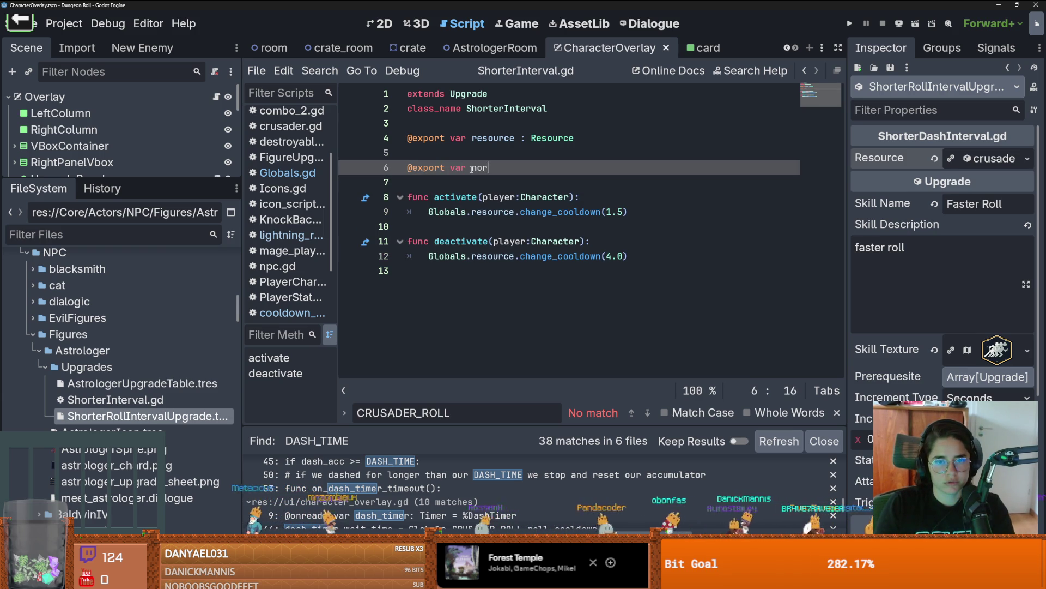
type("value : flo")
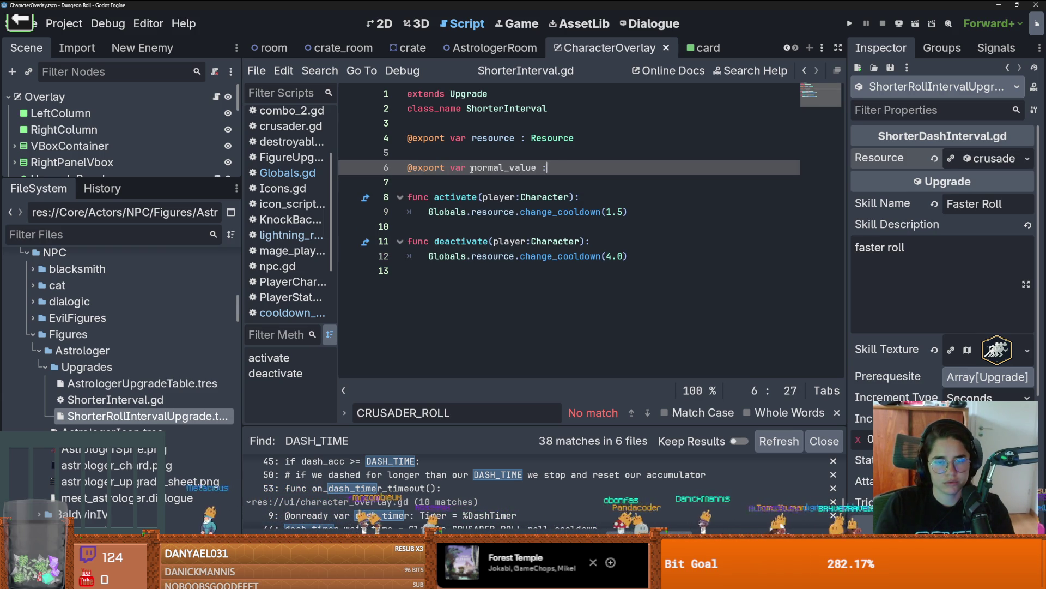
type("at")
double_click(502, 167)
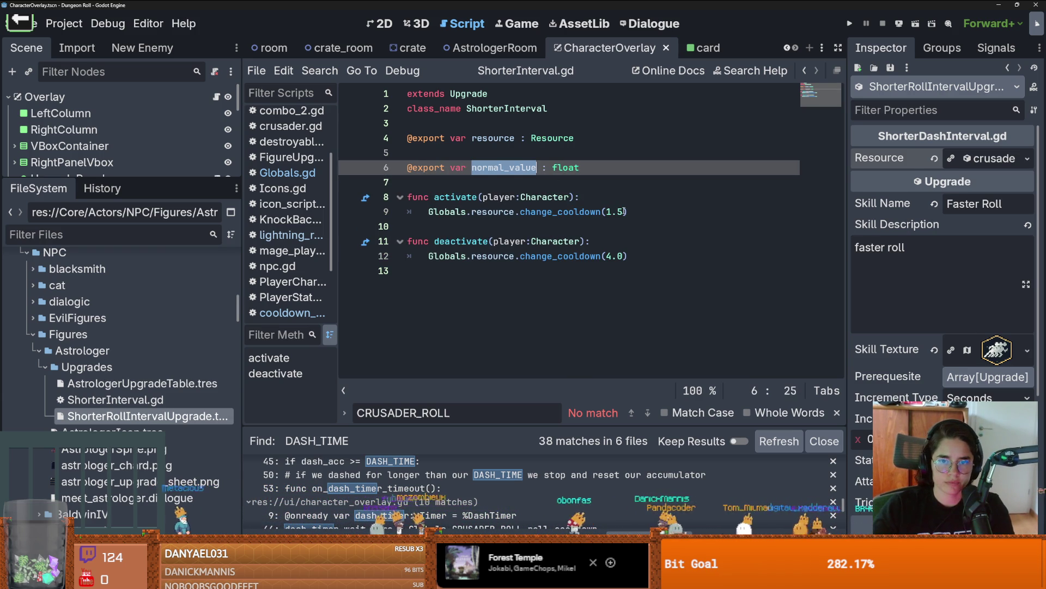
left_click(623, 211)
double_click(616, 256)
type("normal_value")
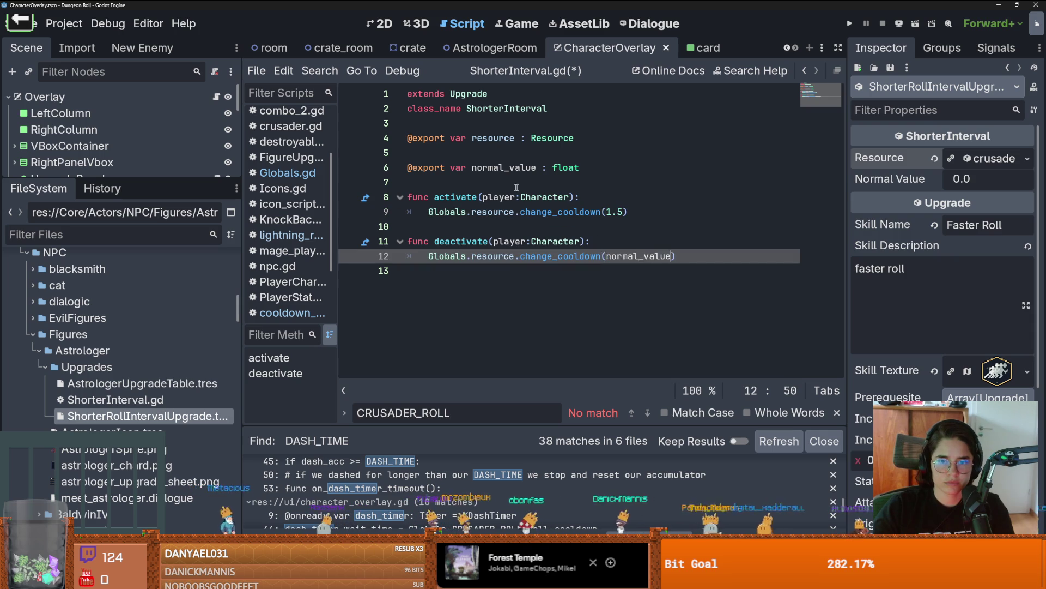
left_click(504, 182)
key("Return")
key("Up")
type("@ex")
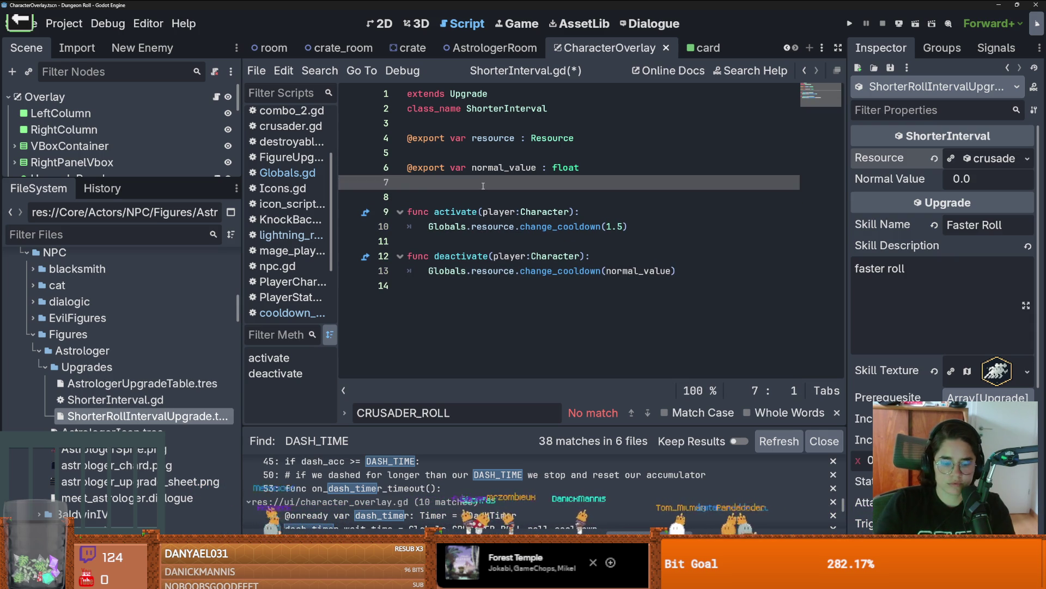
type("port var reduc")
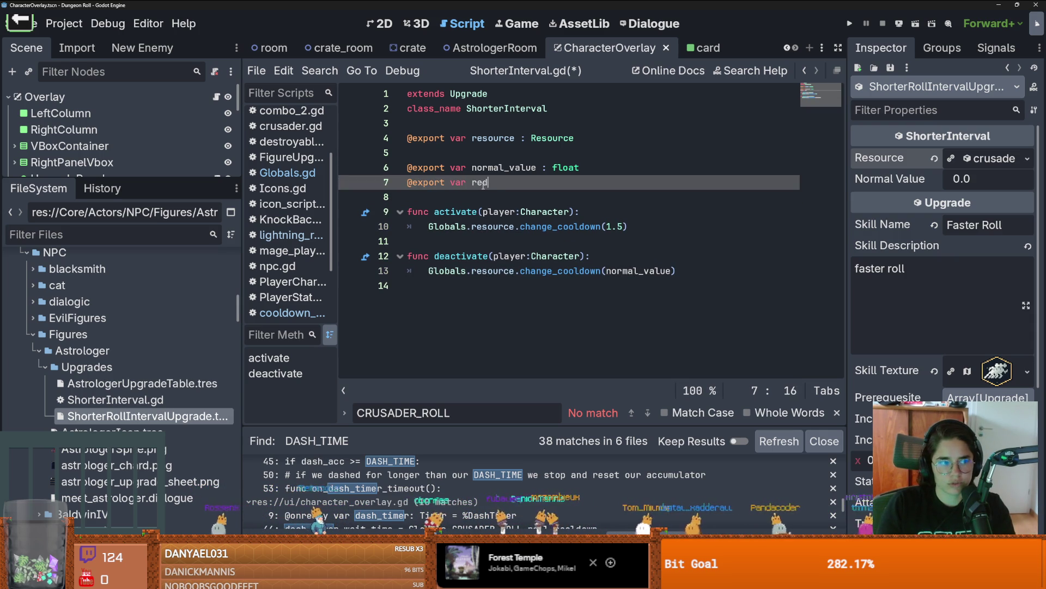
type("ed_")
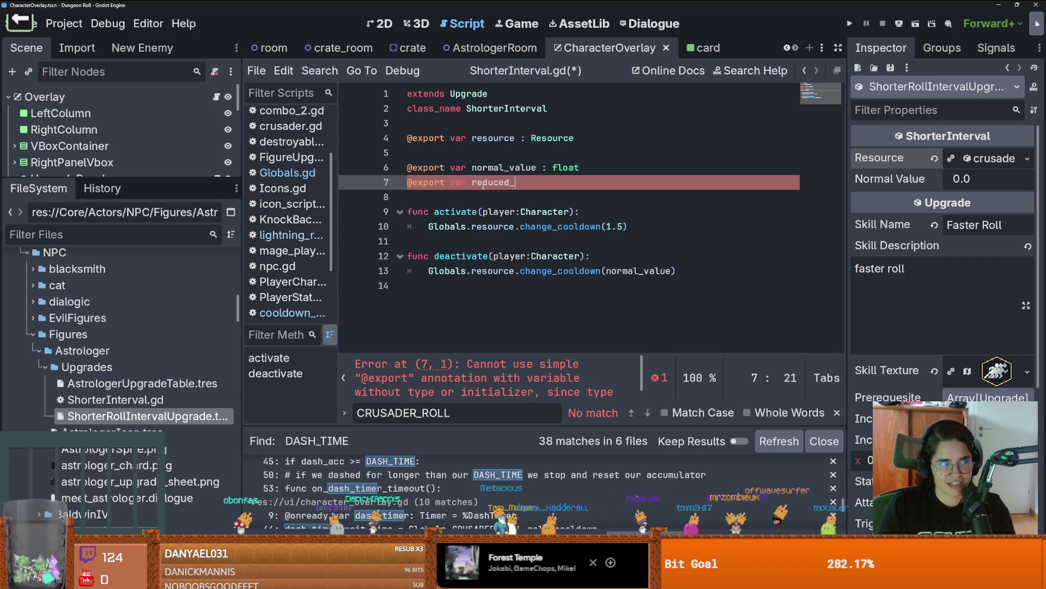
type("e : ")
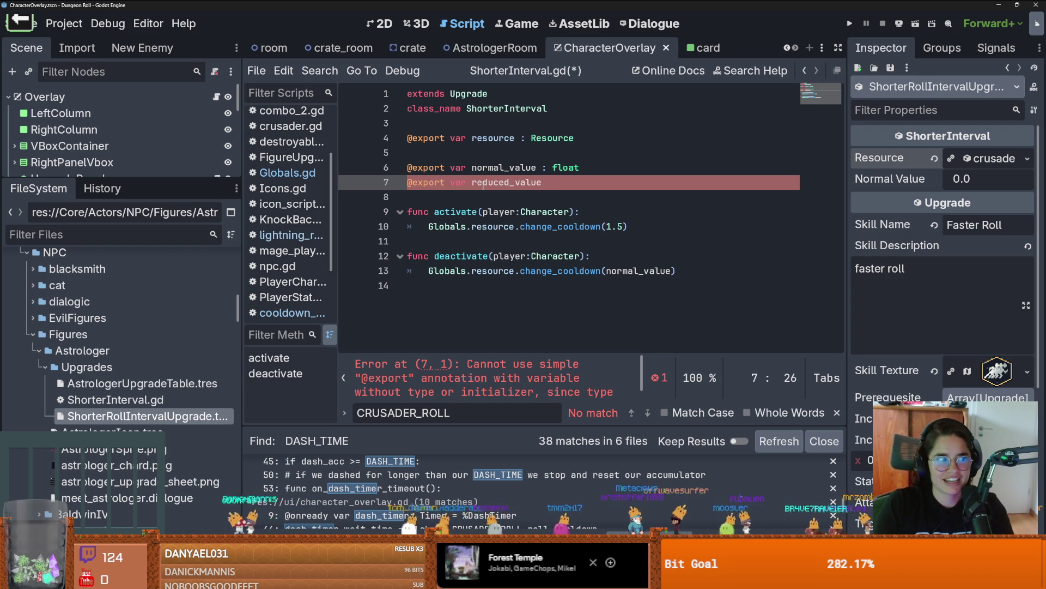
type("float")
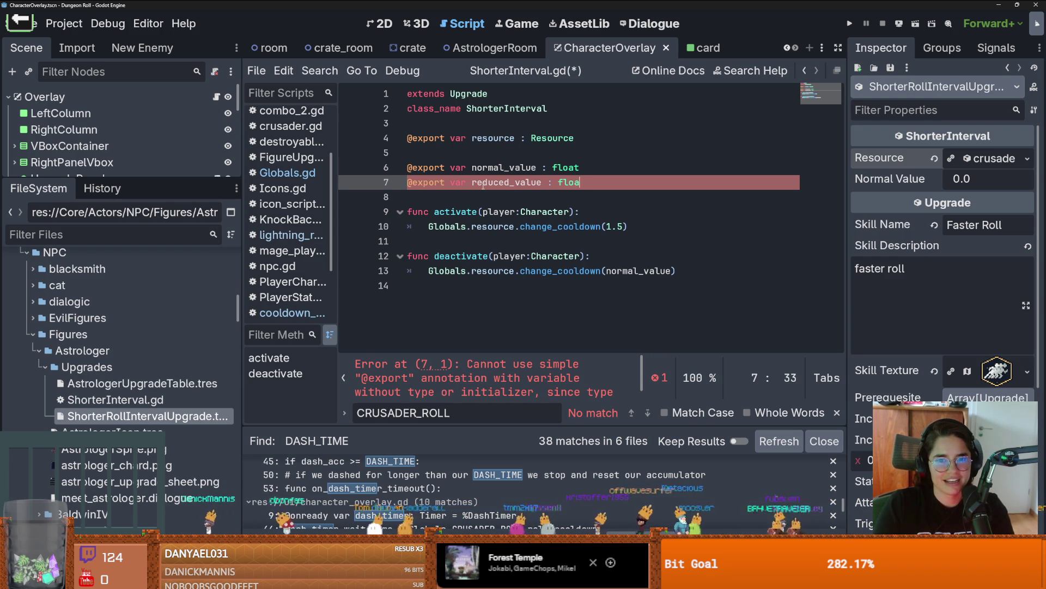
double_click(483, 184)
key("ctrl+c")
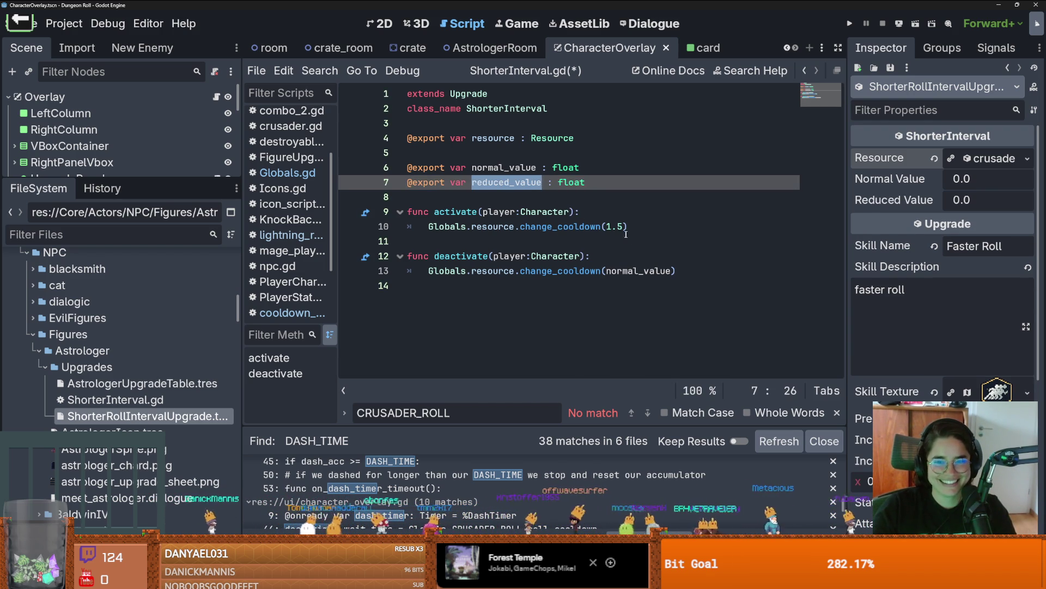
left_click_drag(623, 227, 597, 226)
key("ctrl+v")
key("ctrl+s")
left_click(488, 196)
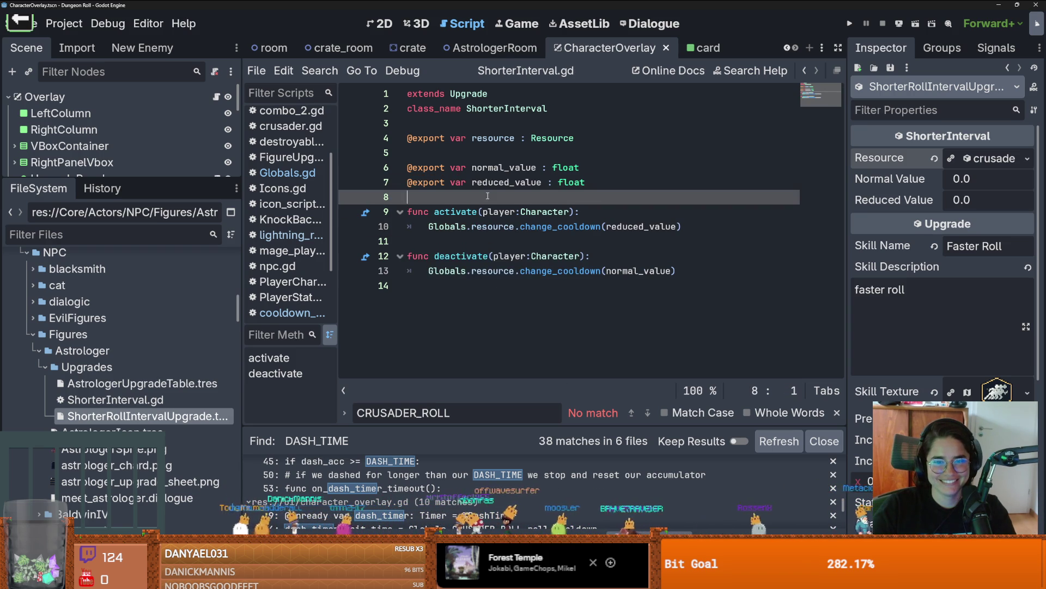
left_click(516, 152)
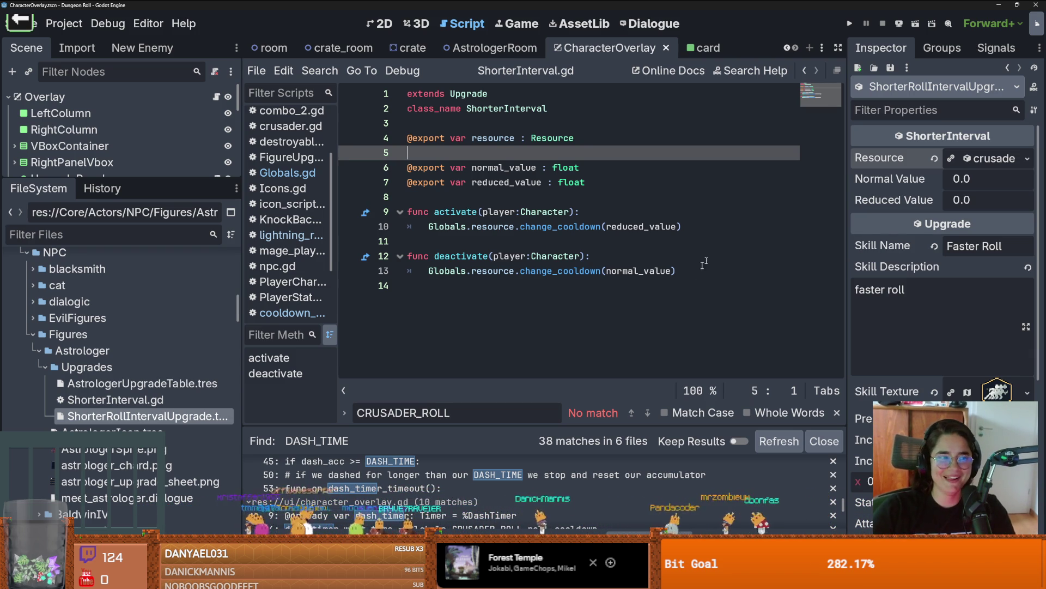
left_click(596, 203)
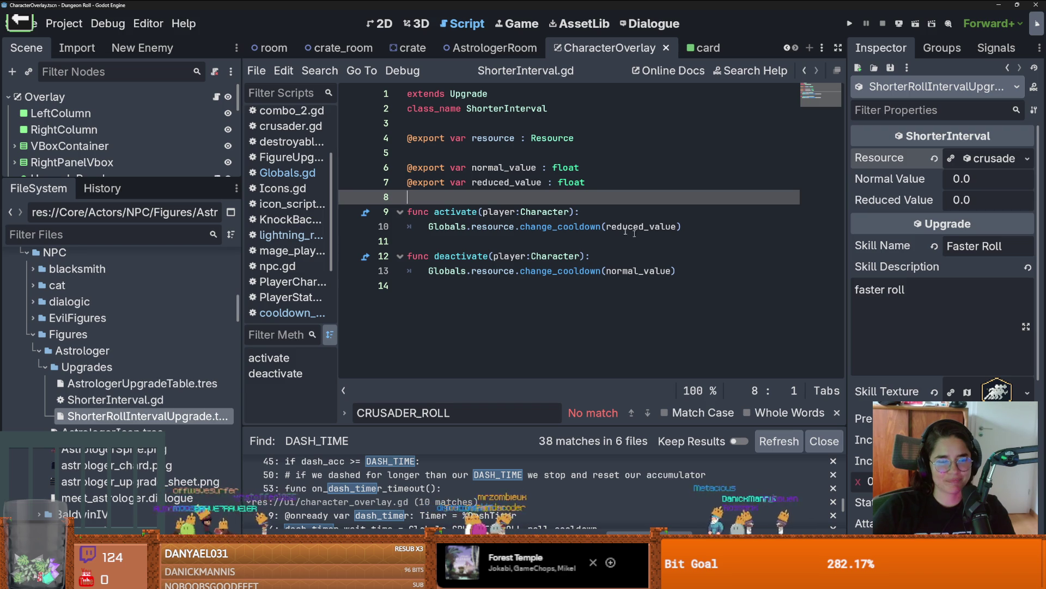
key("ctrl+s")
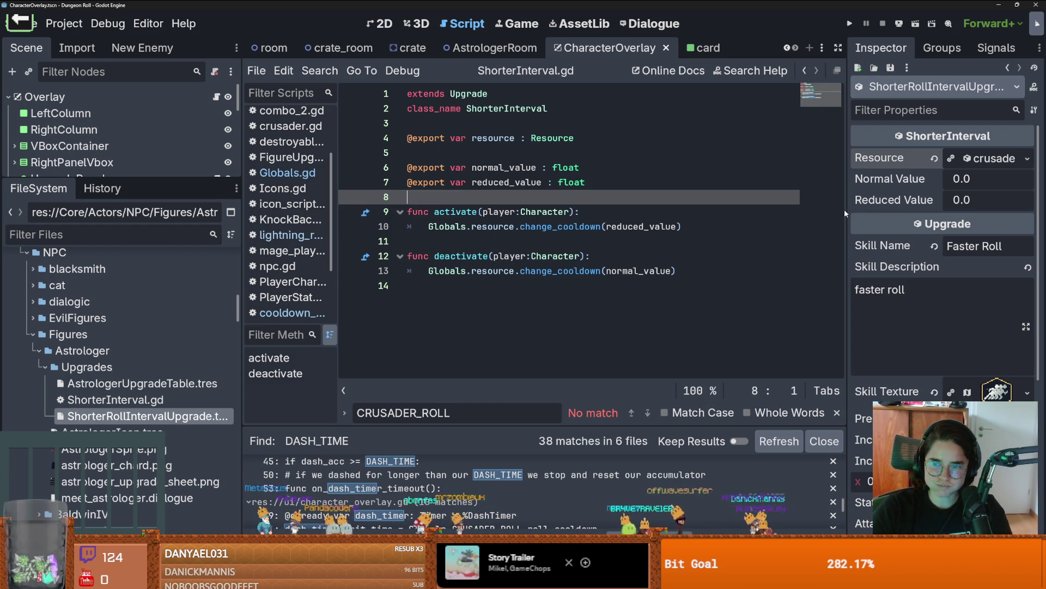
left_click_drag(846, 211, 738, 191)
- Enter Reduced Value 1.5 and Normal Value 4.0 on the Faster Roll upgrade and save
left_click(935, 199)
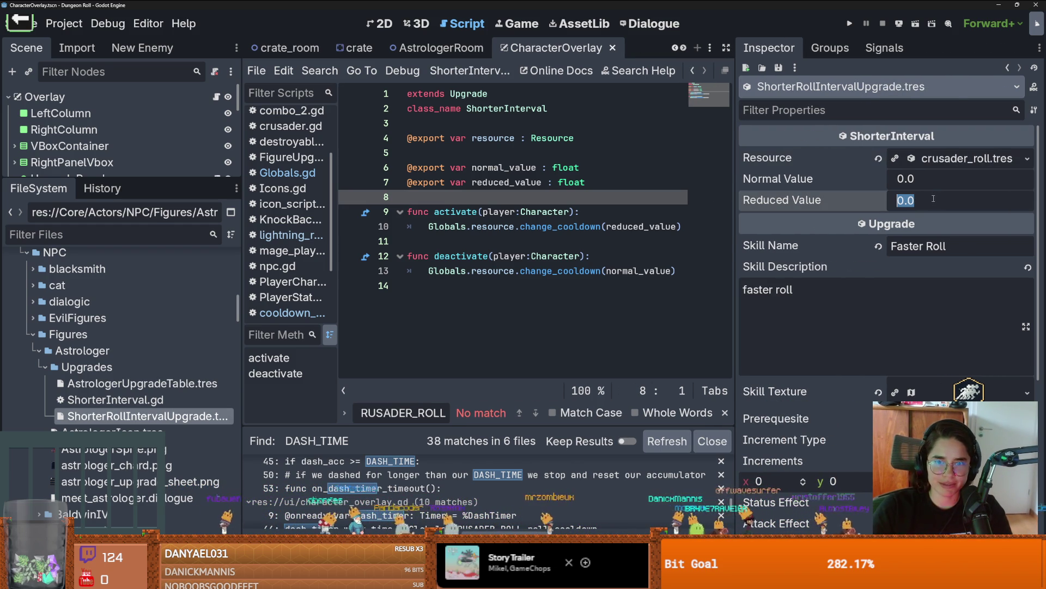
key("Return")
left_click(933, 179)
type("4")
key("Return")
key("ctrl+s")
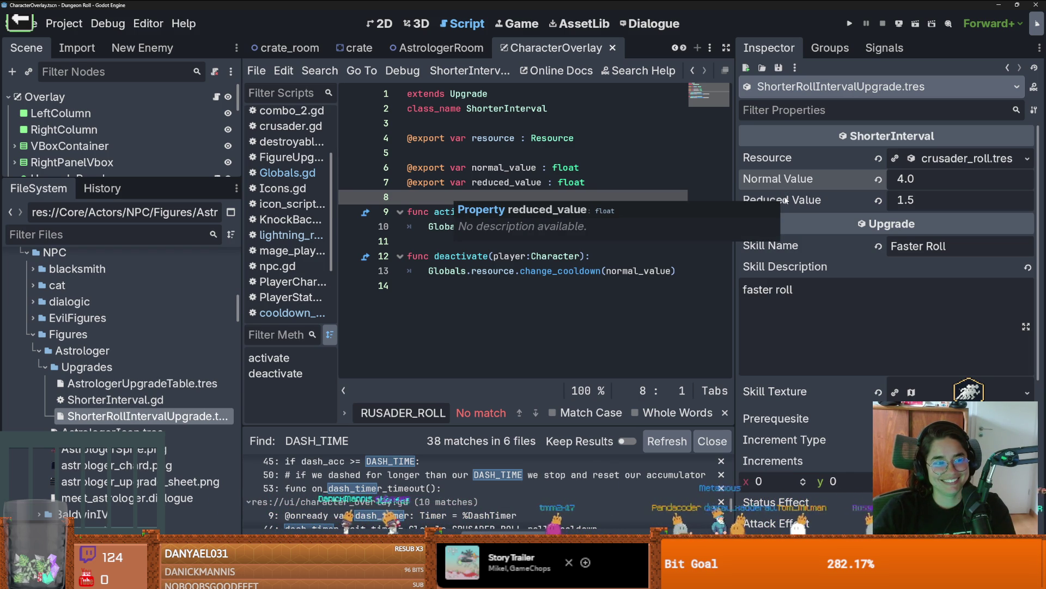
key("ctrl+s")
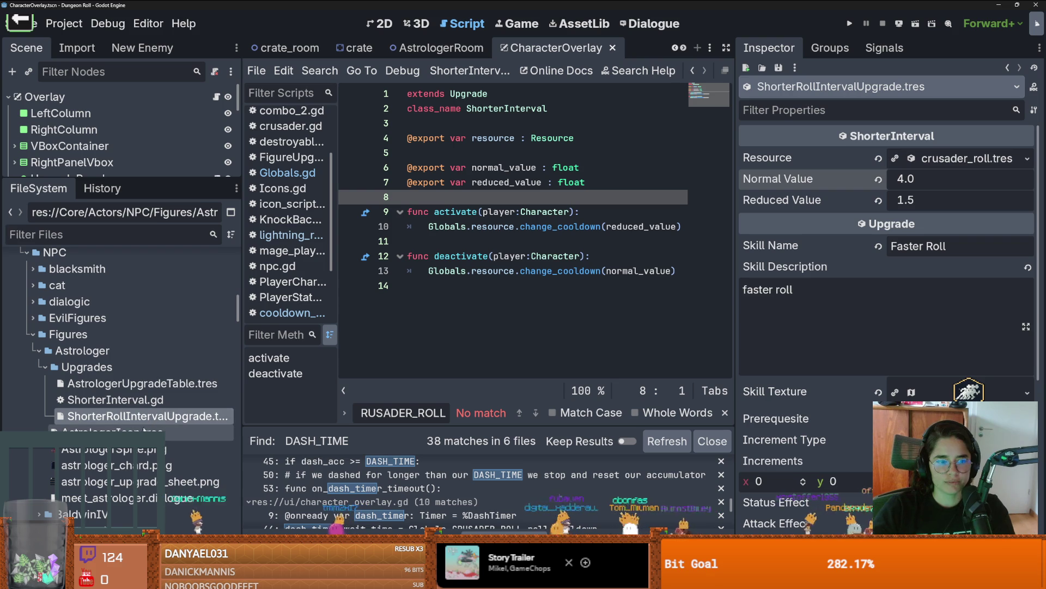
left_click(125, 384)
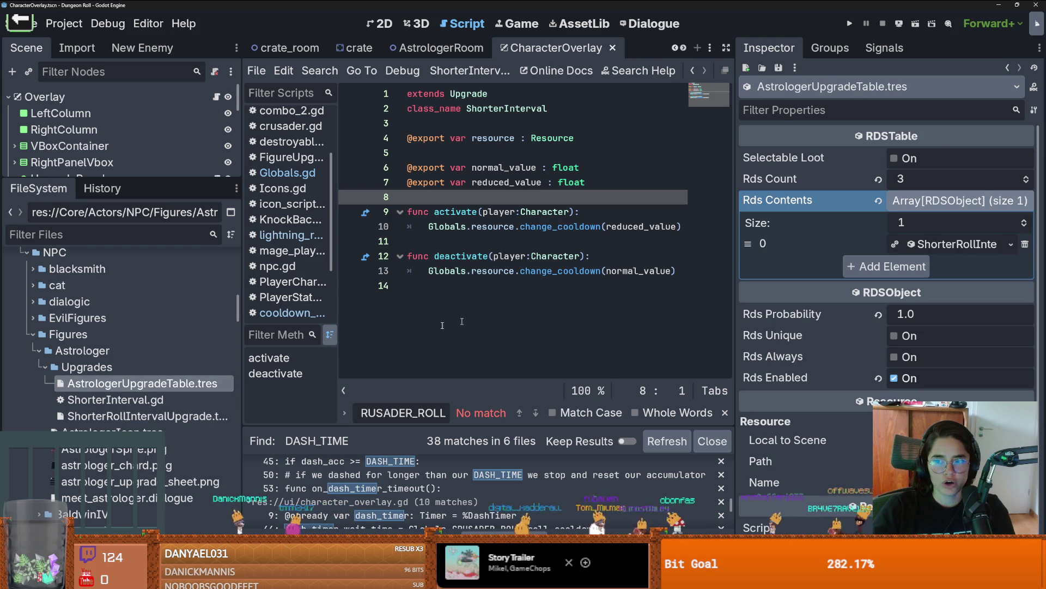
- Save the project and drag the splitter right to widen the script editor
key("ctrl+s")
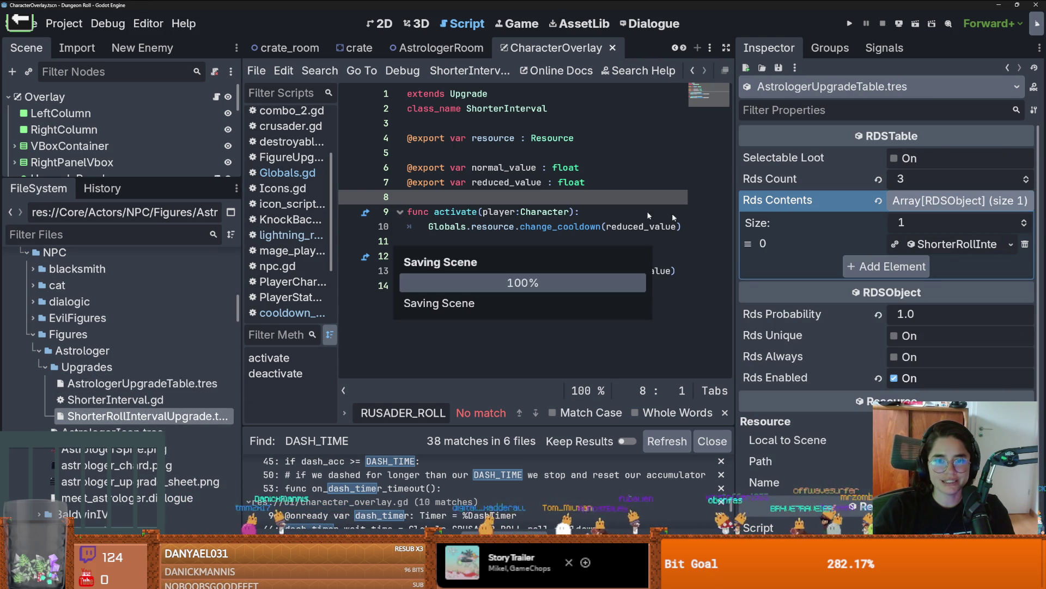
left_click_drag(736, 244, 864, 240)
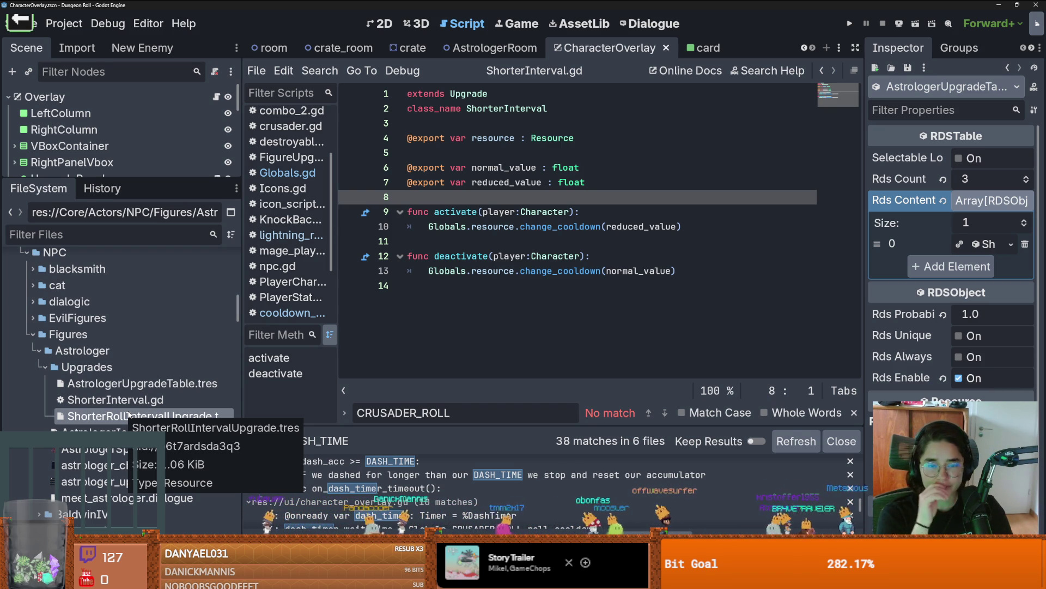
key("ctrl+s")
- After checking ShorterRollIntervalUpgrade.tres, add a ShorterInterval resource saved as ShorterLightningUpgrade.tres in Upgrades
left_click(130, 415)
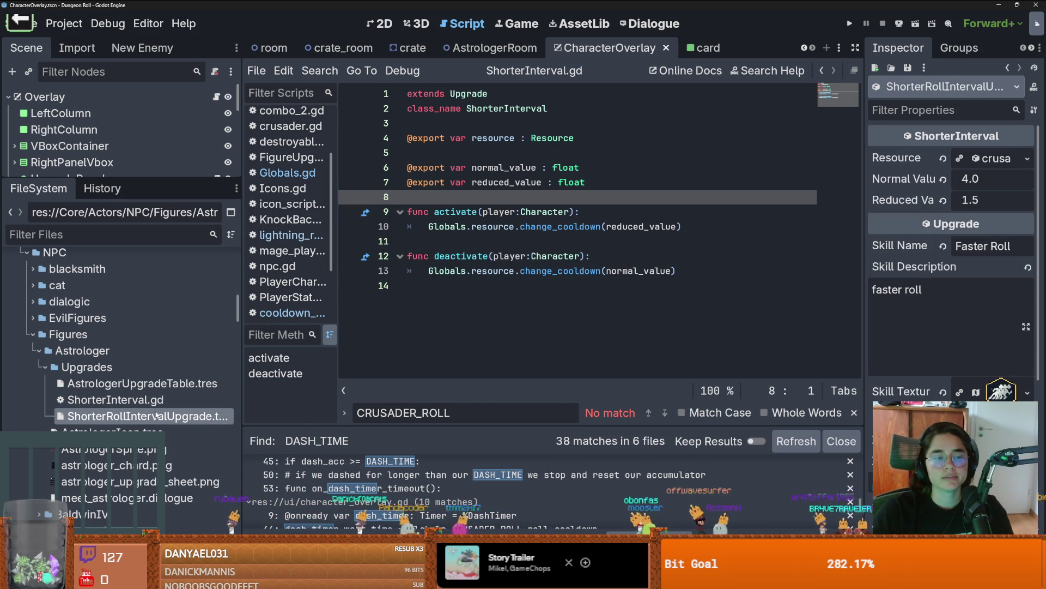
left_click_drag(866, 344, 791, 345)
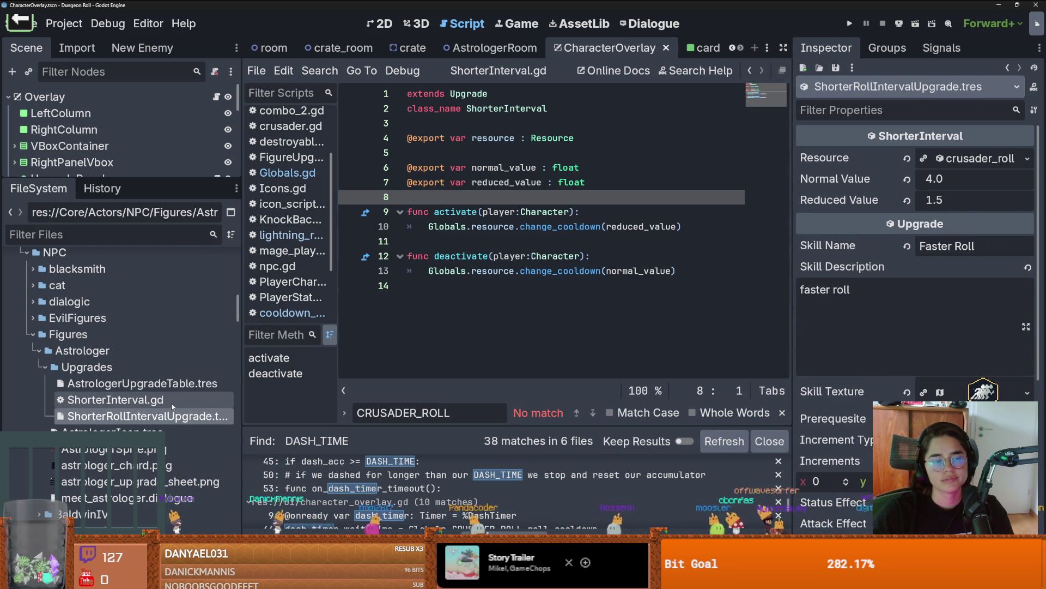
right_click(139, 364)
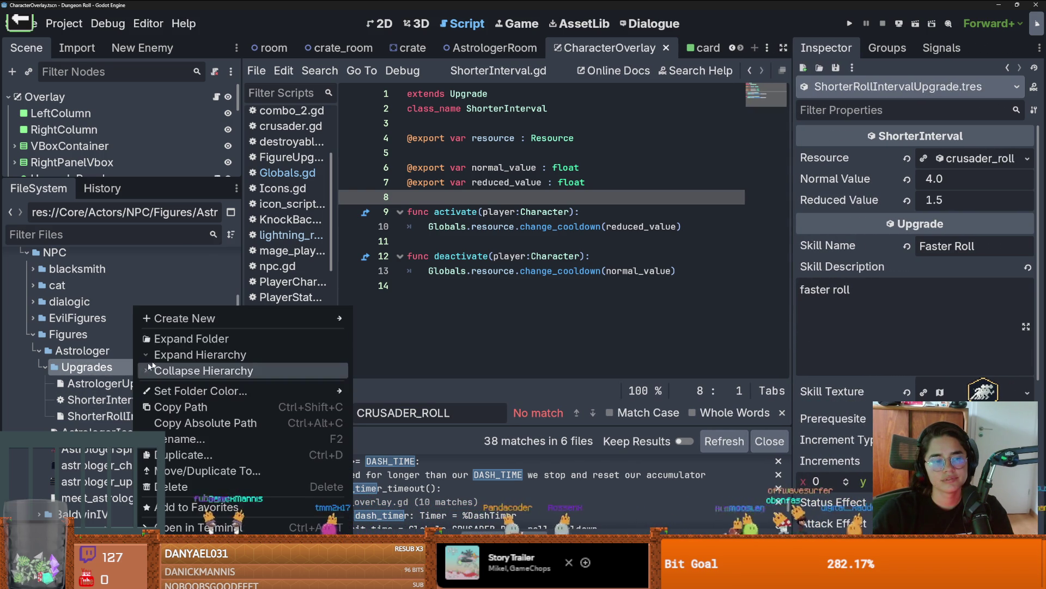
mouse_move(283, 318)
left_click(406, 369)
type("shorter")
key("Return")
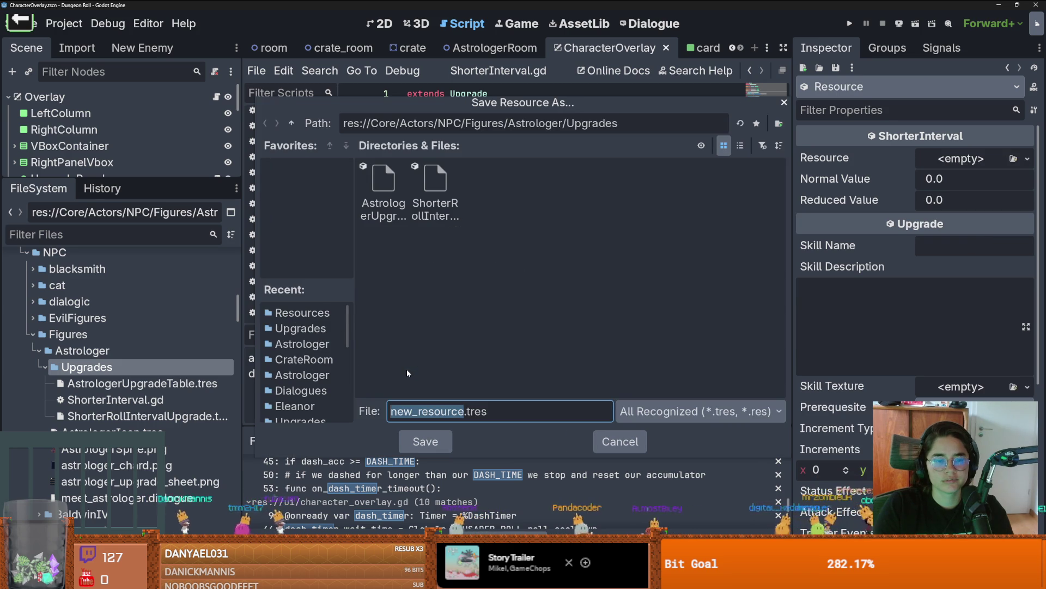
type("Short")
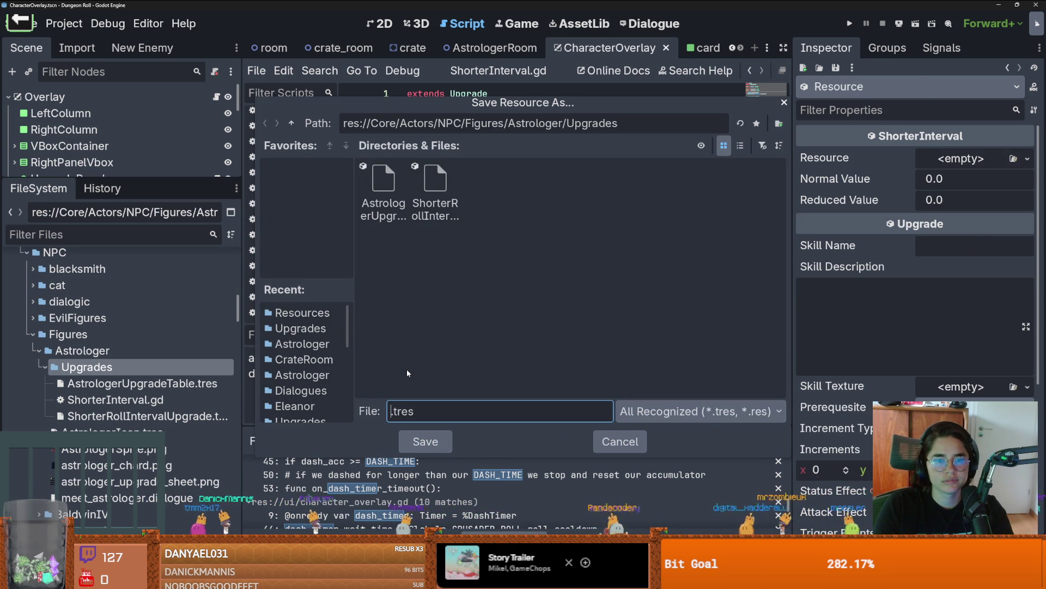
type("erLightning")
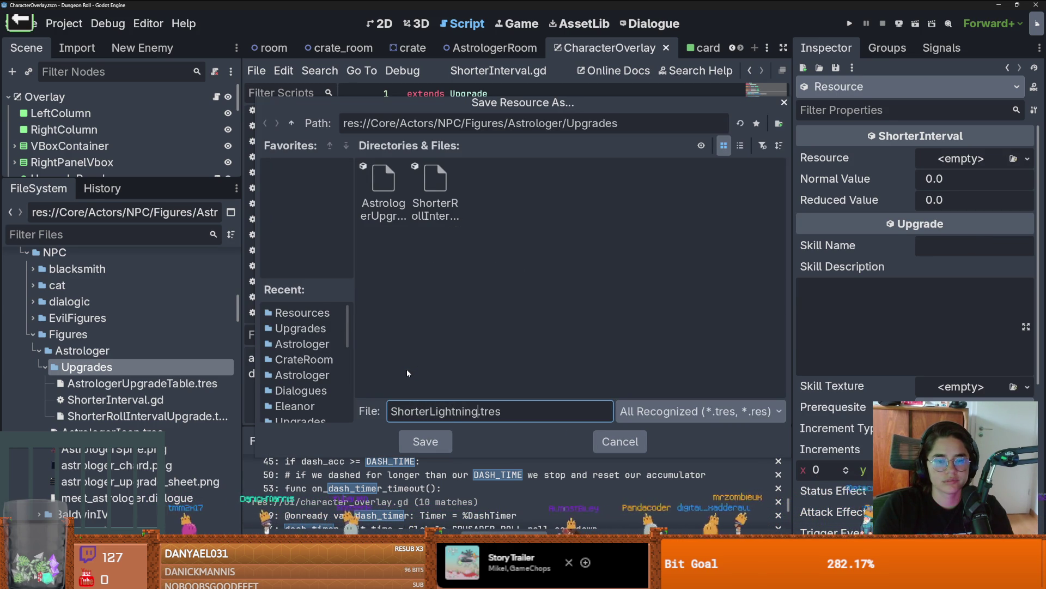
type("Upgrade")
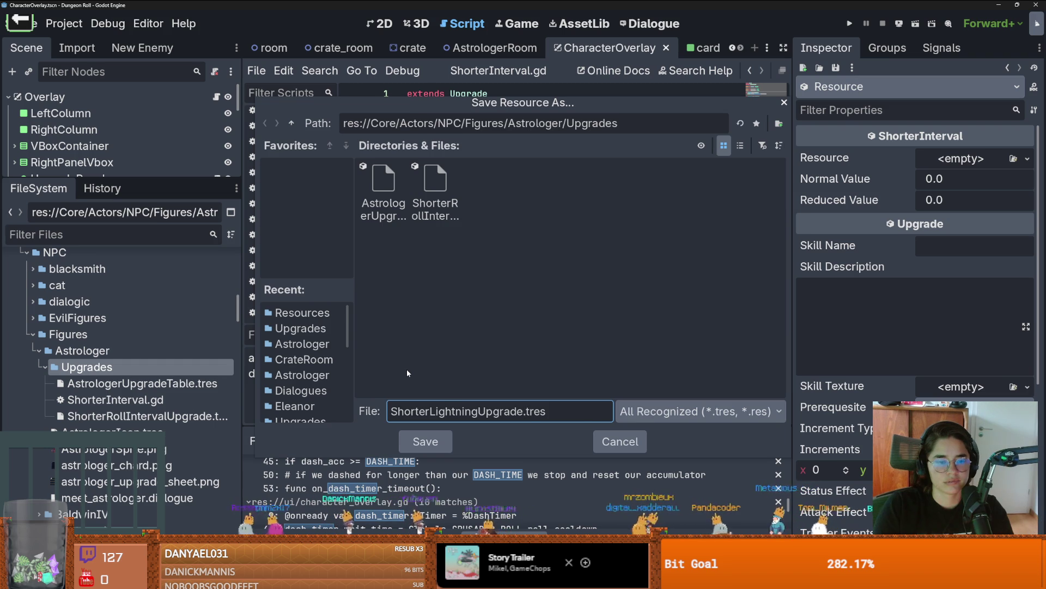
key("Return")
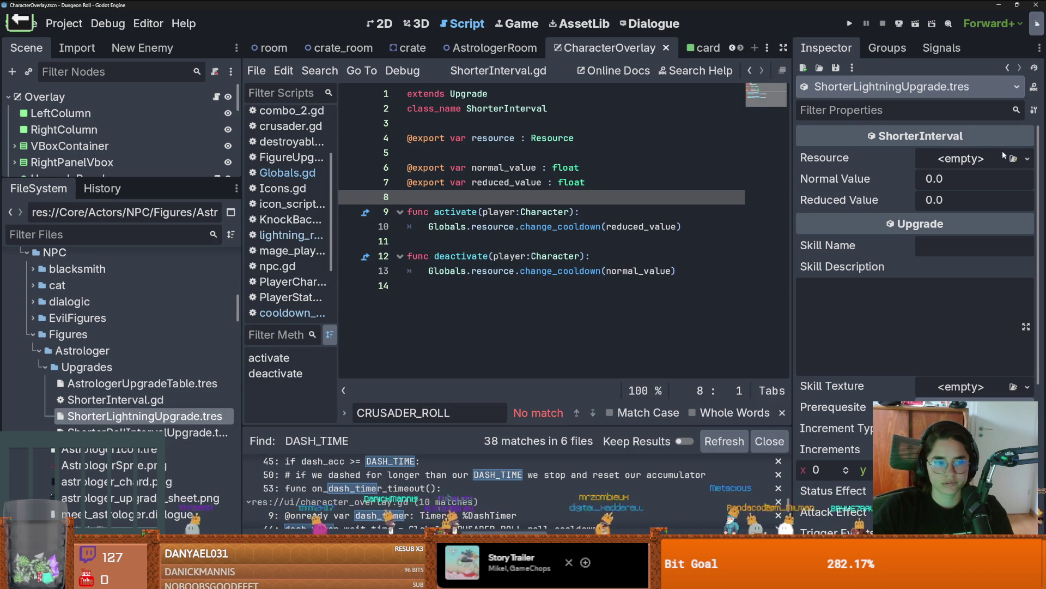
left_click(1027, 159)
- Quick-load crusader_lightning.tres into ShorterLightningUpgrade's Resource slot by searching 'crusader_li'
scroll(853, 491, "down", 5)
scroll(851, 536, "down", 20)
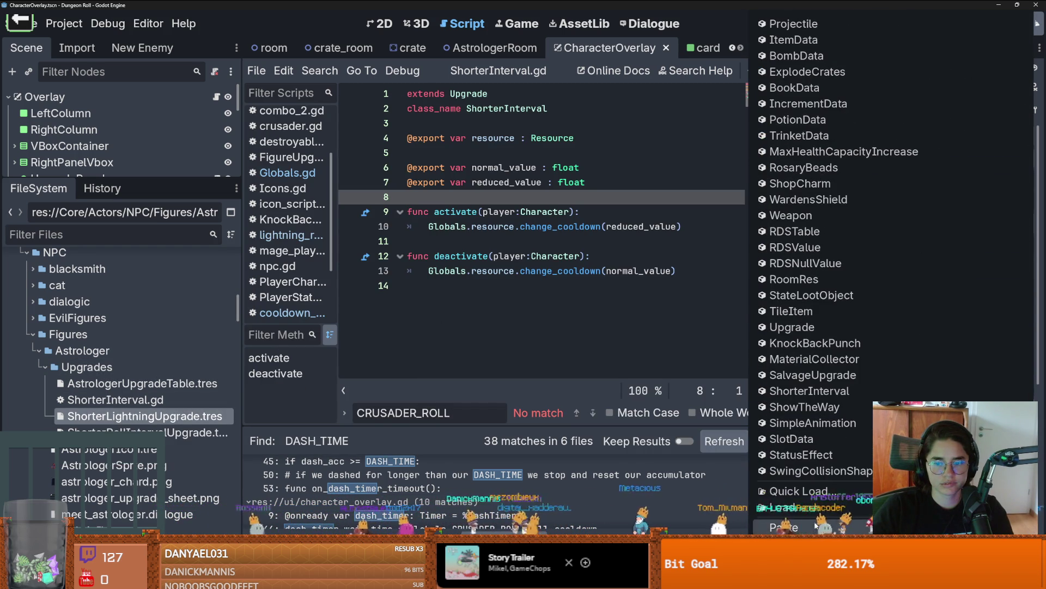
left_click(798, 491)
type("ligh")
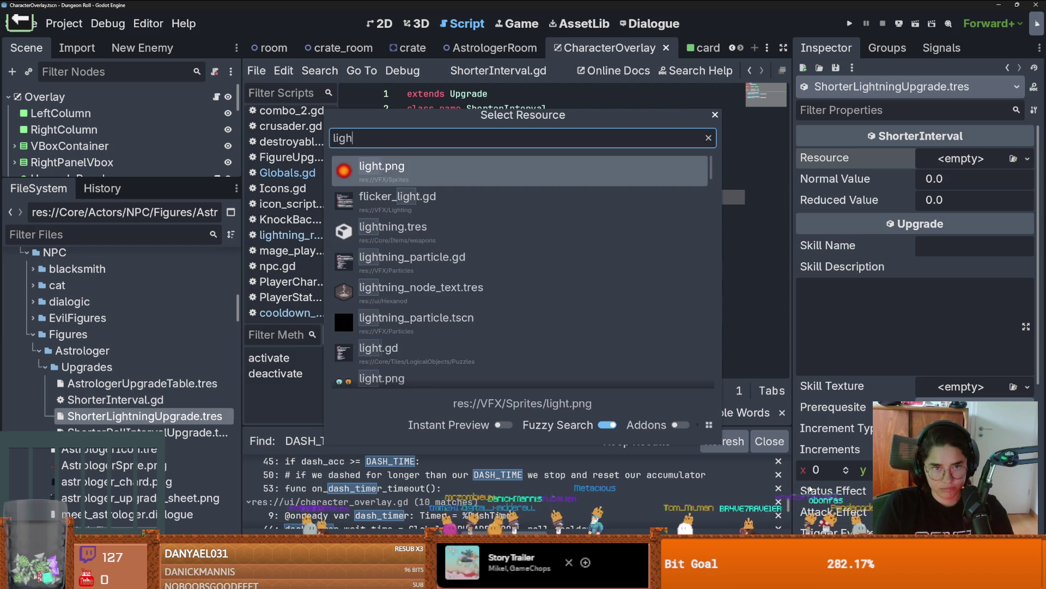
type("tning")
key("ctrl+a")
type("crusader")
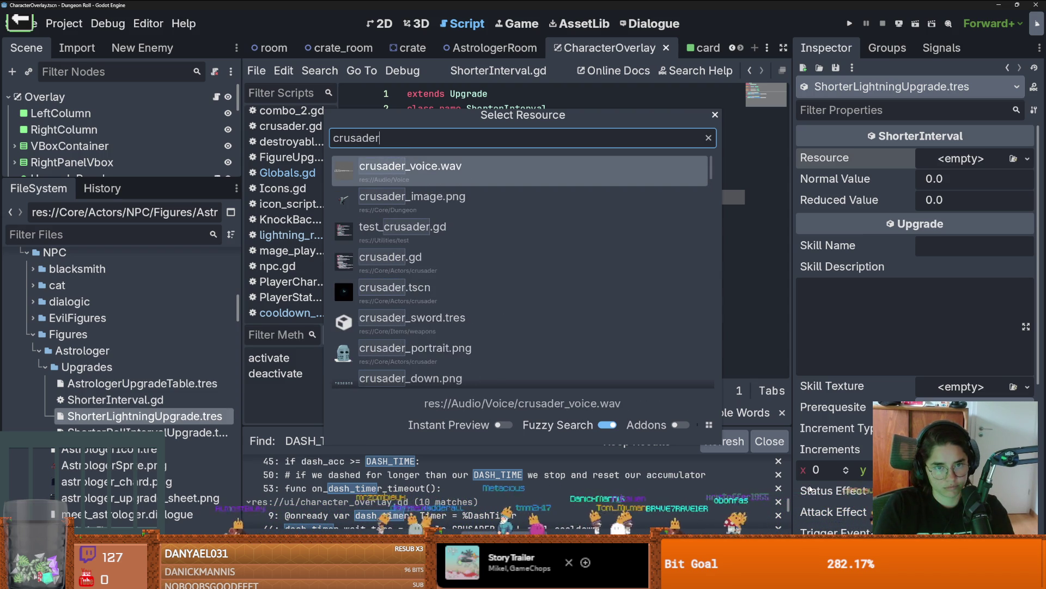
type("_li")
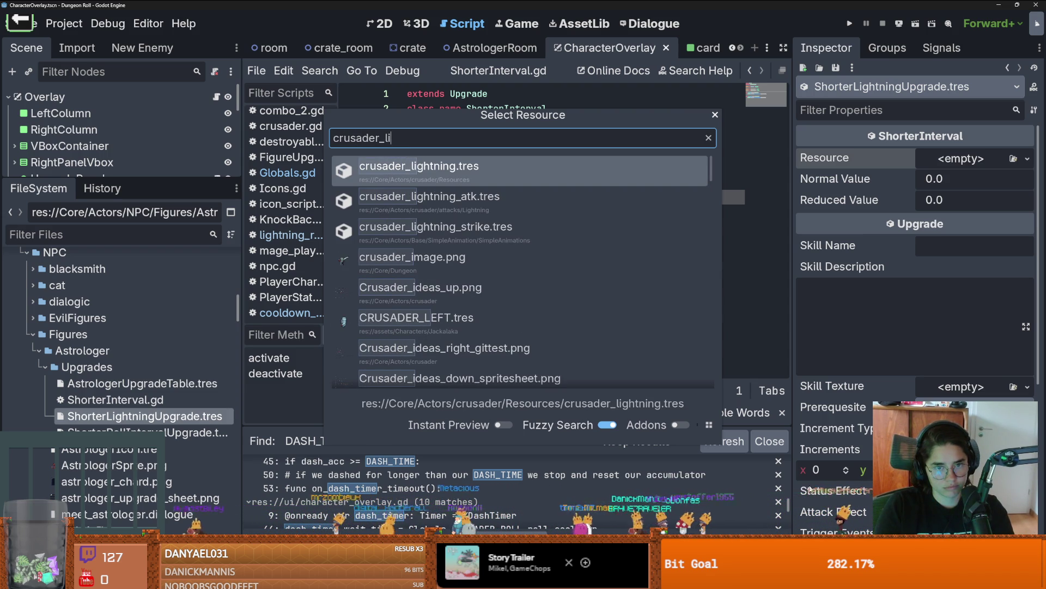
key("Return")
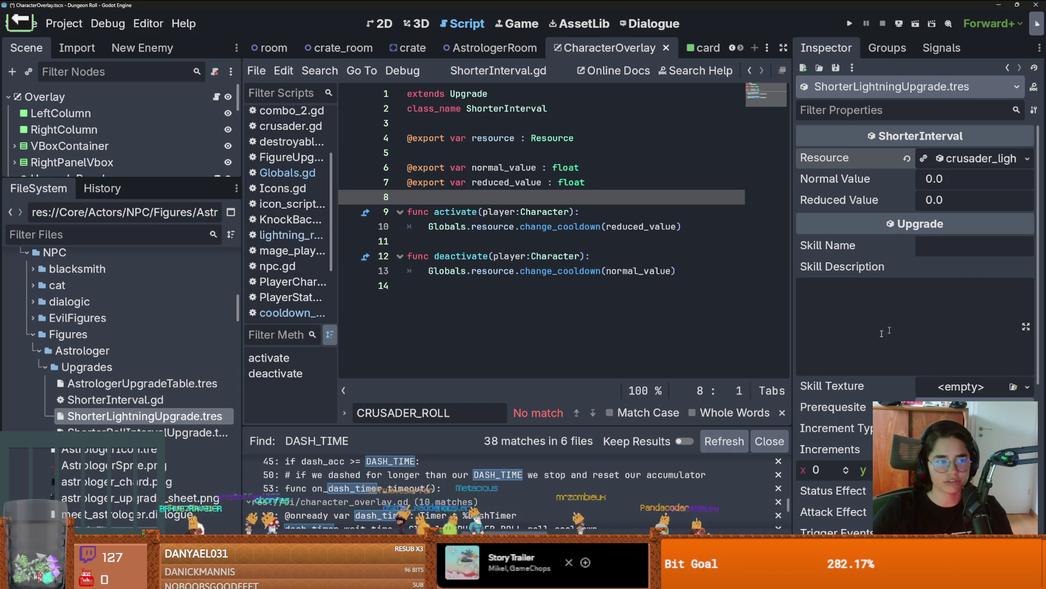
left_click(598, 262)
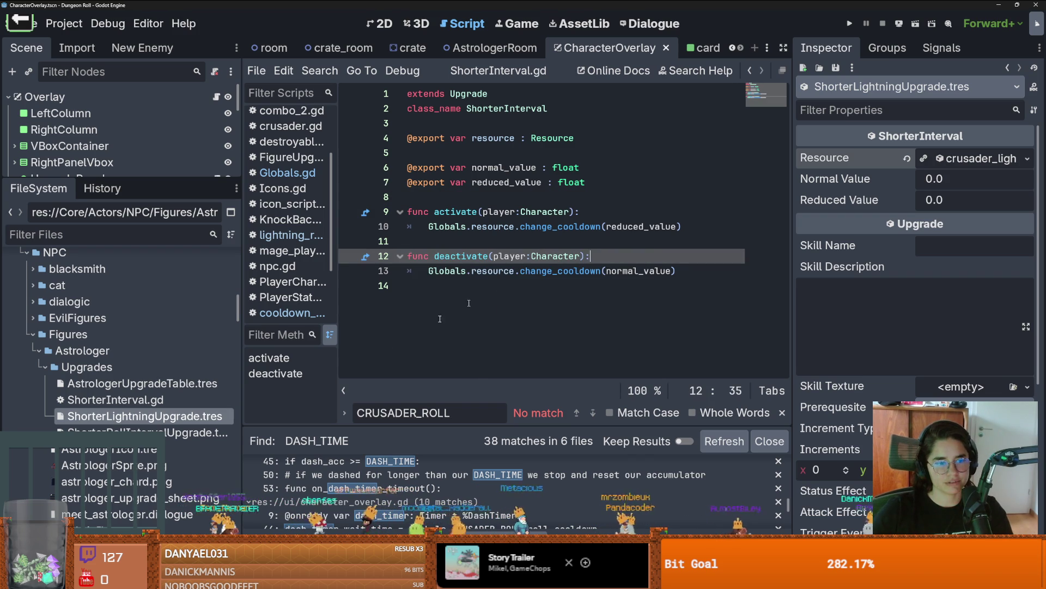
left_click(789, 197)
- Save, then filter FileSystem for 'Global' and look over the crusader variables in Globals.gd
left_click_drag(791, 204, 768, 204)
key("ctrl+s")
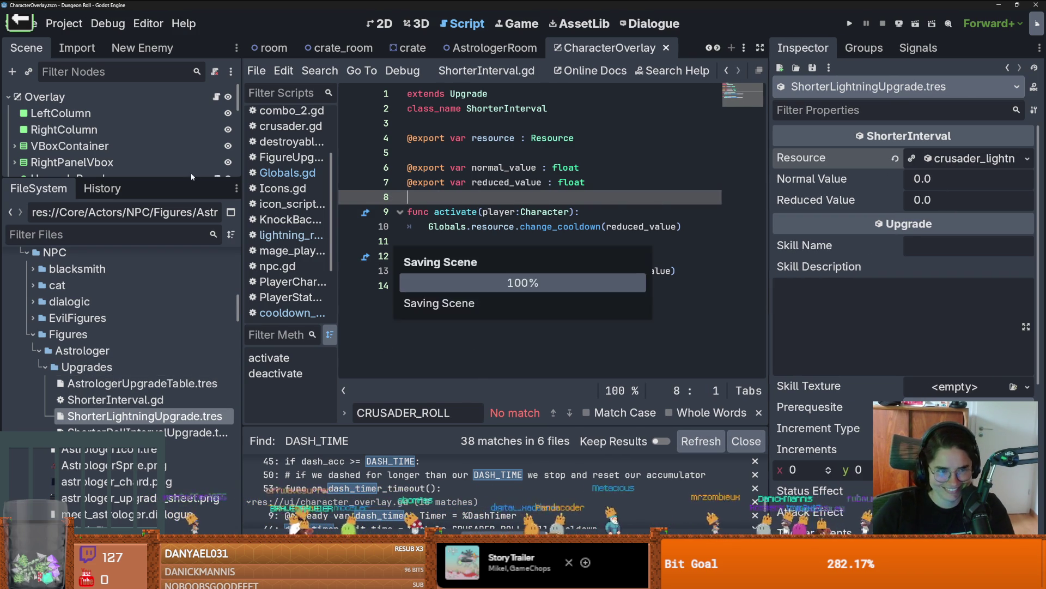
mouse_move(191, 176)
left_mouse_down()
mouse_move(160, 242)
mouse_move(154, 183)
left_mouse_up()
left_click(142, 231)
type("Global")
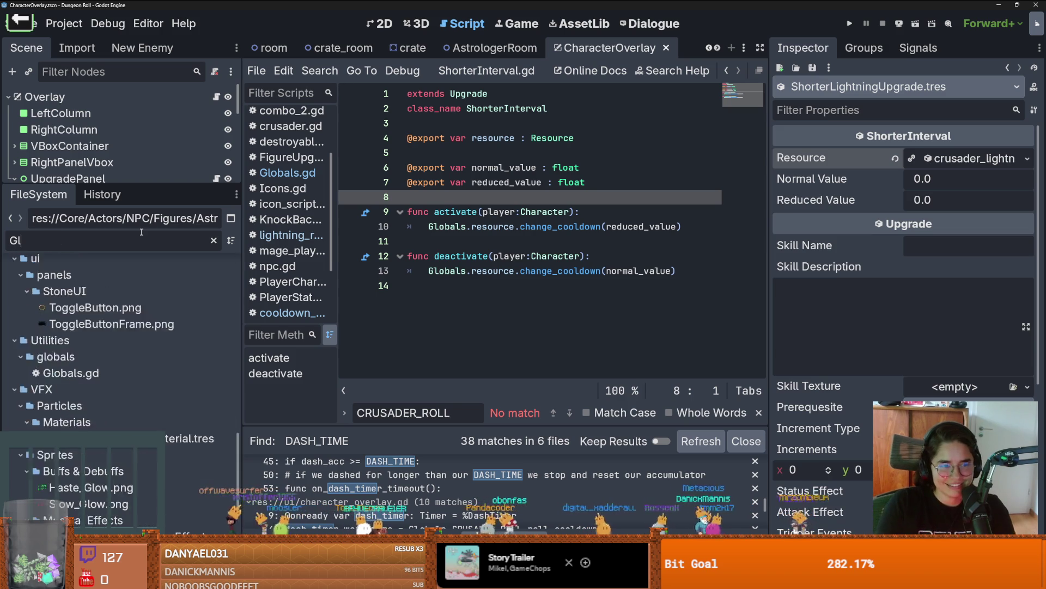
double_click(71, 396)
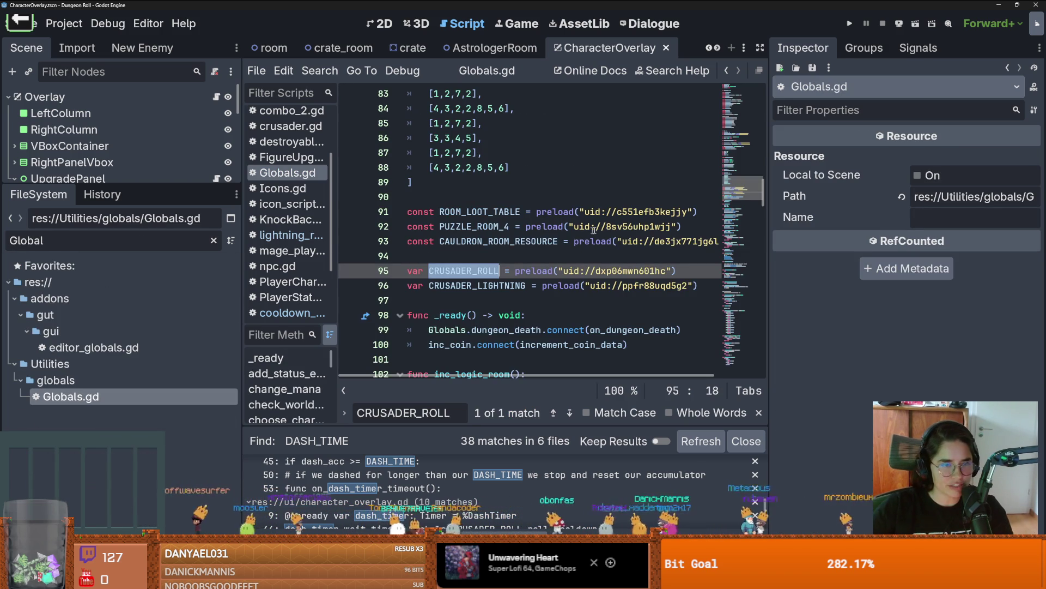
scroll(544, 298, "up", 15)
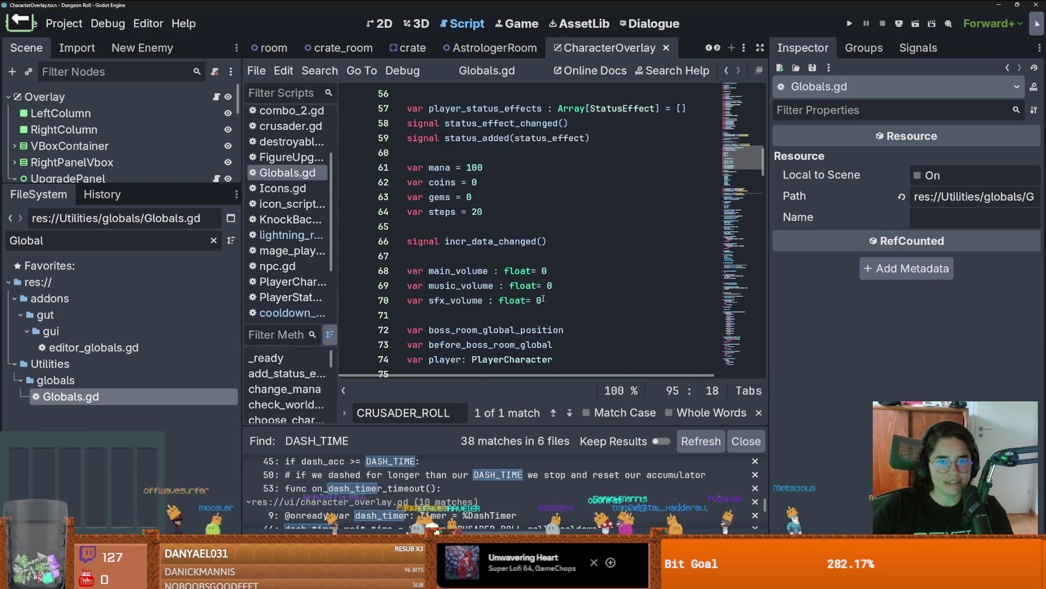
scroll(544, 298, "up", 11)
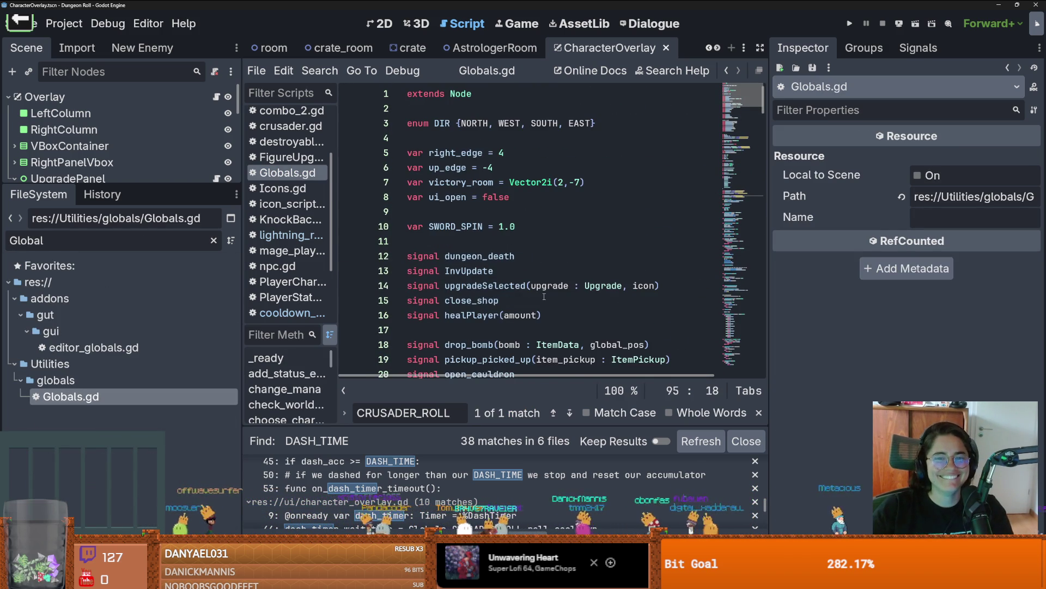
left_click_drag(508, 227, 521, 227)
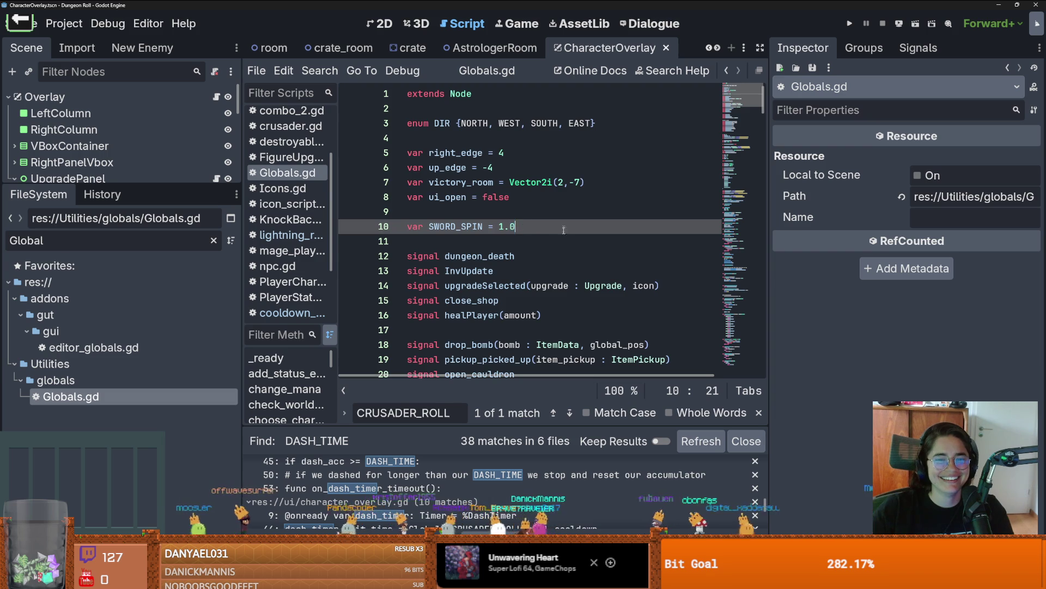
scroll(564, 227, "down", 12)
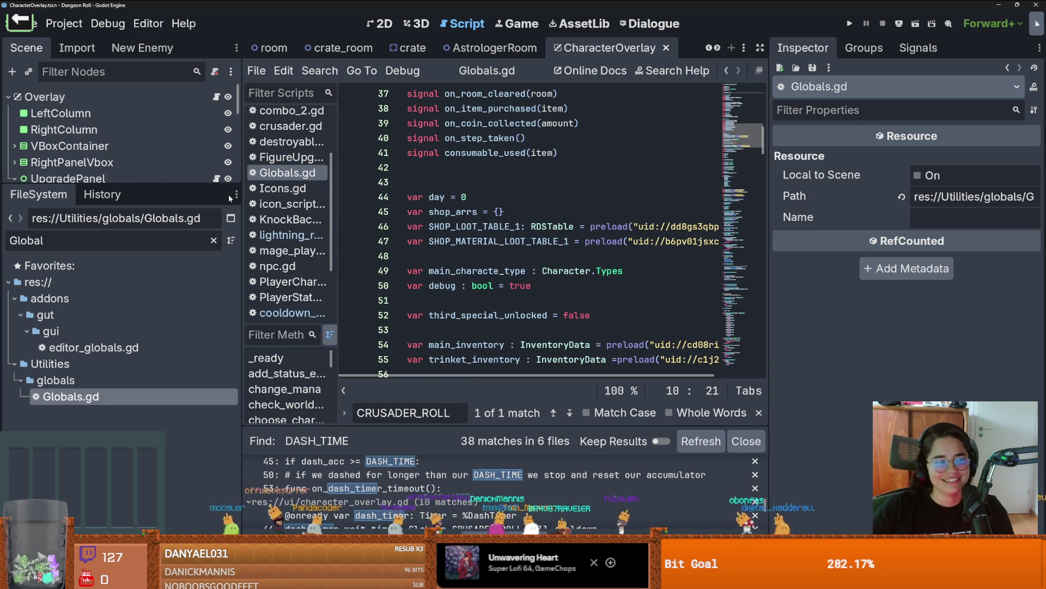
scroll(440, 365, "down", 2)
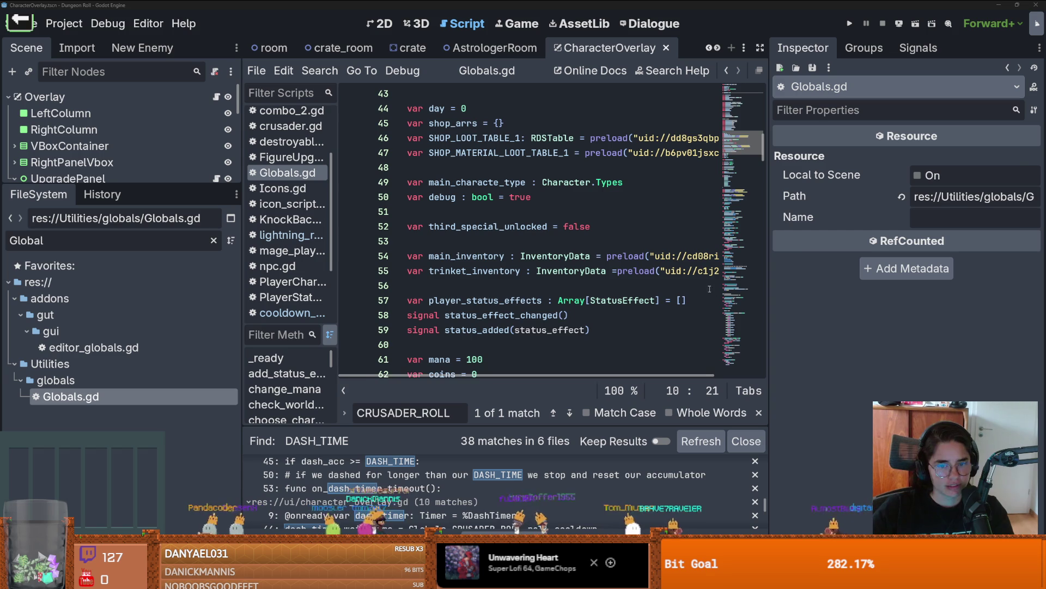
- Review Globals.gd's diff in GitHub Desktop, including the removed ELECTRIC_SHOT value 5.0, then return
key("alt+Tab")
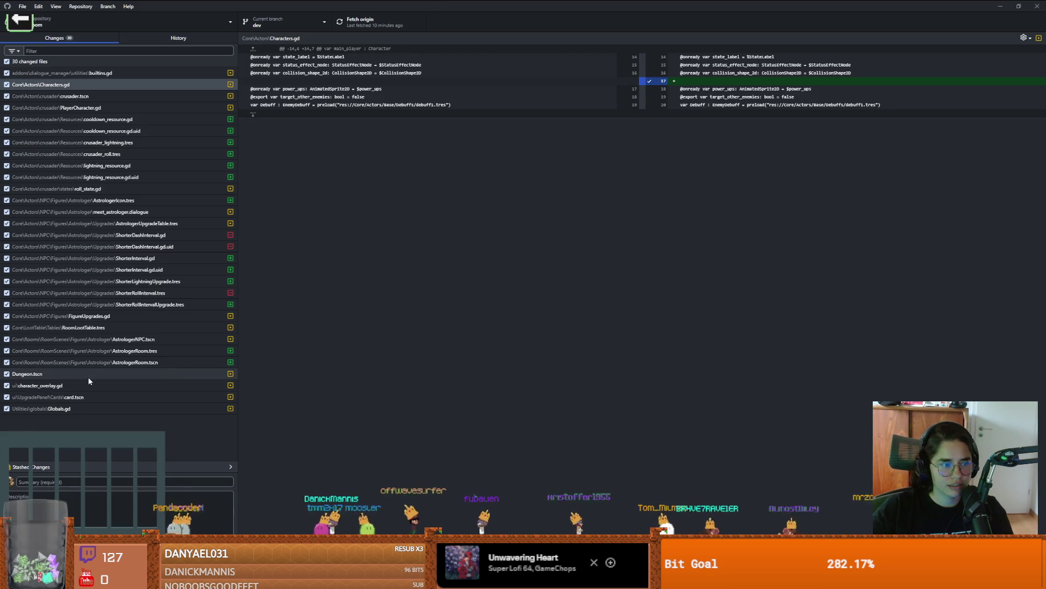
left_click(81, 408)
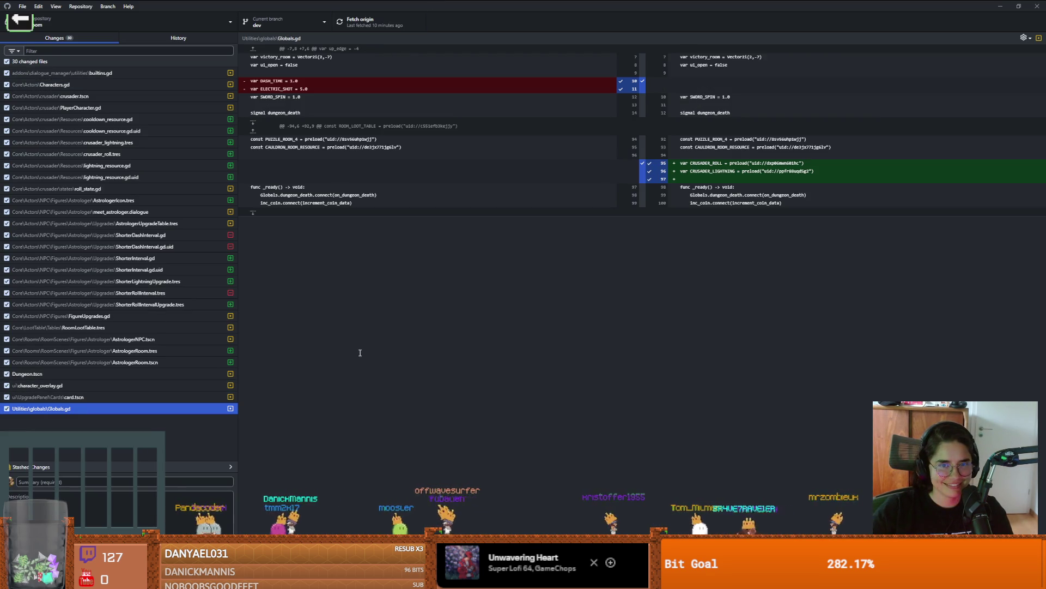
double_click(303, 89)
key("alt+Tab")
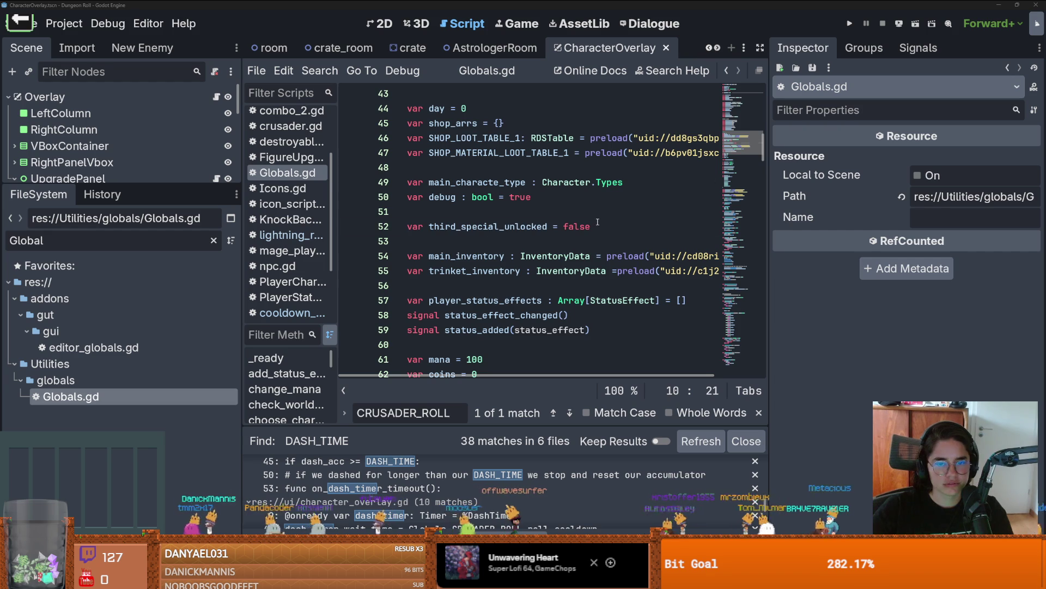
- Save, then filter FileSystem for 'crusader_ligh' and open crusader_lightning.tres
key("ctrl+s")
left_click(214, 240)
scroll(171, 361, "down", 5)
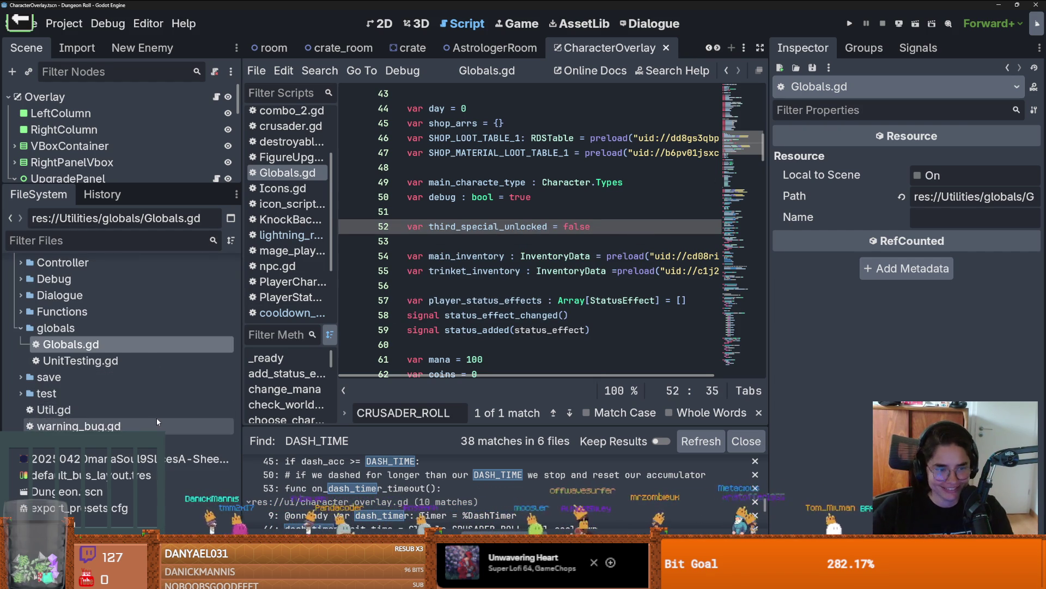
scroll(157, 416, "down", 15)
scroll(158, 413, "down", 10)
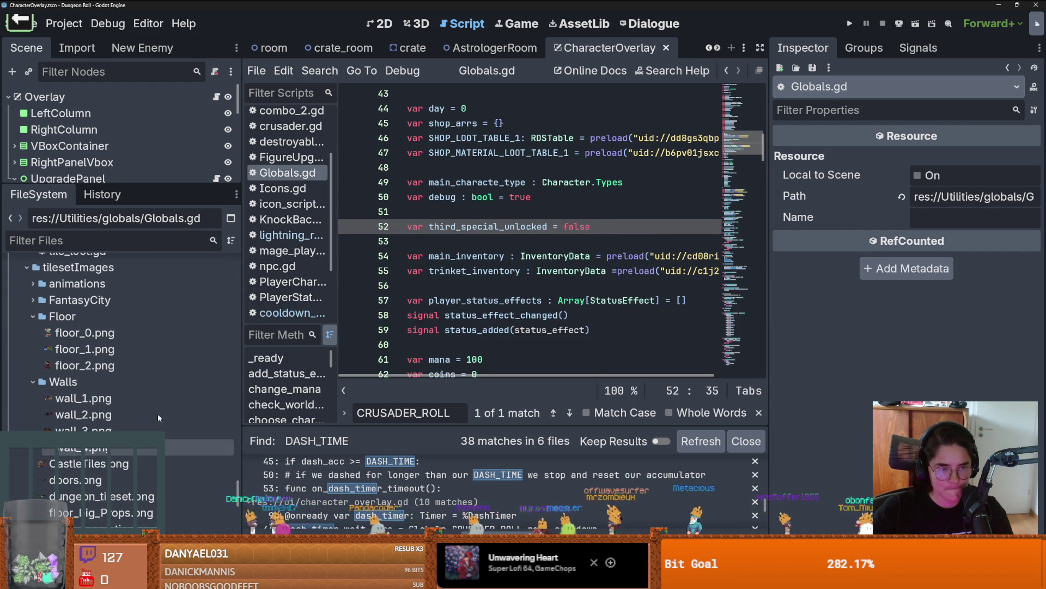
scroll(152, 255, "up", 20)
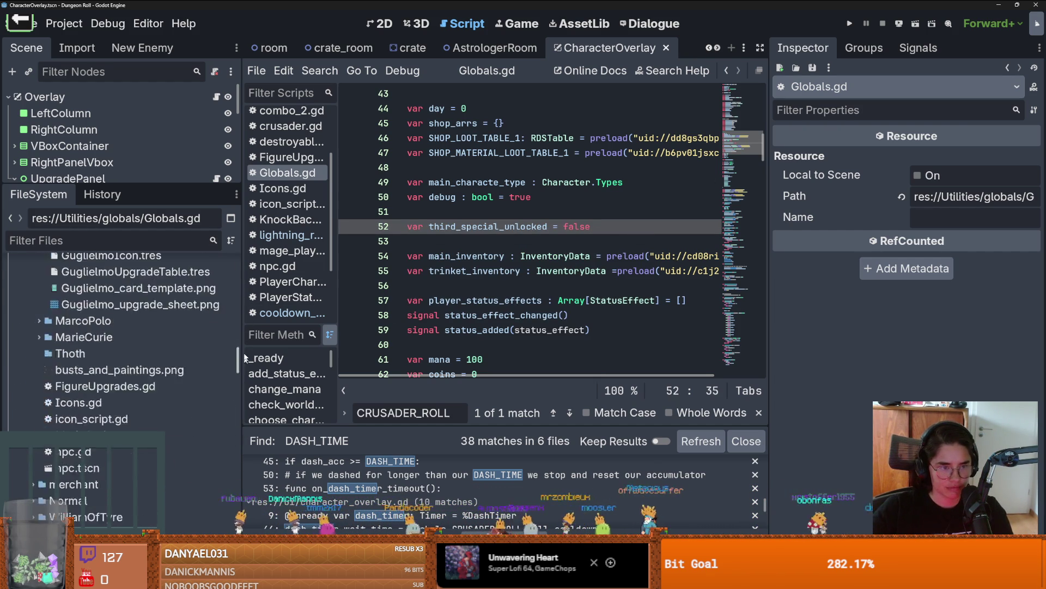
left_click(150, 248)
type("crusader_ligh")
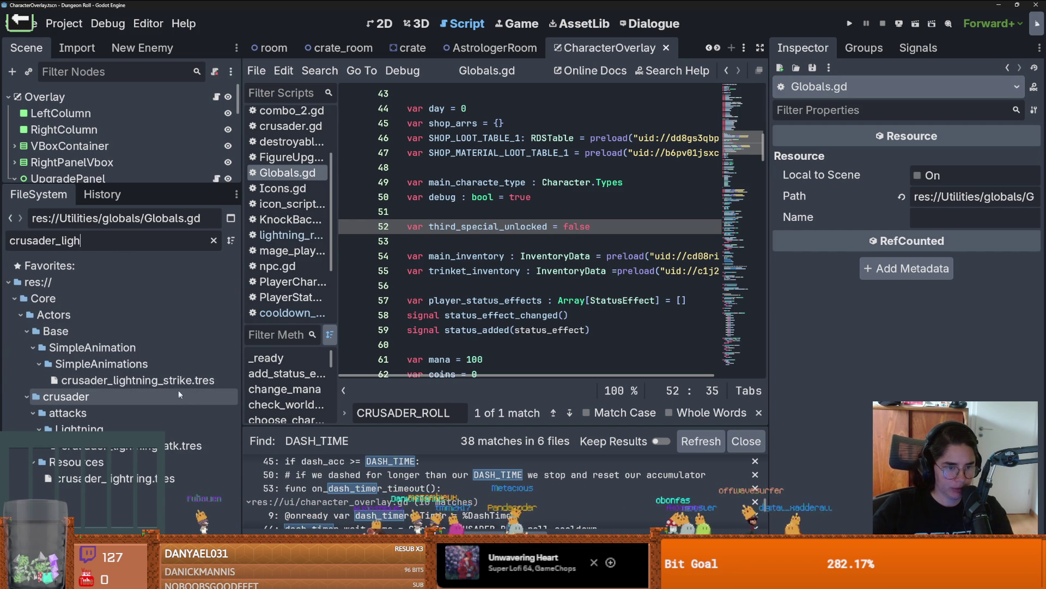
double_click(109, 478)
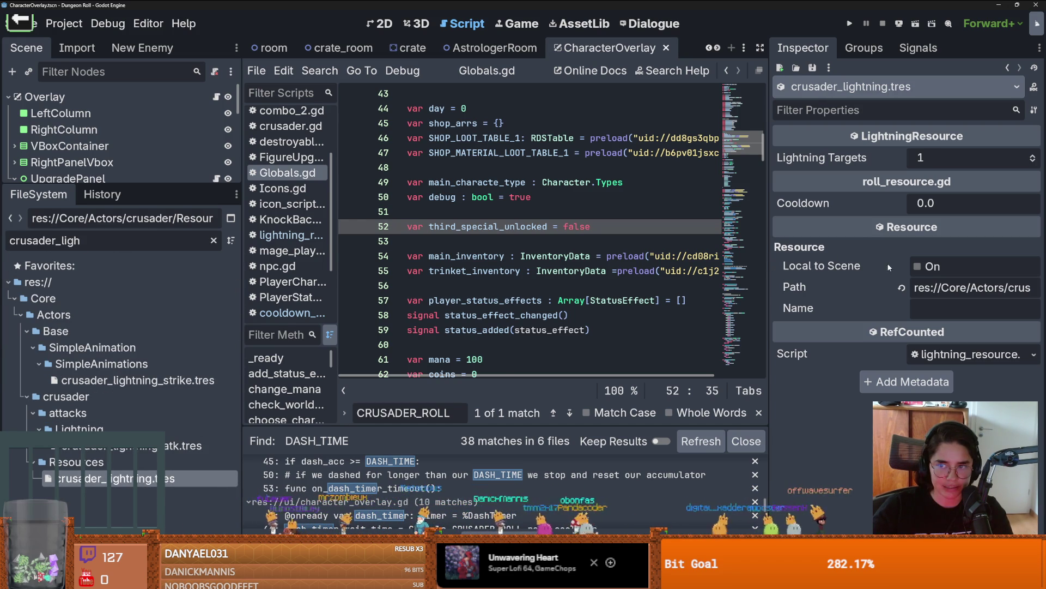
- Set the lightning Cooldown to 5 and save the resource and scene
left_click(921, 203)
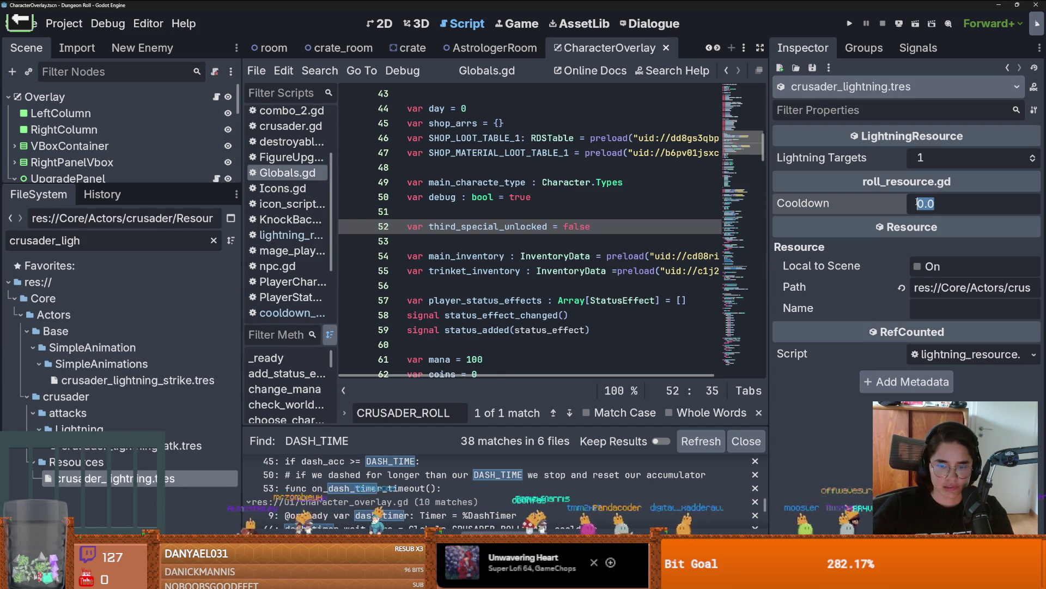
type("5")
key("Return")
key("ctrl+s")
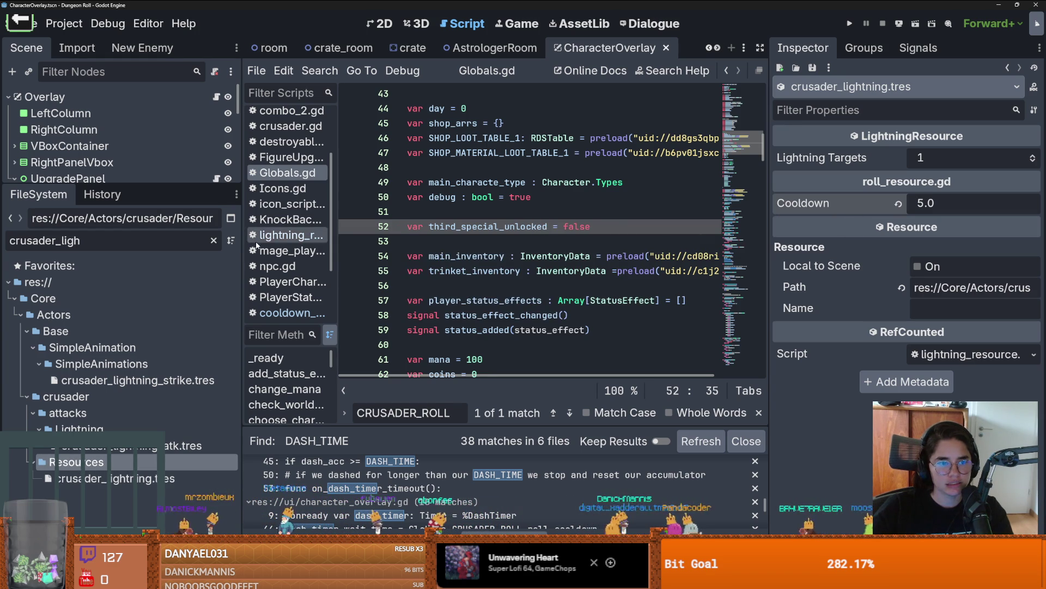
left_click(213, 240)
scroll(208, 282, "down", 5)
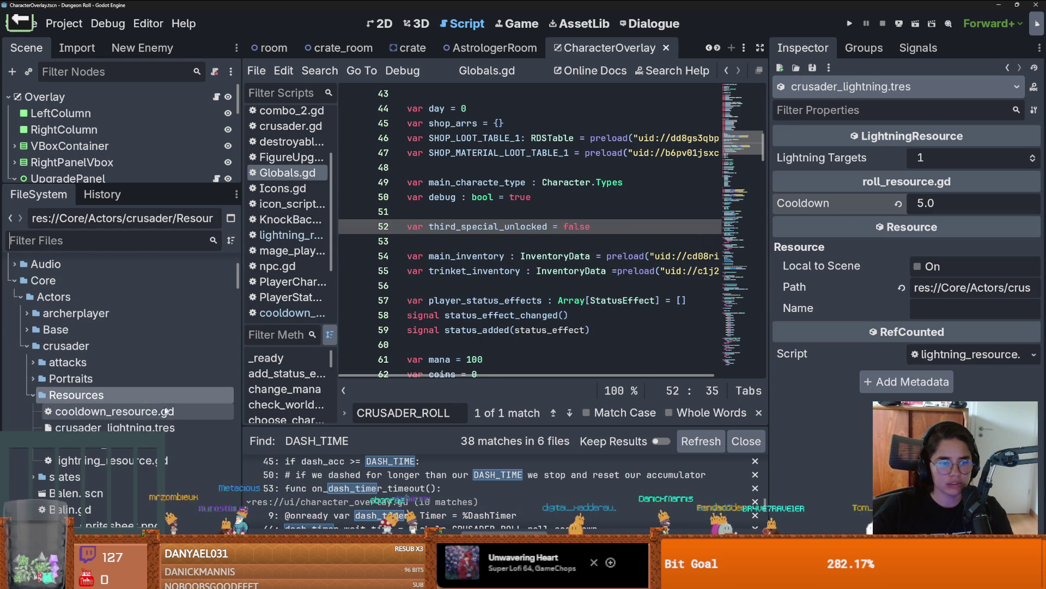
left_click(115, 411)
left_click(114, 428)
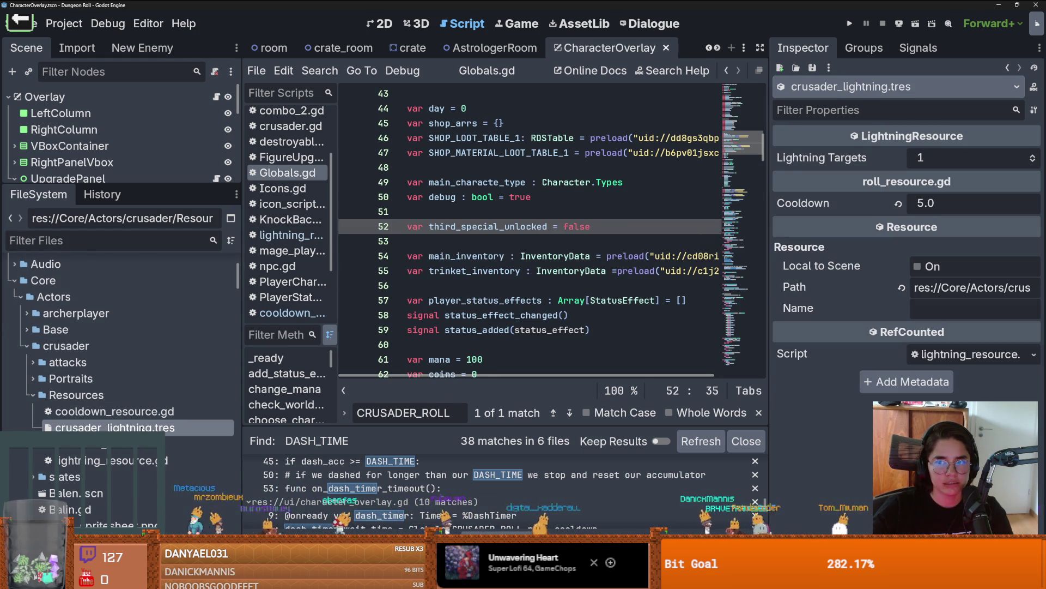
key("ctrl+s")
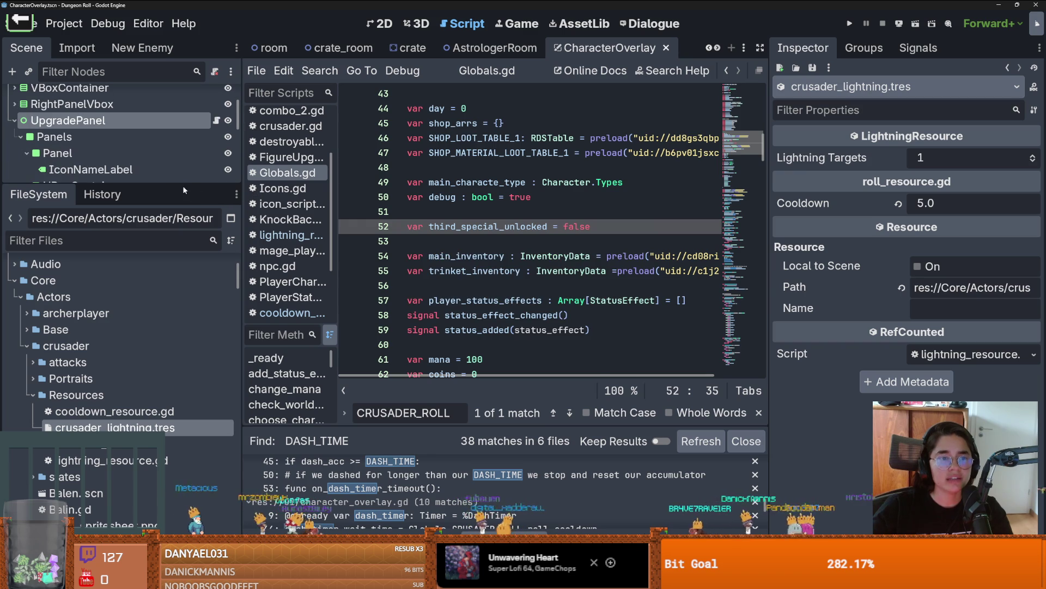
- Browse the open scene tabs and open character_overlay.gd in the script editor
left_click(711, 48)
left_click(711, 48)
left_click(711, 48)
left_click(711, 48)
left_click(710, 48)
left_click(718, 49)
left_click(718, 49)
left_click(719, 49)
left_click(719, 49)
left_click(718, 49)
left_click(718, 49)
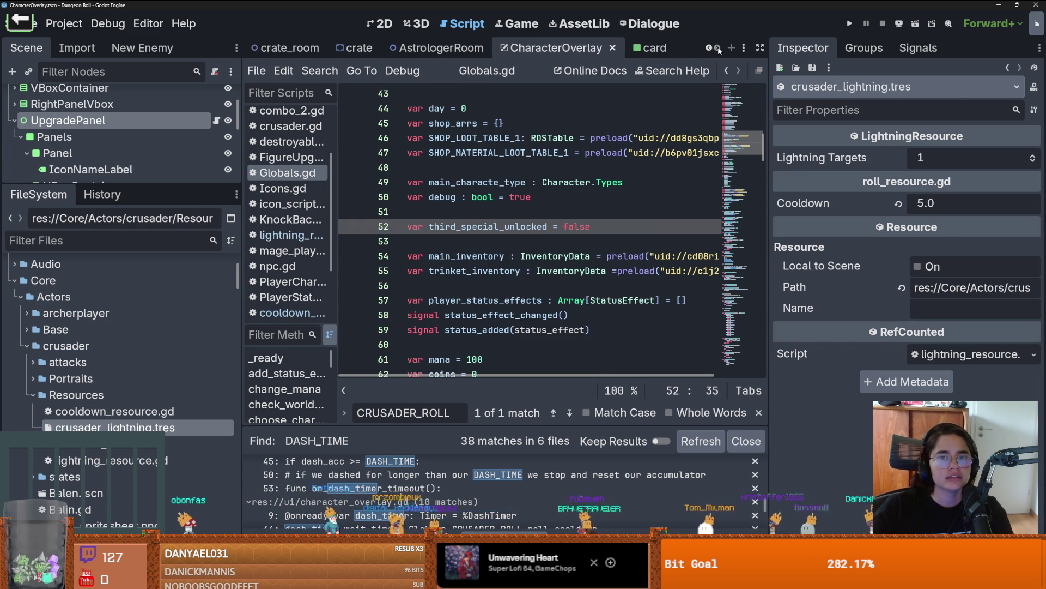
left_click_drag(143, 185, 143, 305)
scroll(109, 190, "up", 3)
left_click(216, 96)
scroll(511, 218, "down", 1)
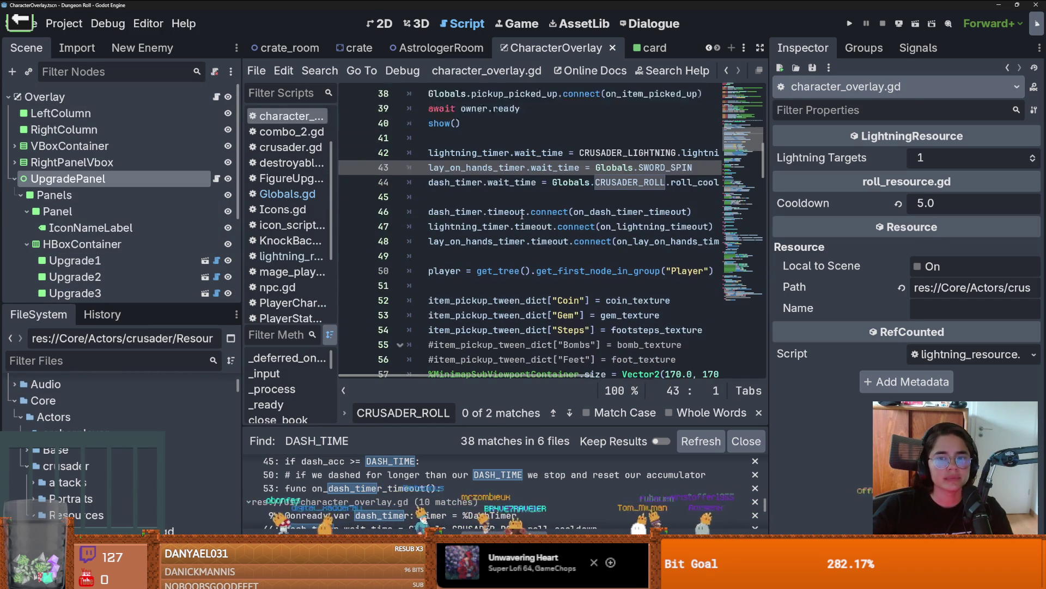
left_click_drag(768, 203, 931, 202)
- Change CRUSADER_LIGHTNING on line 42 to Globals.CRUSADER_LIGHTNING via autocomplete and save the script
left_click(599, 167)
scroll(586, 204, "up", 2)
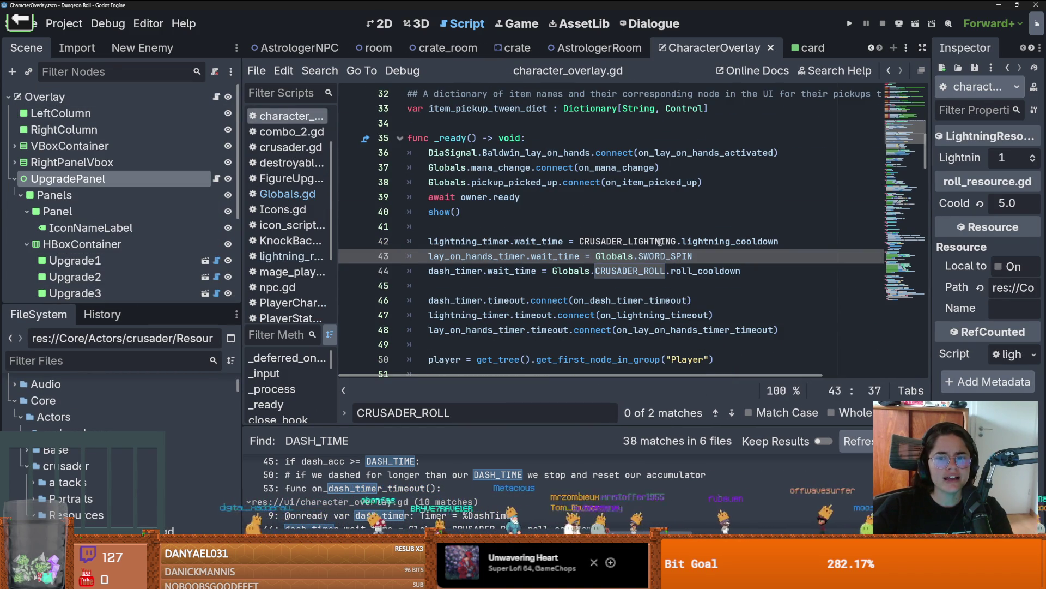
double_click(626, 241)
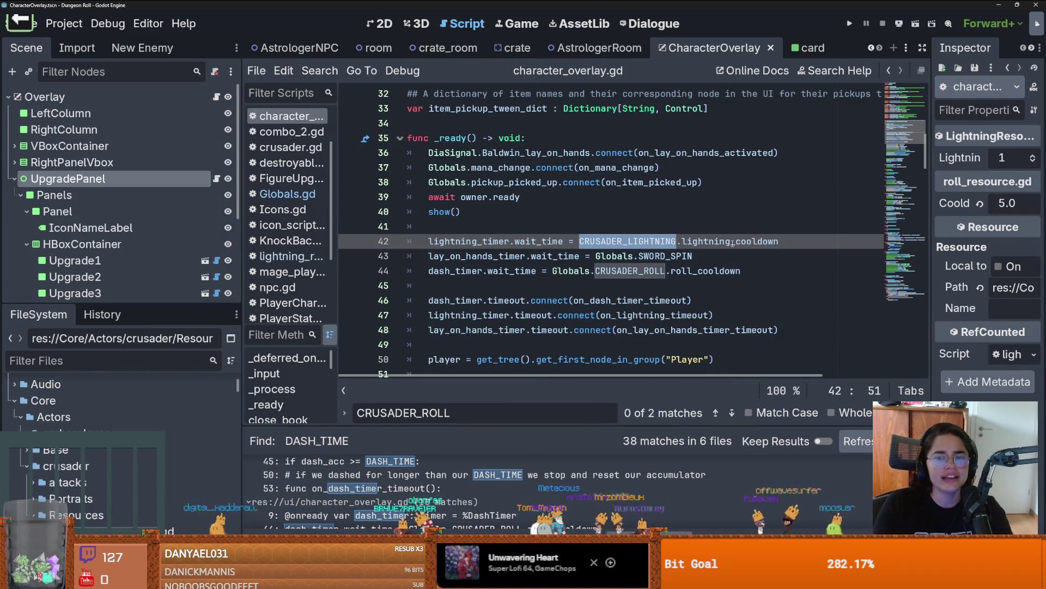
type("Globals.LI")
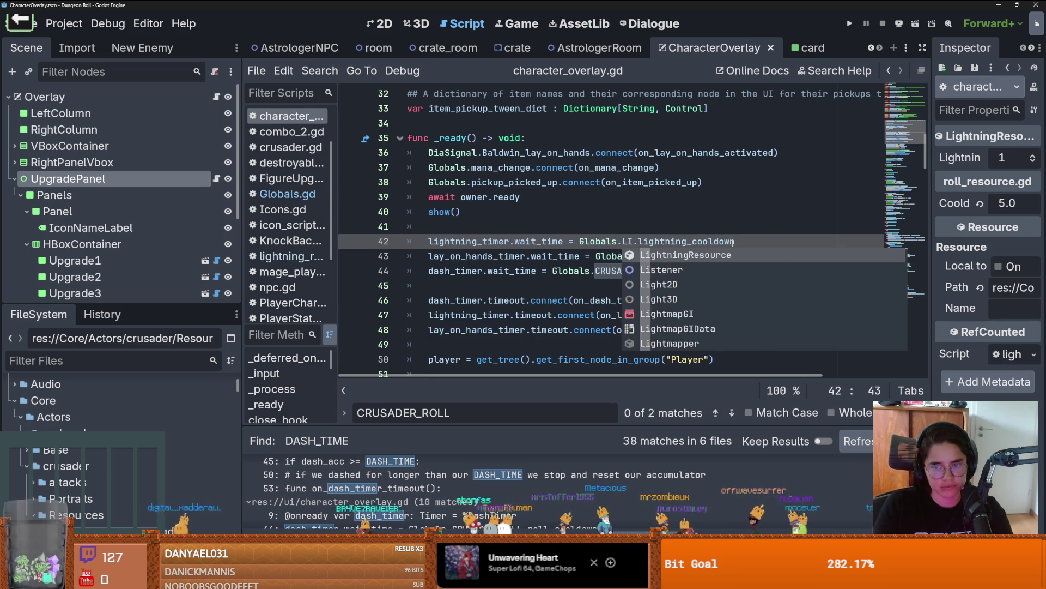
key("BackSpace")
key("BackSpace")
type("CR")
key("Return")
key("ctrl+s")
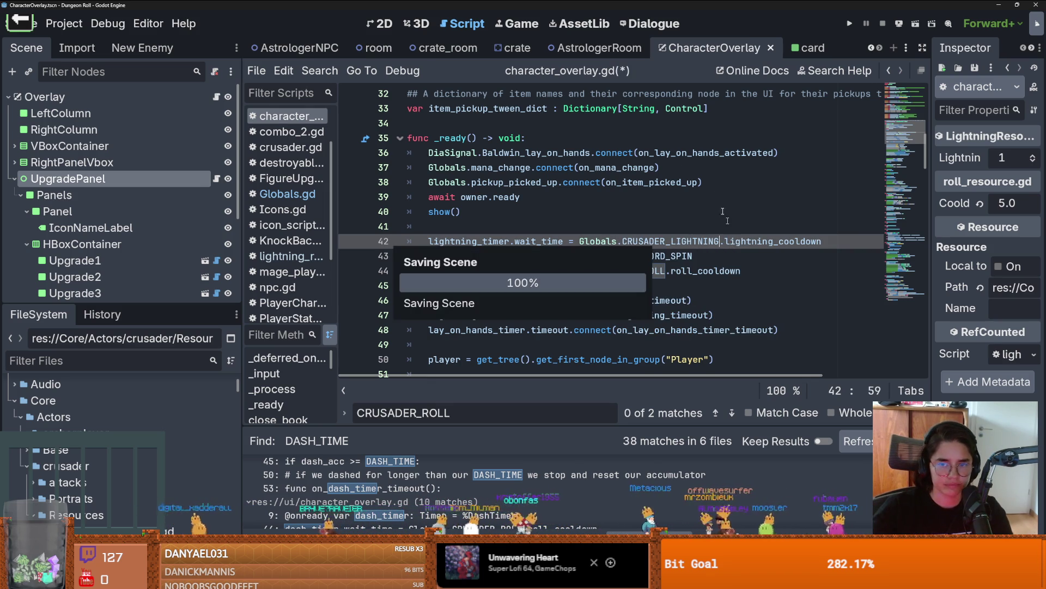
left_click(712, 232)
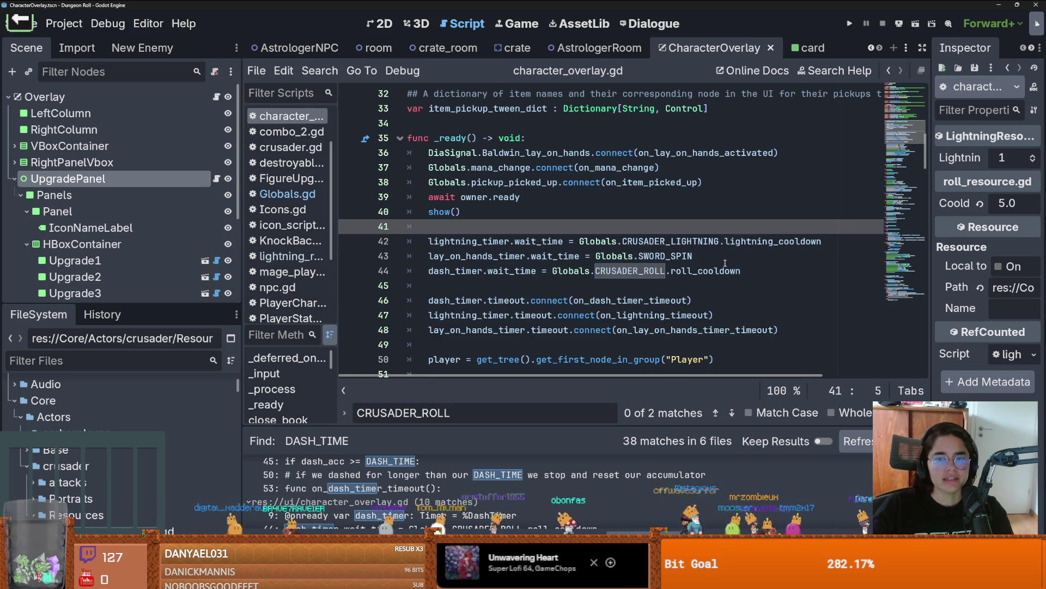
double_click(663, 256)
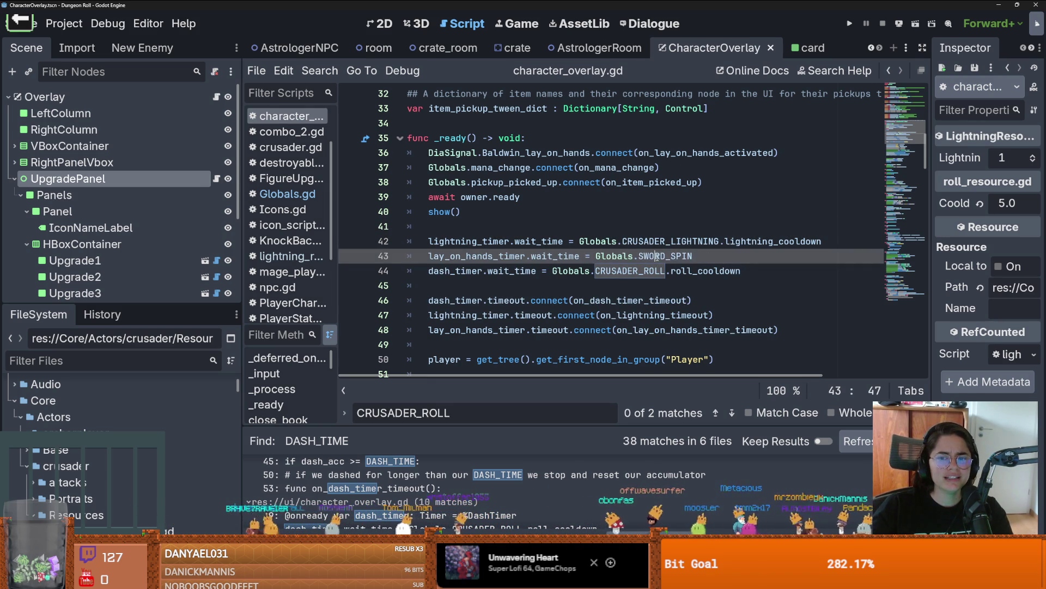
left_click(716, 261)
key("ctrl+s")
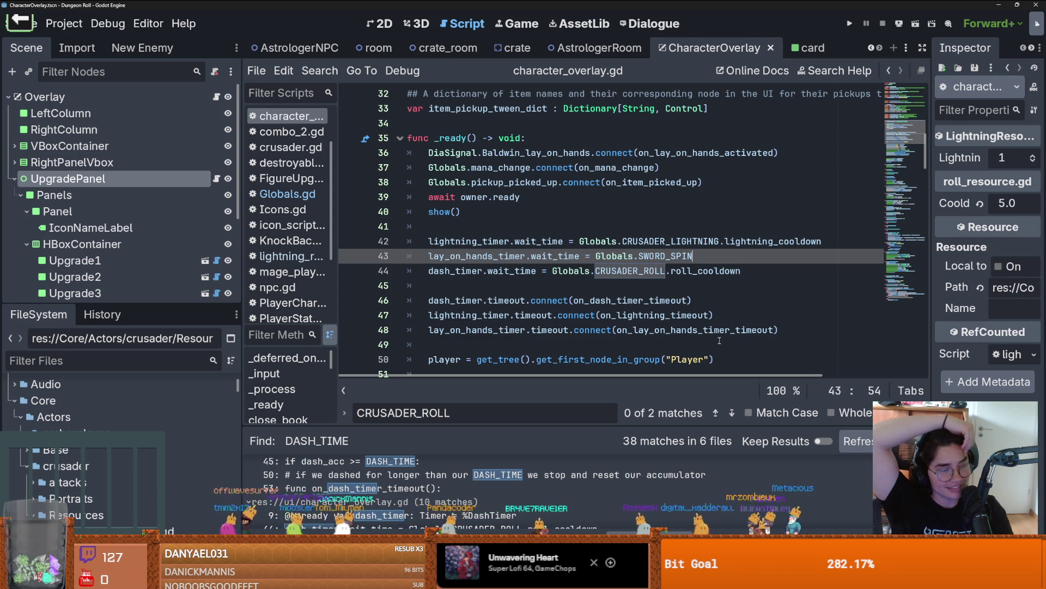
left_click(654, 212)
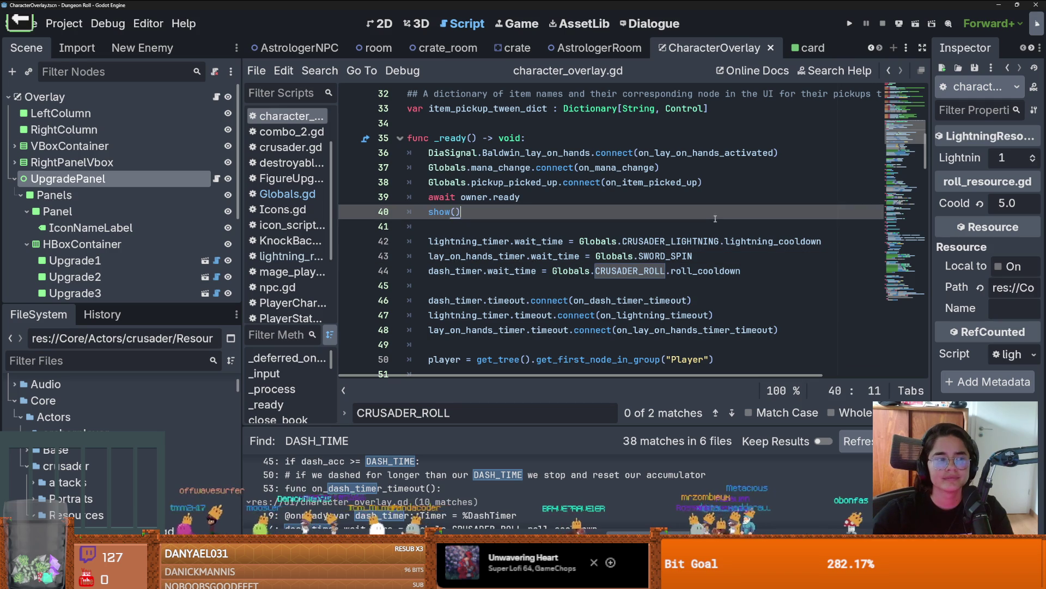
scroll(636, 300, "down", 4)
scroll(636, 329, "up", 5)
scroll(636, 328, "up", 1)
scroll(463, 282, "down", 3)
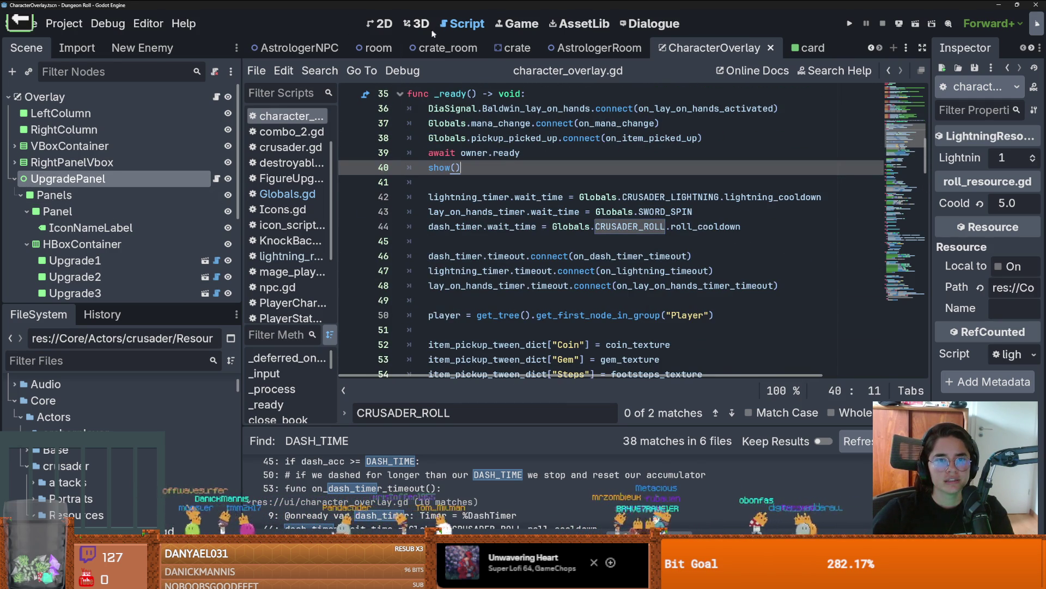
scroll(871, 48, "up", 5)
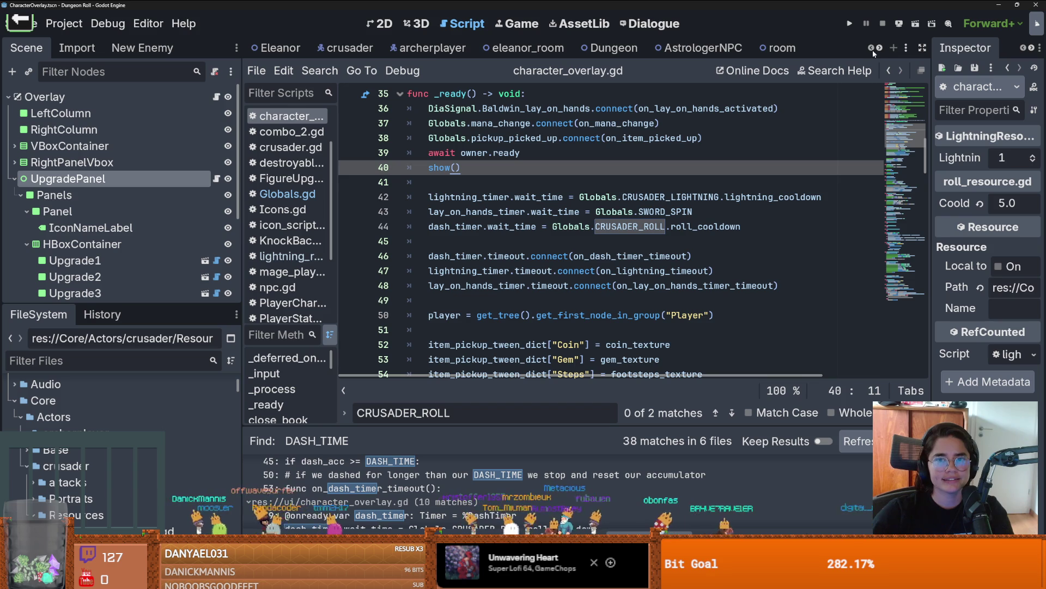
- In the crusader scene, open the sword_lightning_strike state's script and locate lightning_timer's uses
left_click(349, 48)
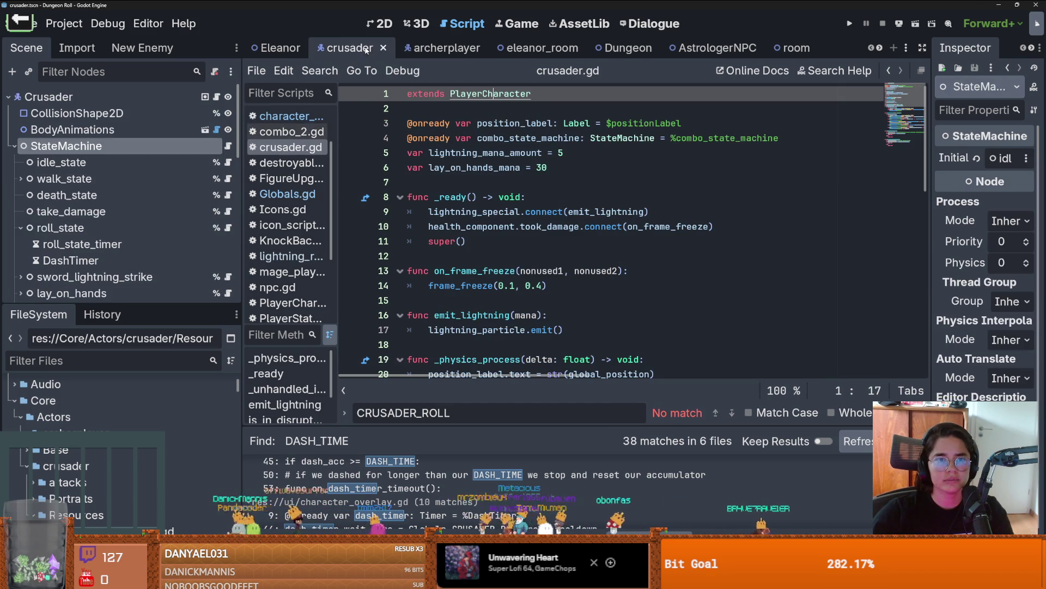
scroll(192, 211, "down", 2)
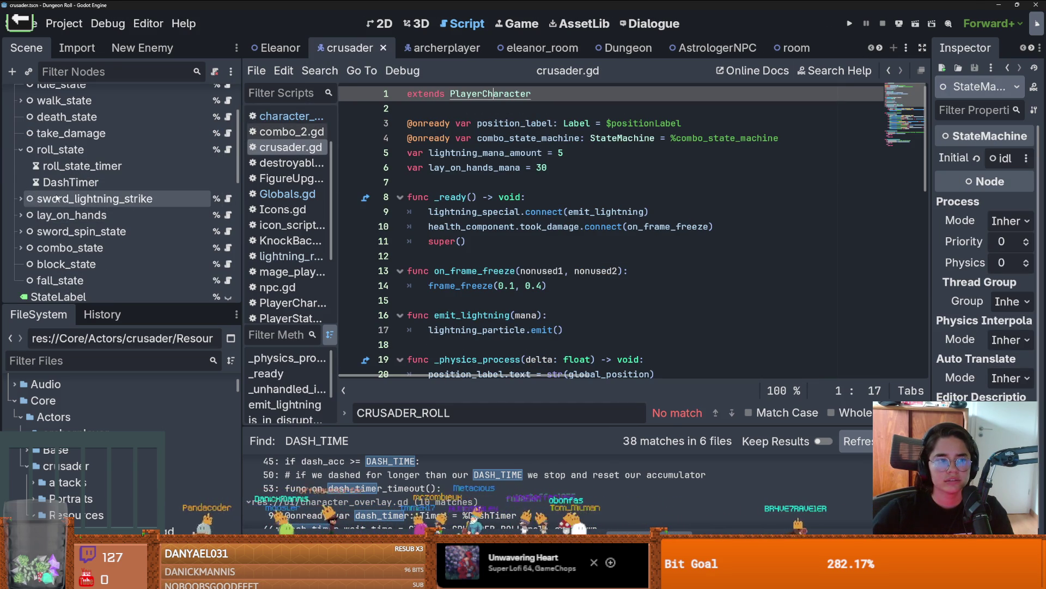
left_click(20, 199)
left_click(81, 214)
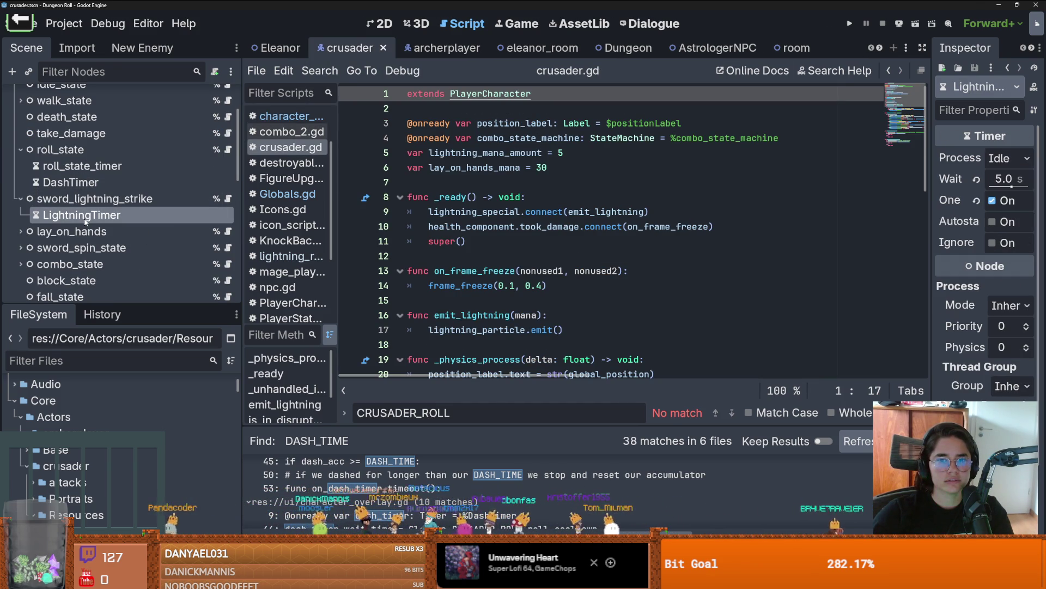
left_click(229, 200)
scroll(544, 248, "down", 4)
scroll(544, 249, "up", 2)
scroll(544, 249, "up", 2)
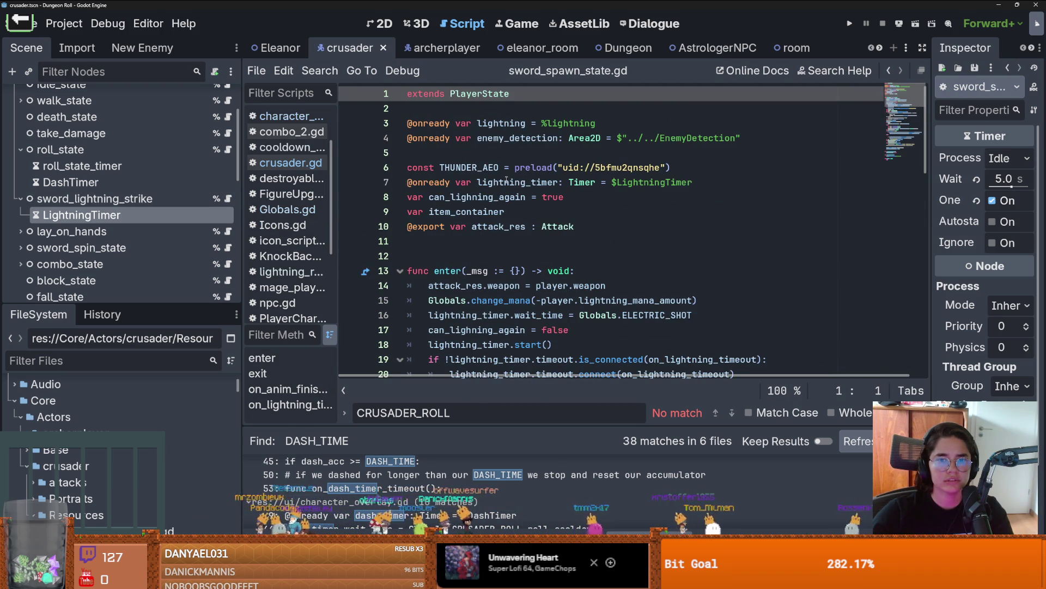
left_click(506, 182)
scroll(539, 218, "down", 3)
scroll(545, 219, "up", 3)
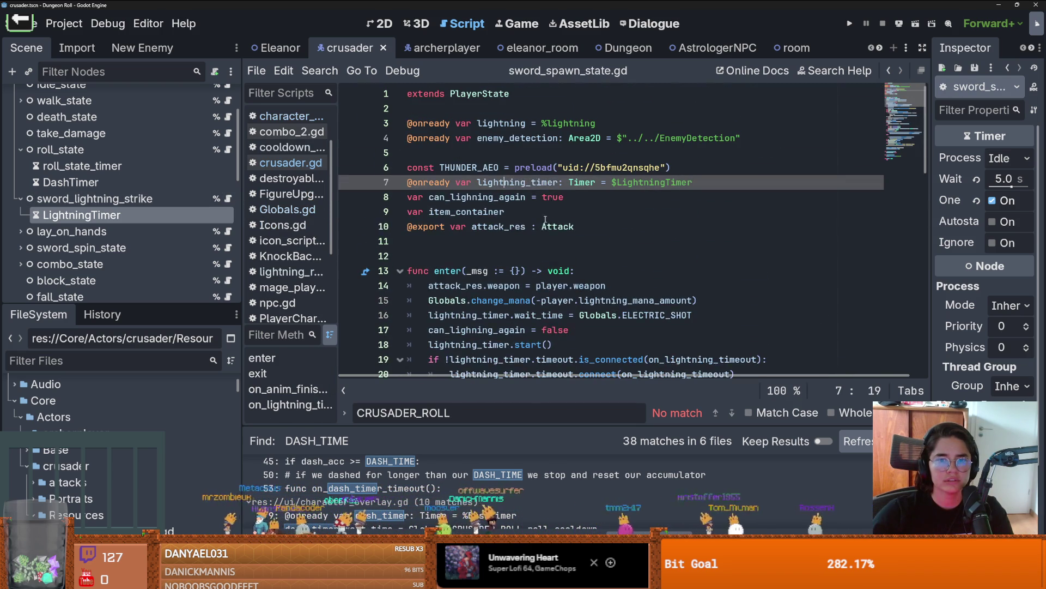
double_click(526, 182)
scroll(556, 191, "down", 3)
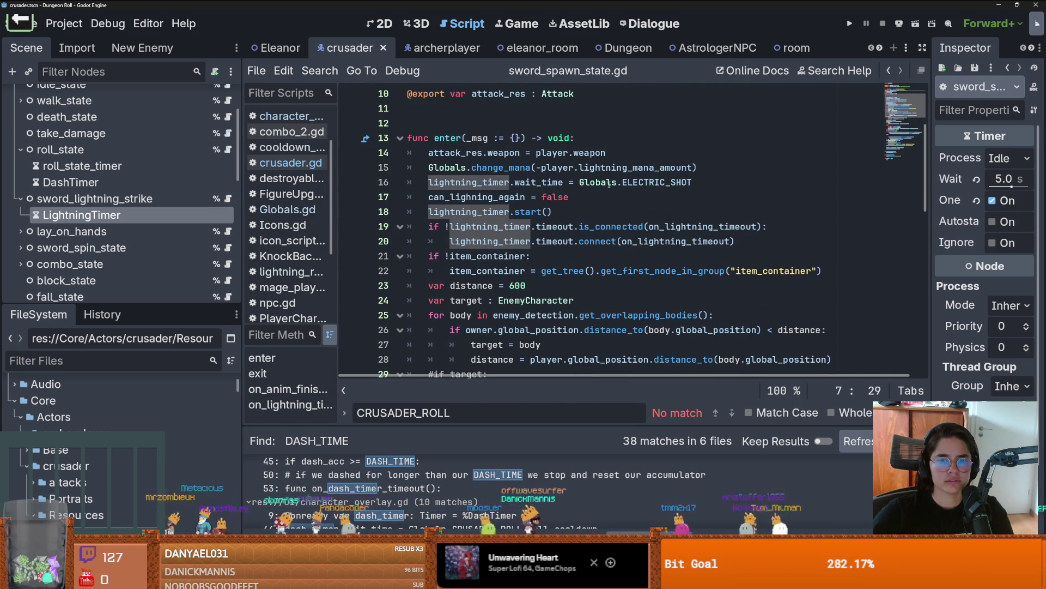
- Replace Globals.ELECTRIC_SHOT on line 16 with Globals.CRUSADER_LIGHTNING.cooldown and check Timer.start's docs
left_click_drag(700, 186, 579, 186)
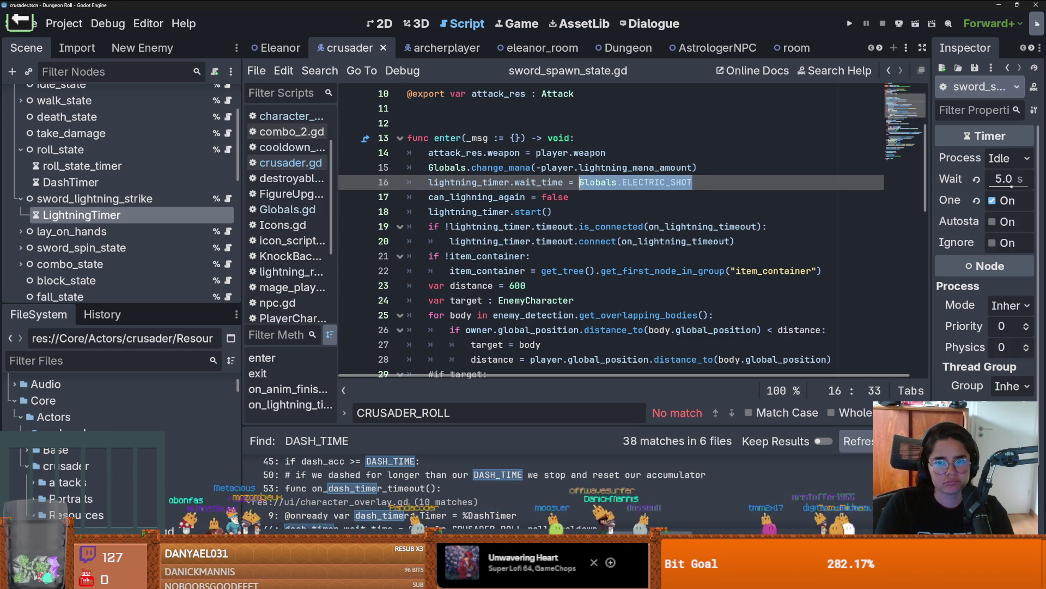
type("Globals.C")
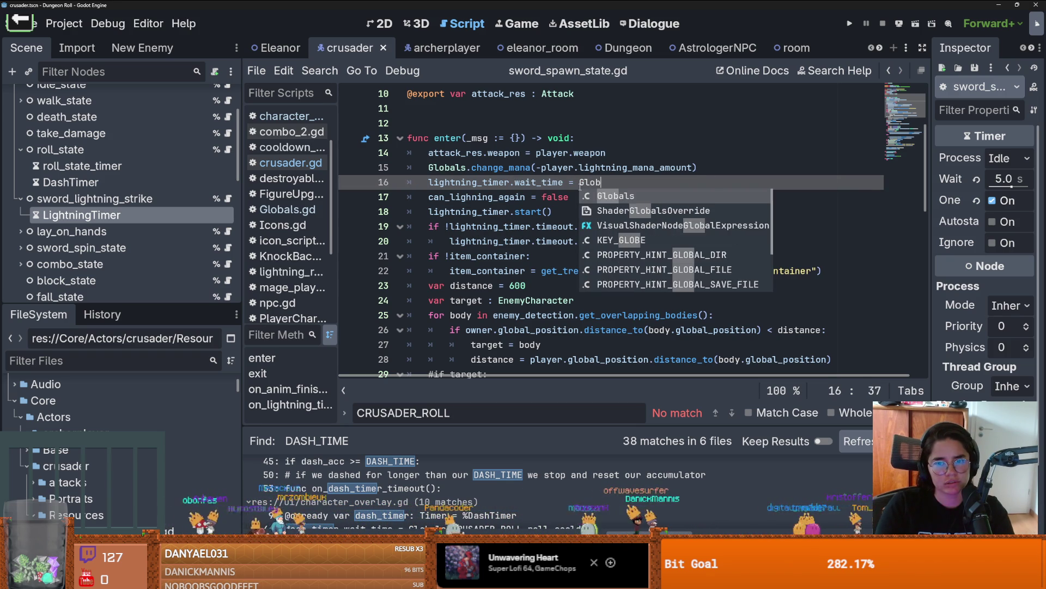
type("R")
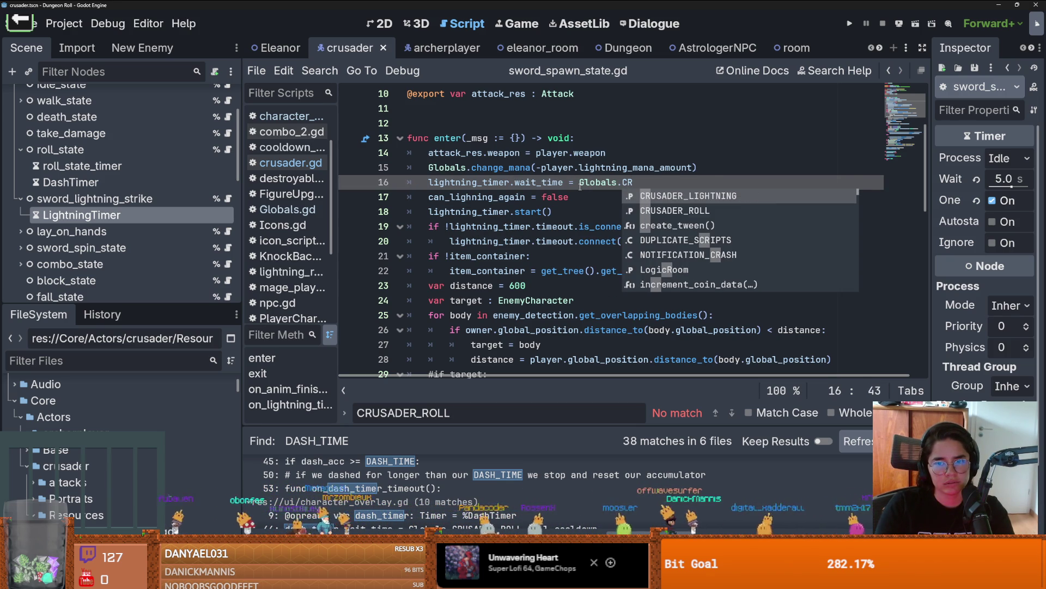
key("Return")
type(".c")
key("Down")
key("Return")
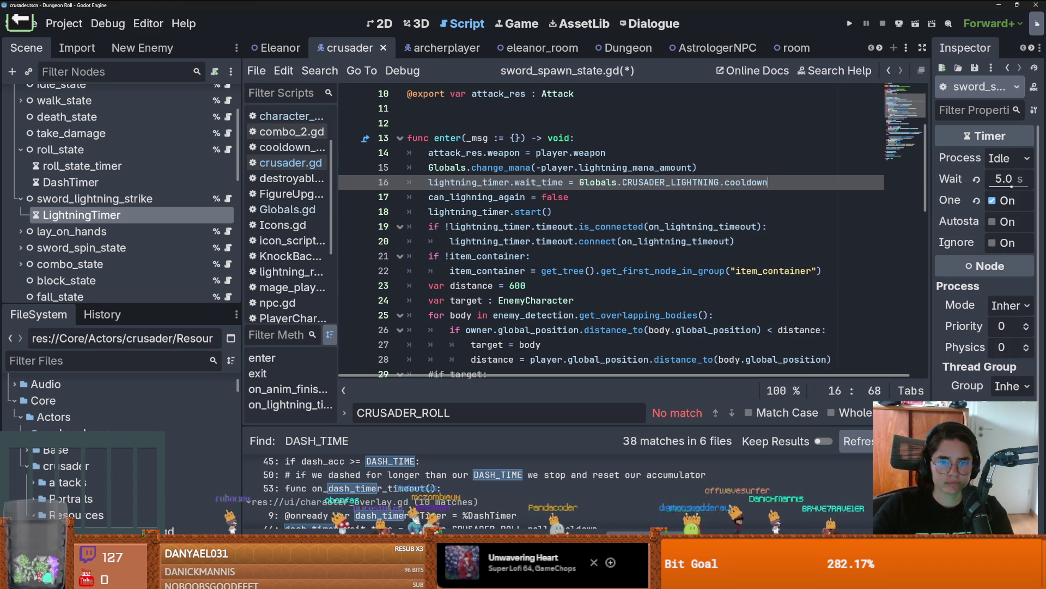
left_click(538, 217, "ctrl")
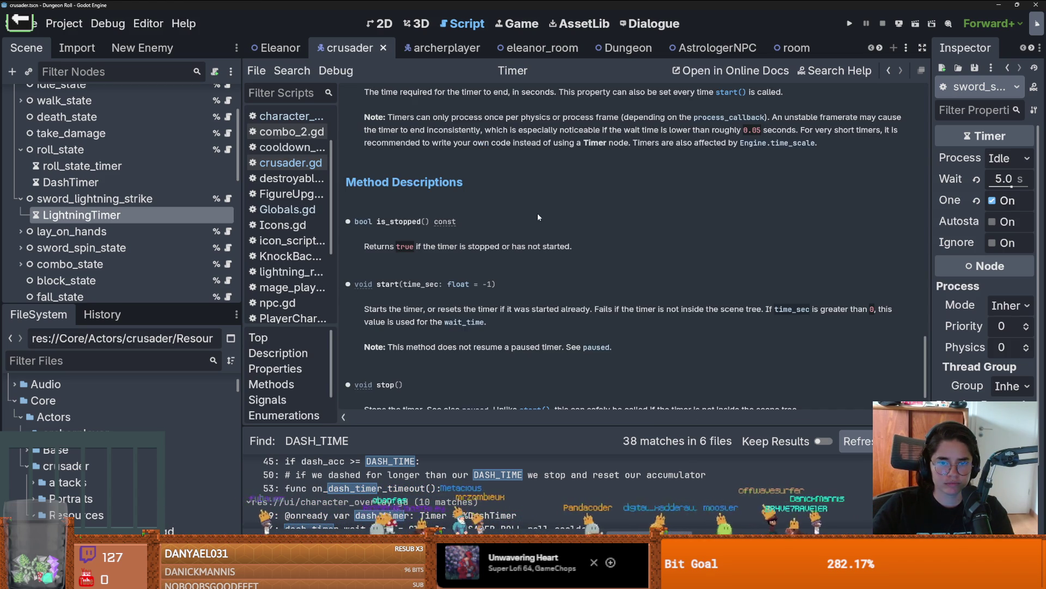
key("alt+Left")
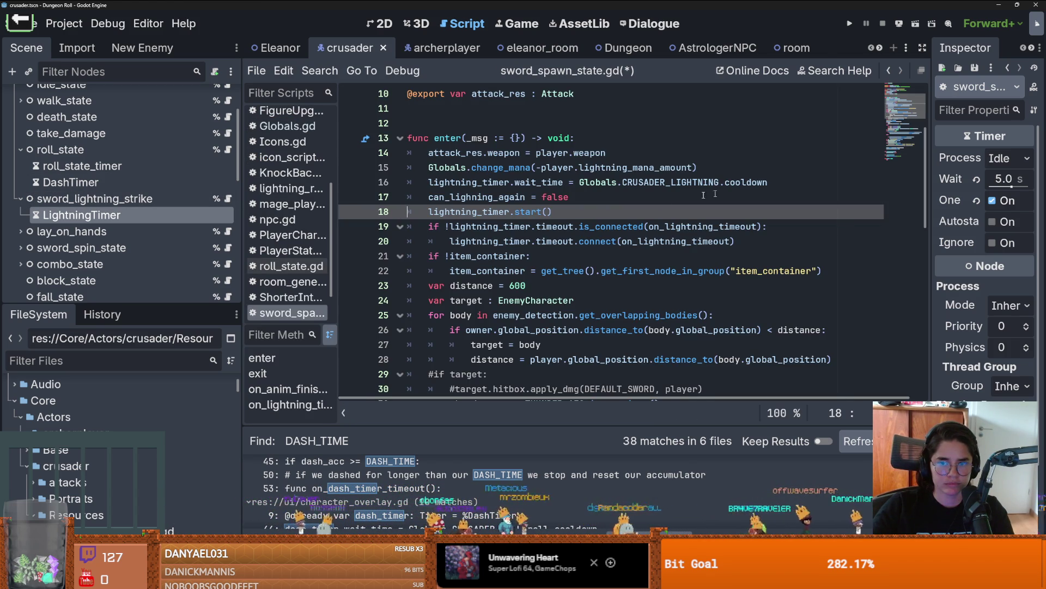
- Review the on_lightning_timeout function and save the script
left_click(688, 241, "ctrl")
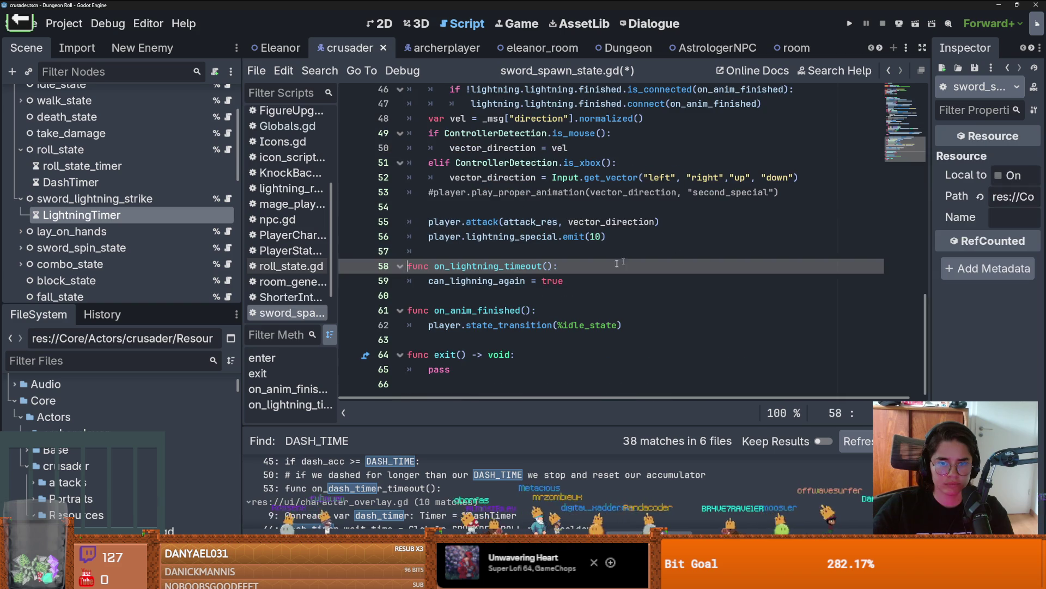
double_click(513, 287)
scroll(571, 253, "up", 12)
key("ctrl+s")
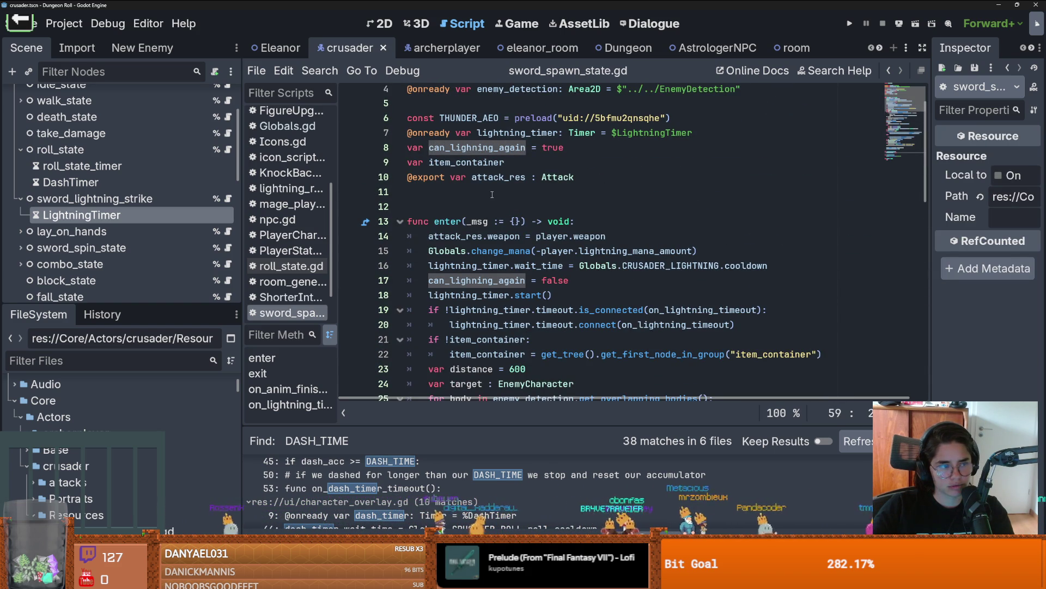
key("ctrl+s")
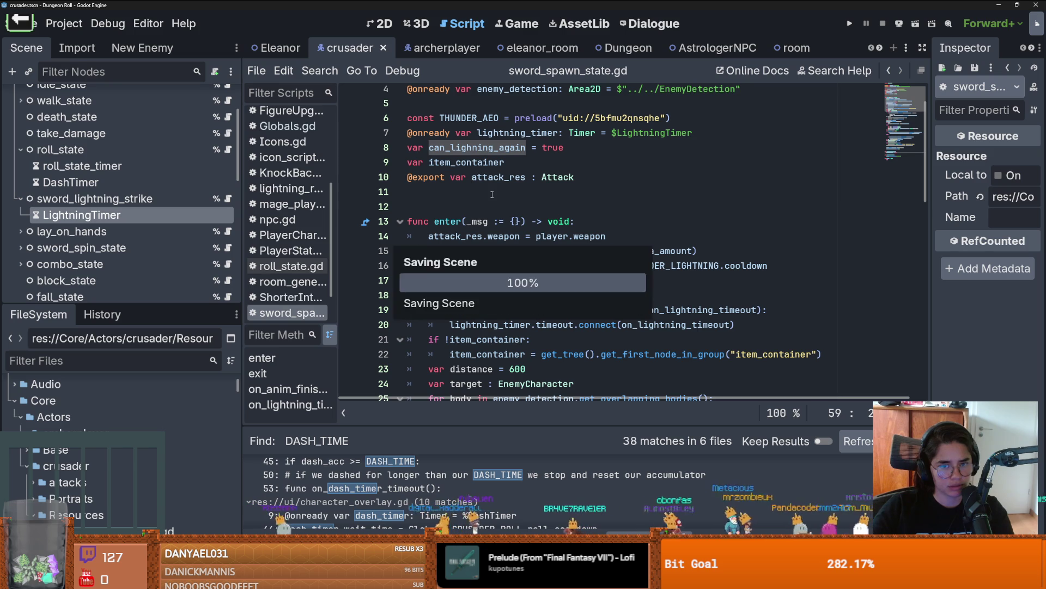
left_click(492, 194)
scroll(493, 194, "down", 2)
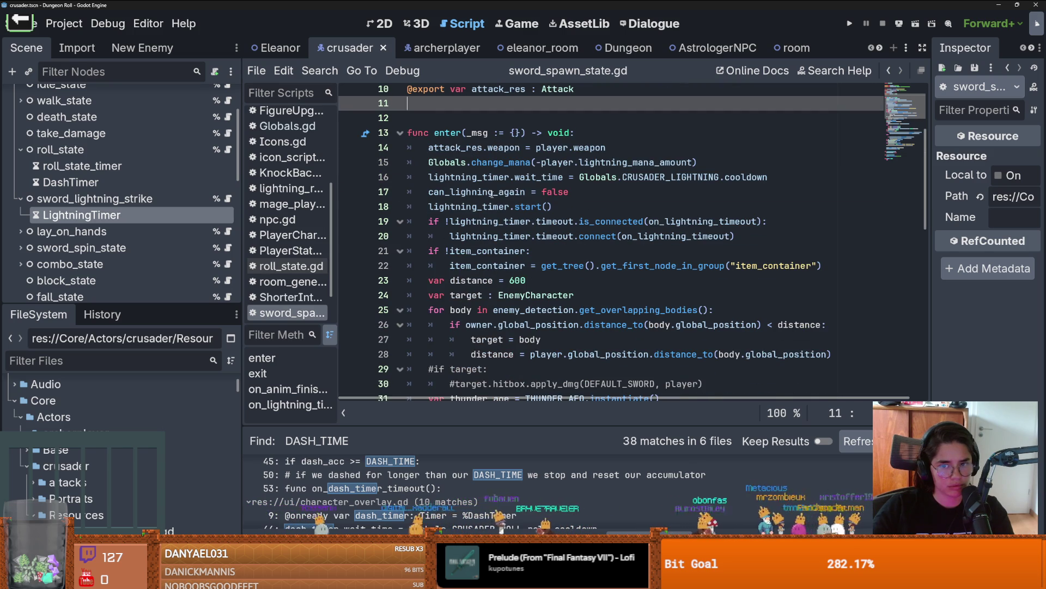
double_click(694, 177)
left_click_drag(120, 303, 120, 106)
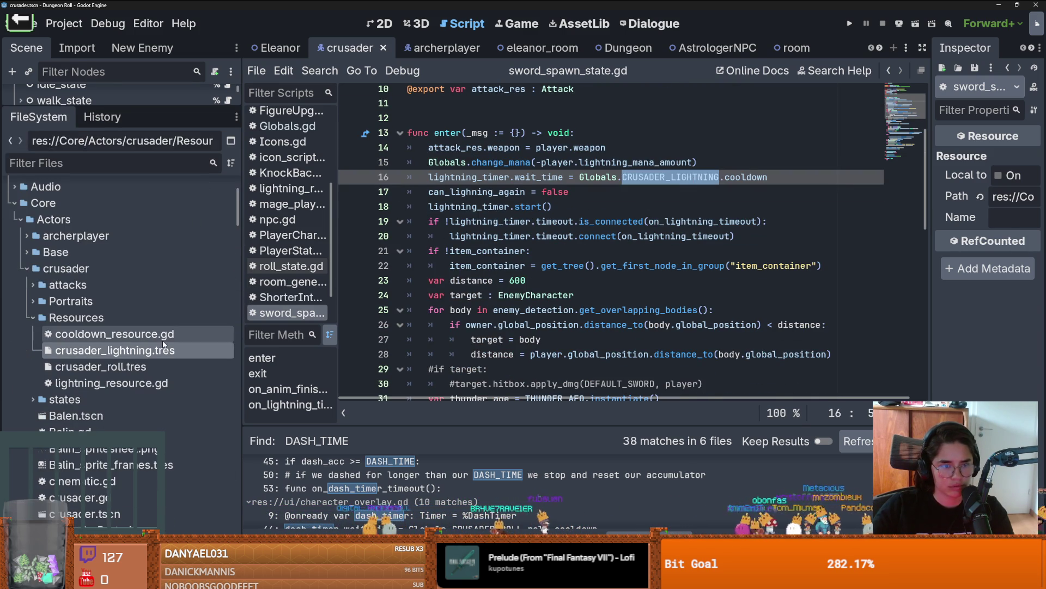
- Set ShorterLightningUpgrade.tres to Normal Value 5.0 and Reduced Value 2.5, then save
left_click(162, 349)
scroll(131, 363, "down", 10)
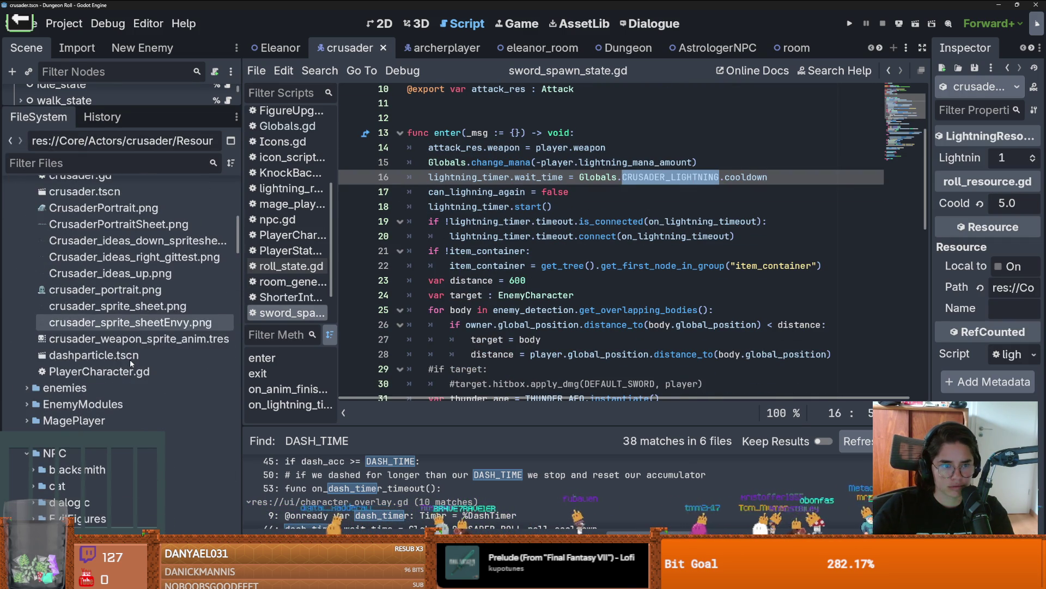
scroll(131, 362, "down", 3)
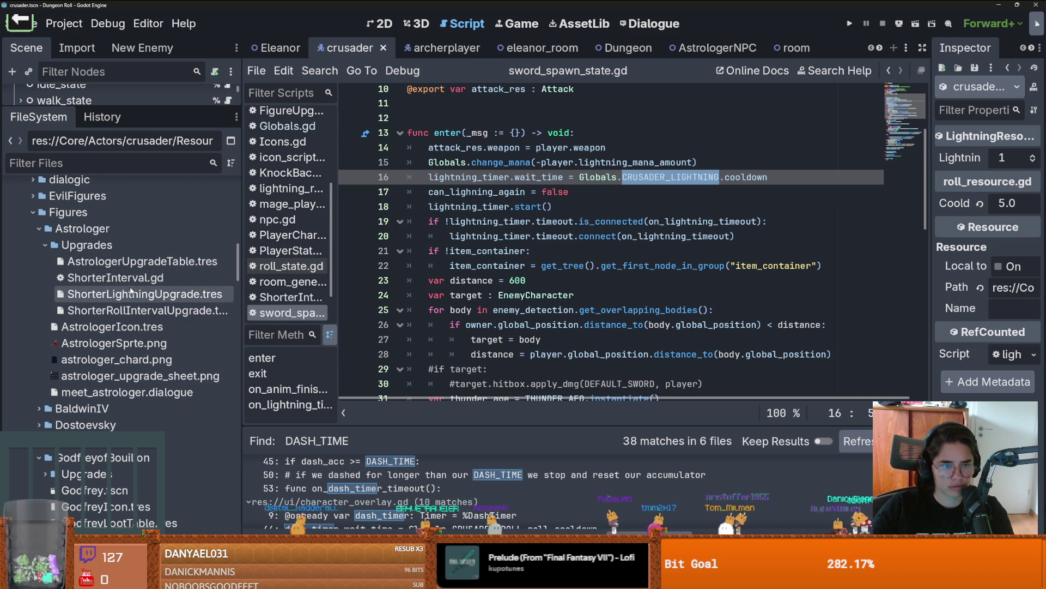
left_click(131, 294)
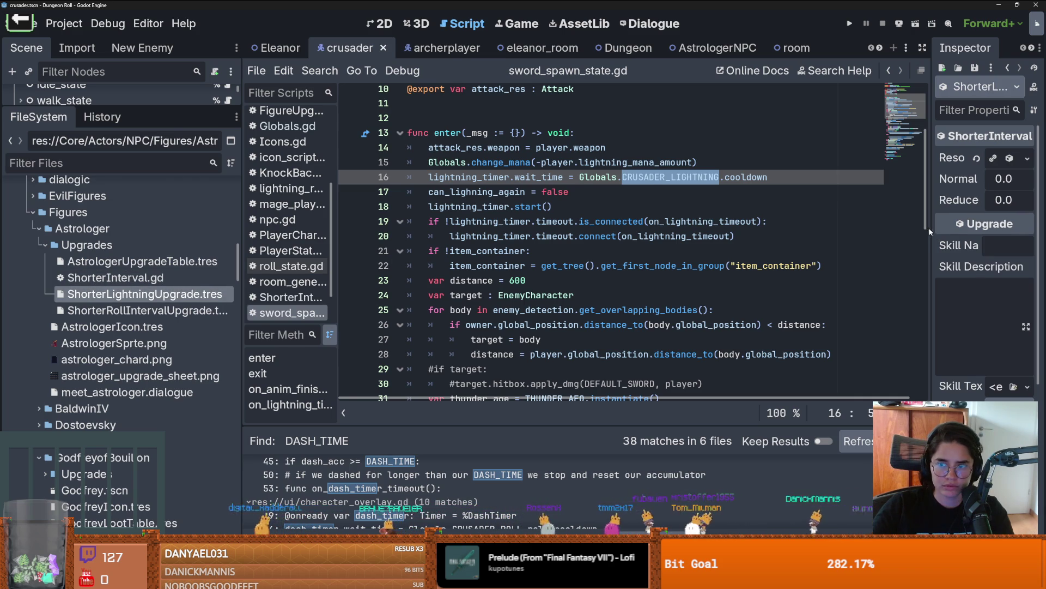
left_click_drag(930, 232, 704, 224)
left_click(897, 189)
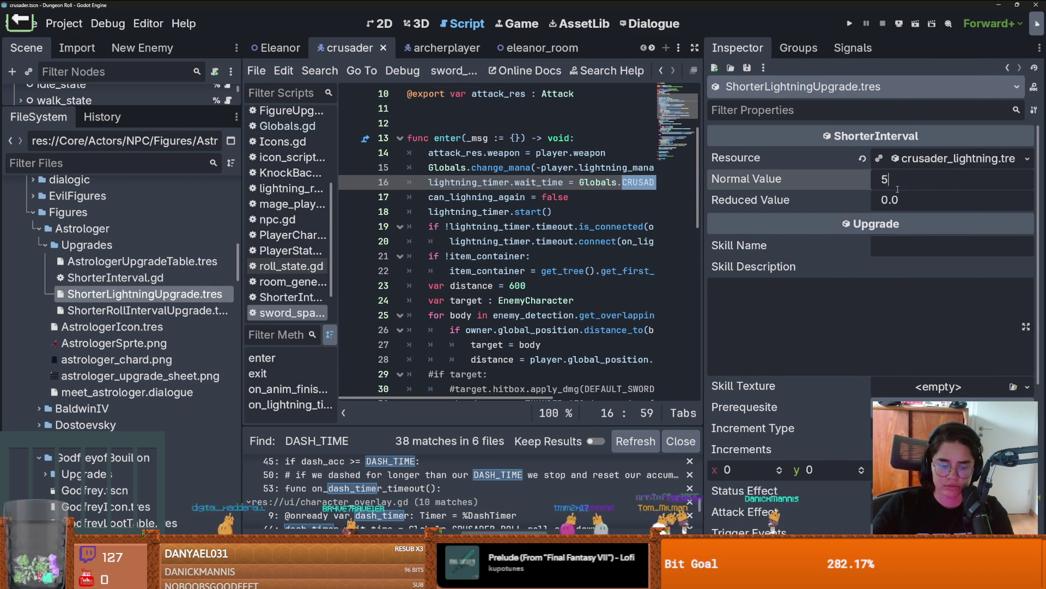
type("5")
left_click(899, 202)
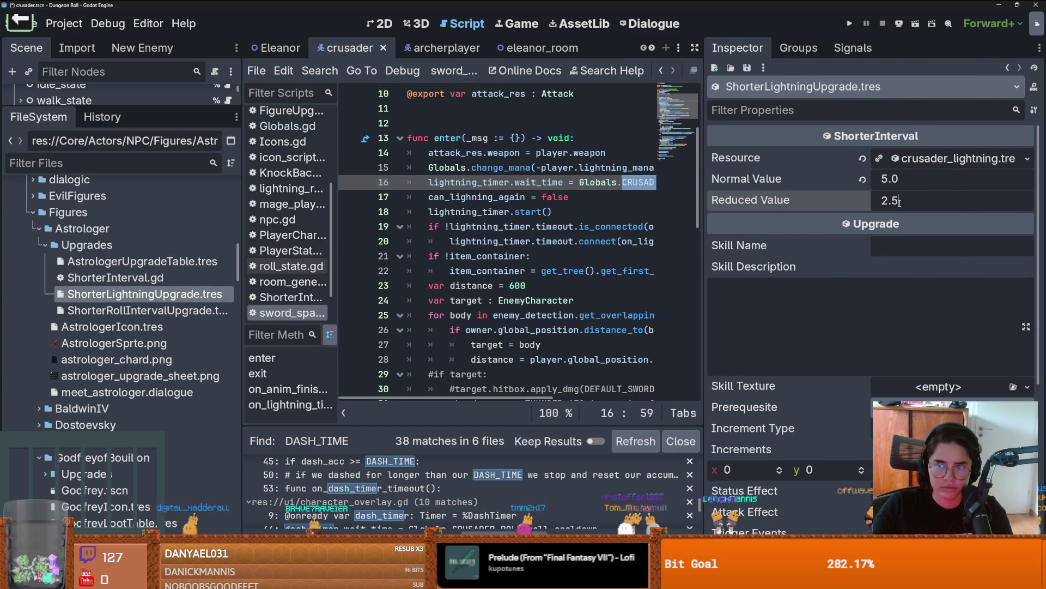
left_click(921, 158)
key("ctrl+s")
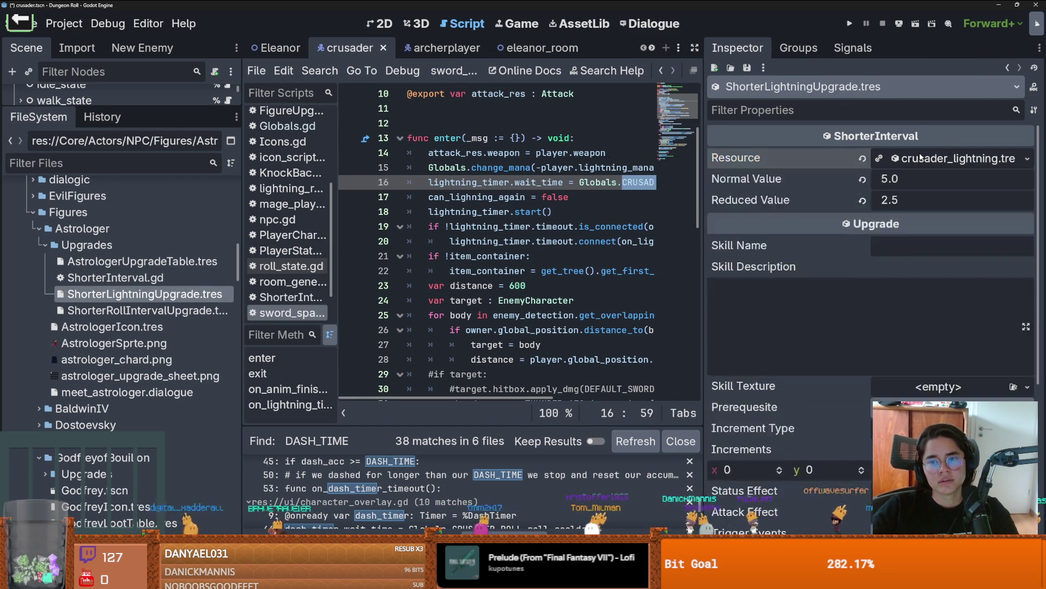
- Open the ShorterInterval.gd script with a wider code area and save
double_click(182, 283)
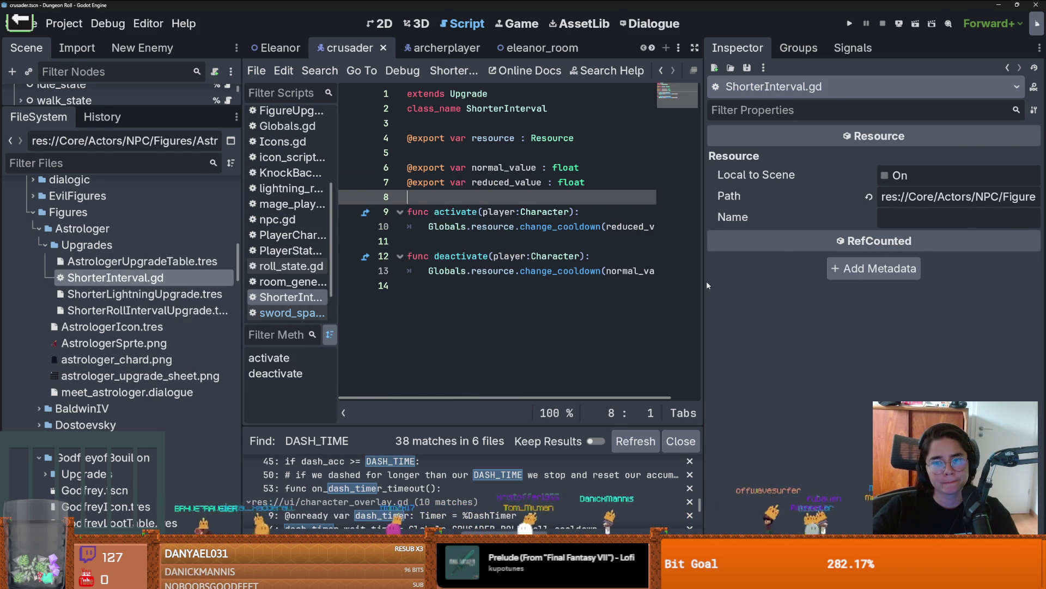
left_click_drag(703, 282, 885, 281)
key("ctrl+s")
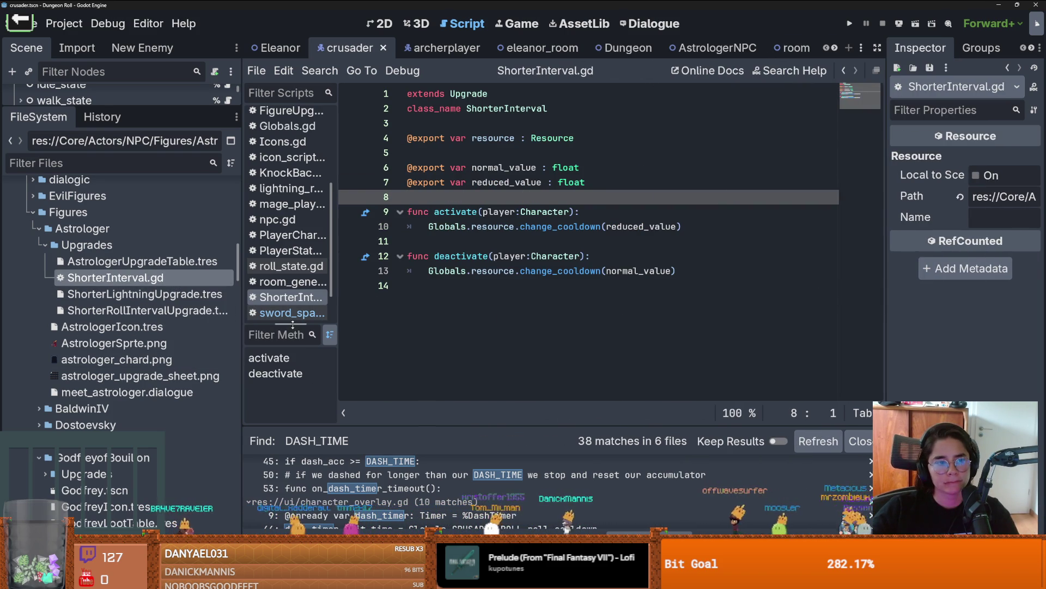
- Raise AstrologerUpgradeTable.tres's Rds Cont array size to 2, then open baldwin_upgrade_sheet in Aseprite
double_click(126, 391)
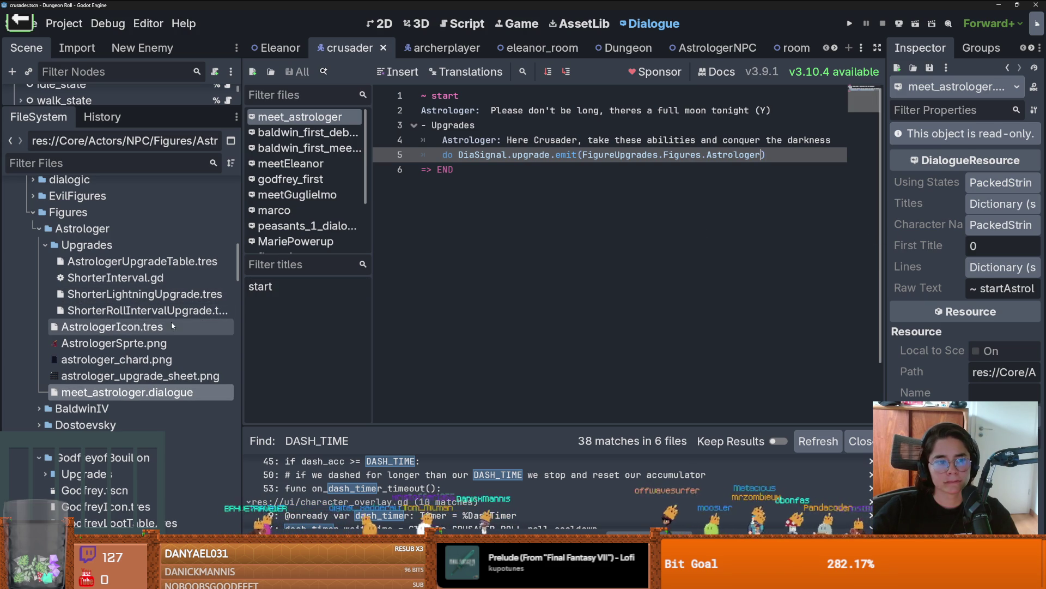
left_click(142, 262)
left_click(1024, 220)
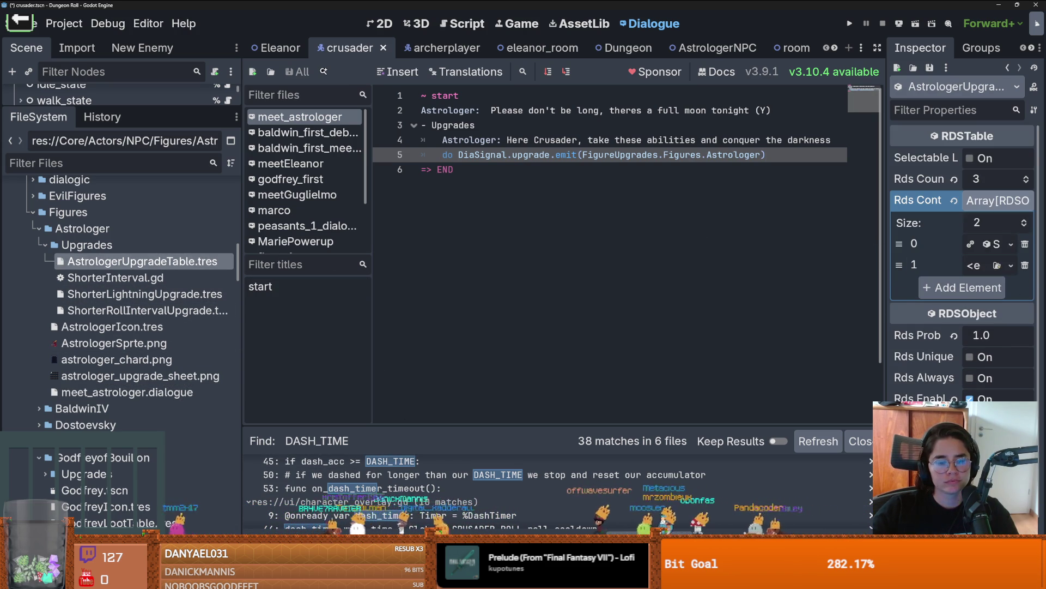
key("alt+Tab")
left_click(815, 24)
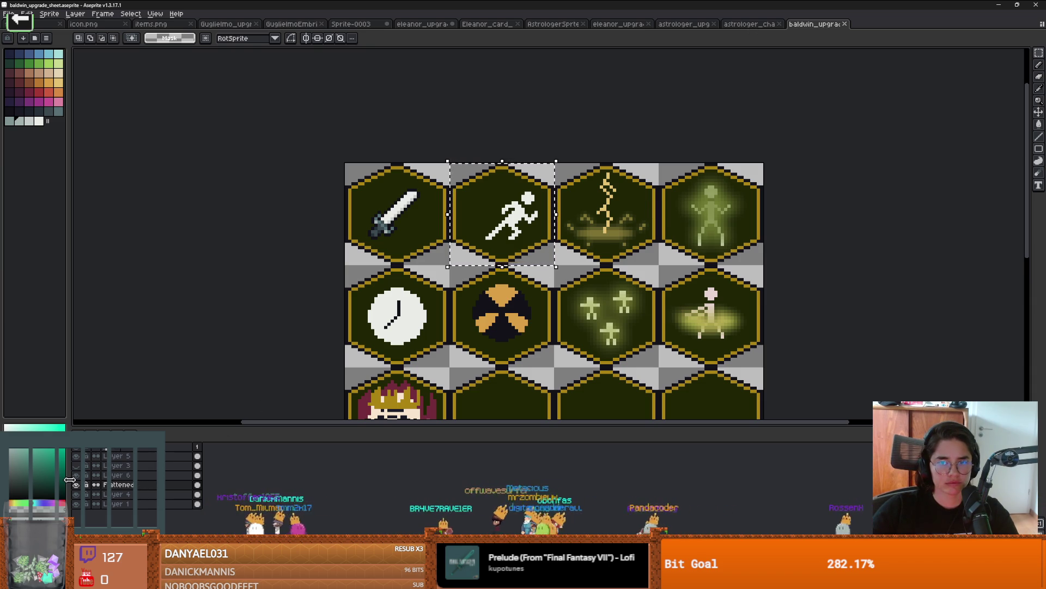
- Copy the lightning bolt from the astrologer card image into the upgrade sheet's second hex
left_click(138, 484)
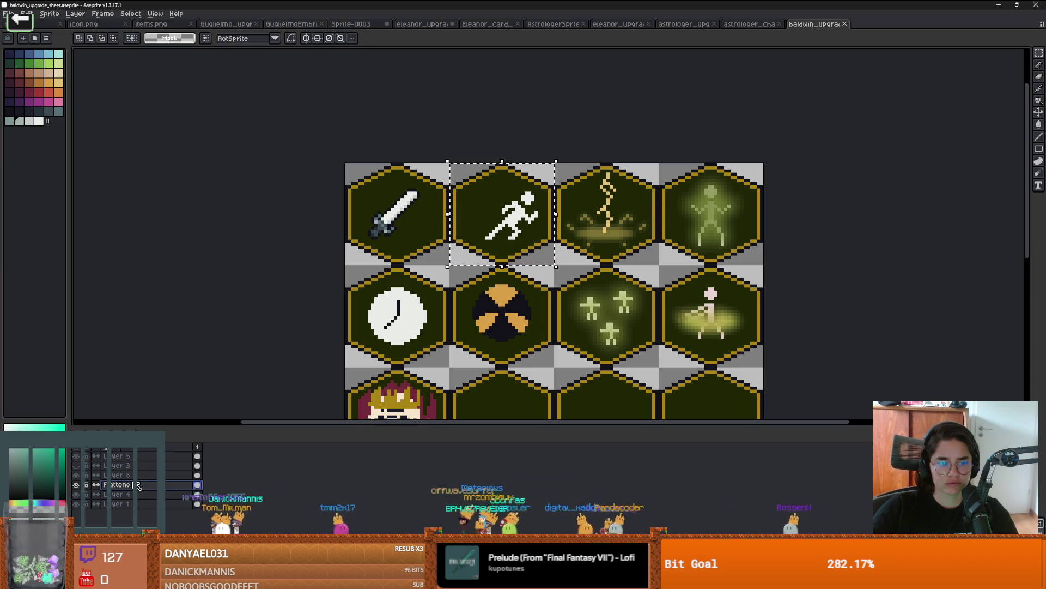
left_click_drag(654, 261, 559, 151)
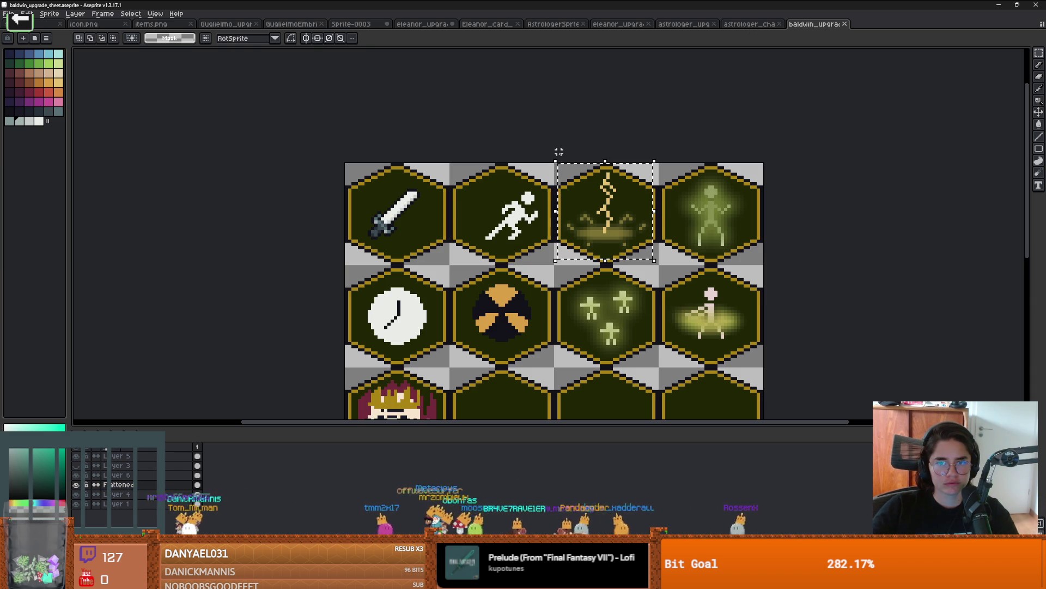
left_click(752, 24)
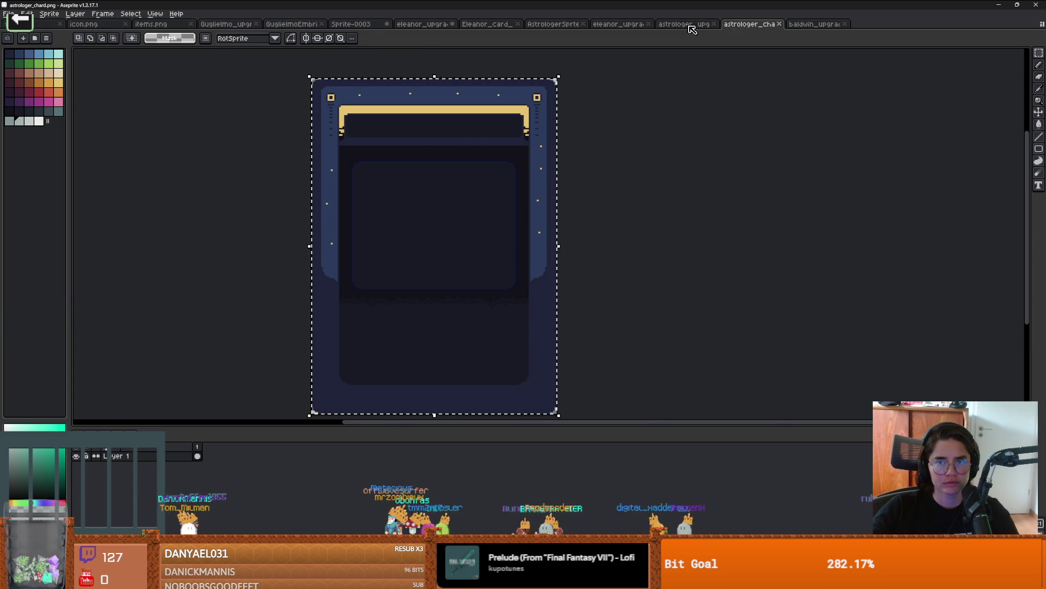
left_click(702, 29)
key("ctrl+v")
mouse_move(713, 223)
left_mouse_down()
mouse_move(559, 223)
mouse_move(601, 225)
left_mouse_up()
key("Right")
key("Return")
- Paste additional bolt copies and arrange and resize the group to fit the second hex
key("ctrl+v")
left_click_drag(601, 224, 550, 224)
key("Return")
key("ctrl+v")
key("Return")
key("ctrl+v")
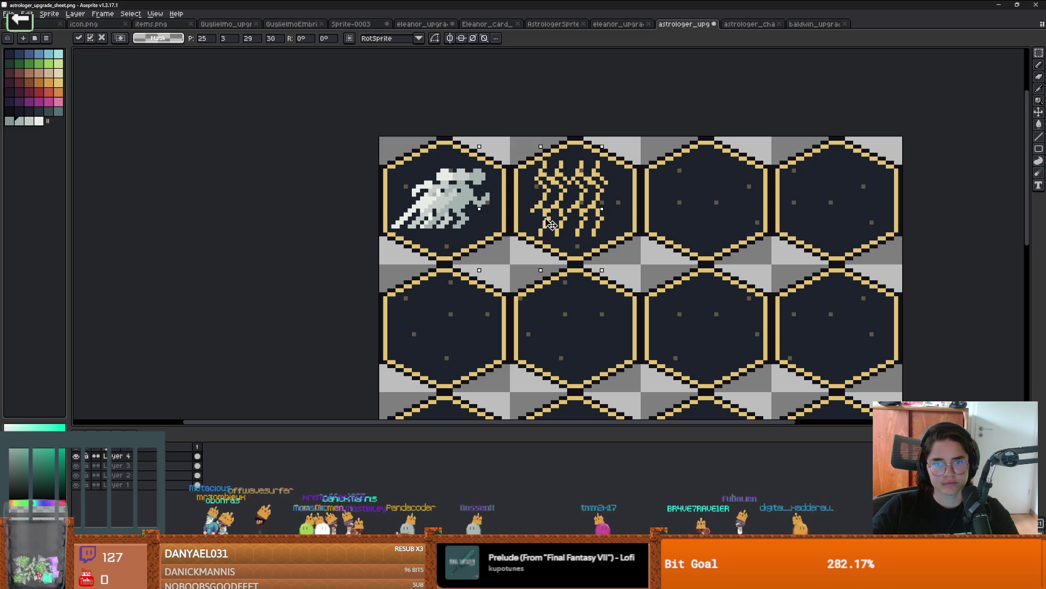
key("Return")
key("ctrl+v")
left_click_drag(548, 200, 571, 200)
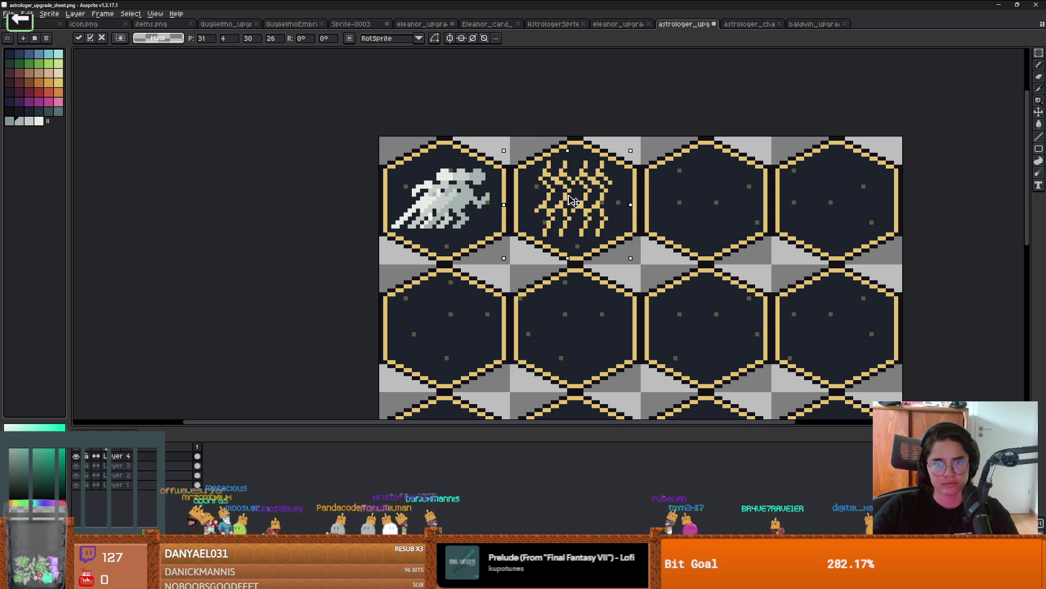
- Fill the second-hex lightning bolts white and clear the selection
scroll(573, 201, "up", 1)
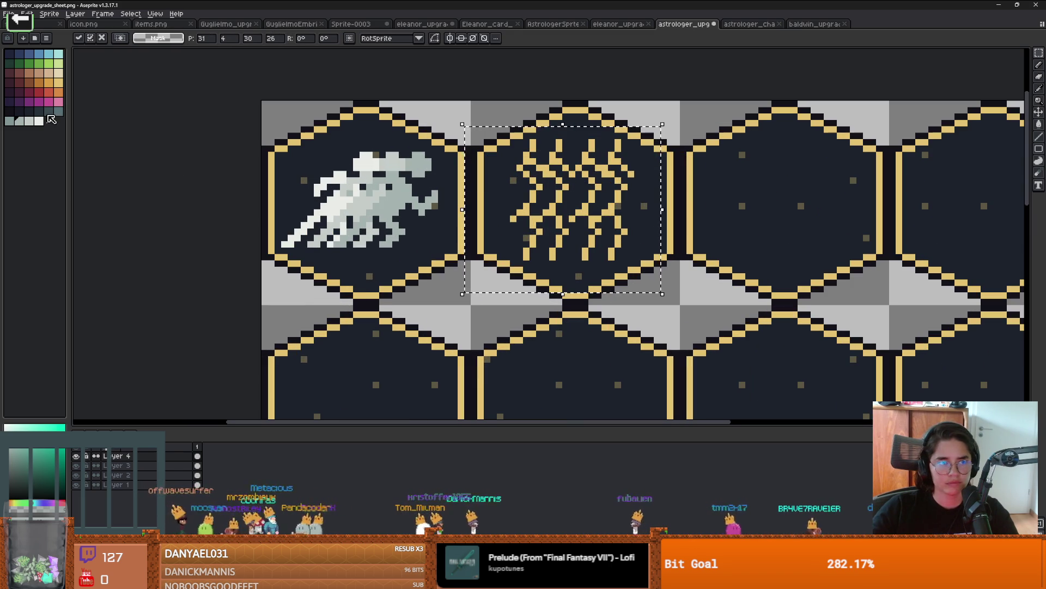
key("g")
left_click(618, 152)
scroll(650, 211, "down", 2)
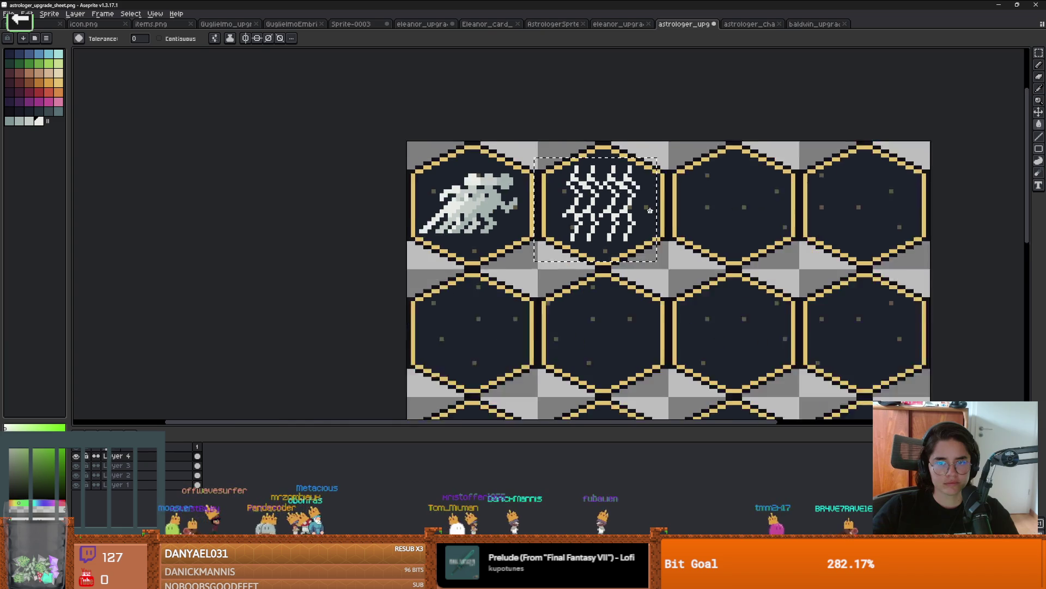
scroll(650, 211, "up", 1)
key("m")
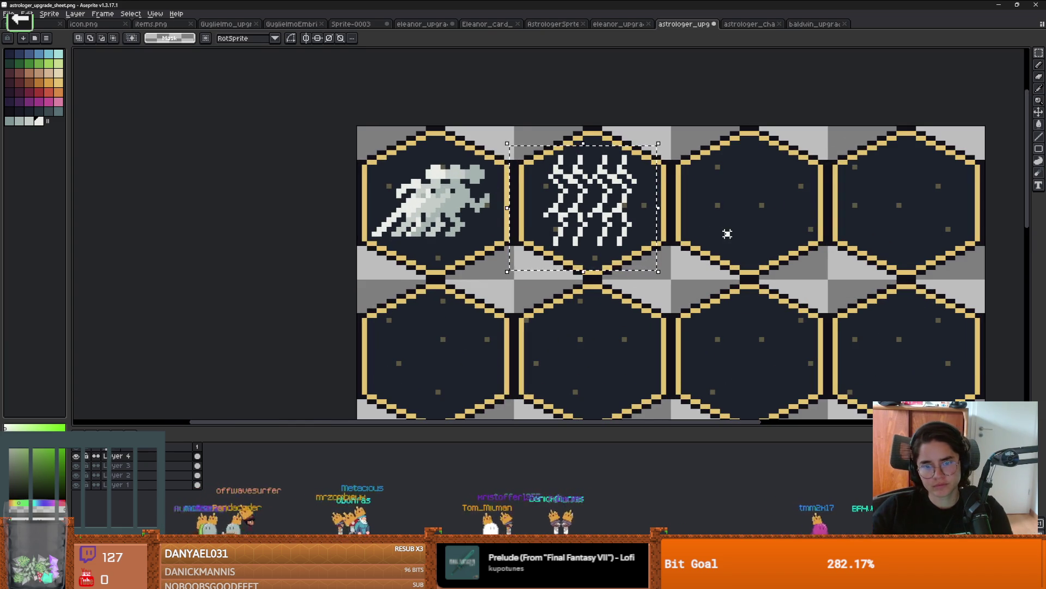
left_click(727, 233)
- Zoom in to check the dash and lightning icons, then save astrologer_upgrade_sheet.png
scroll(726, 234, "down", 1)
scroll(726, 234, "down", 3)
scroll(727, 234, "up", 2)
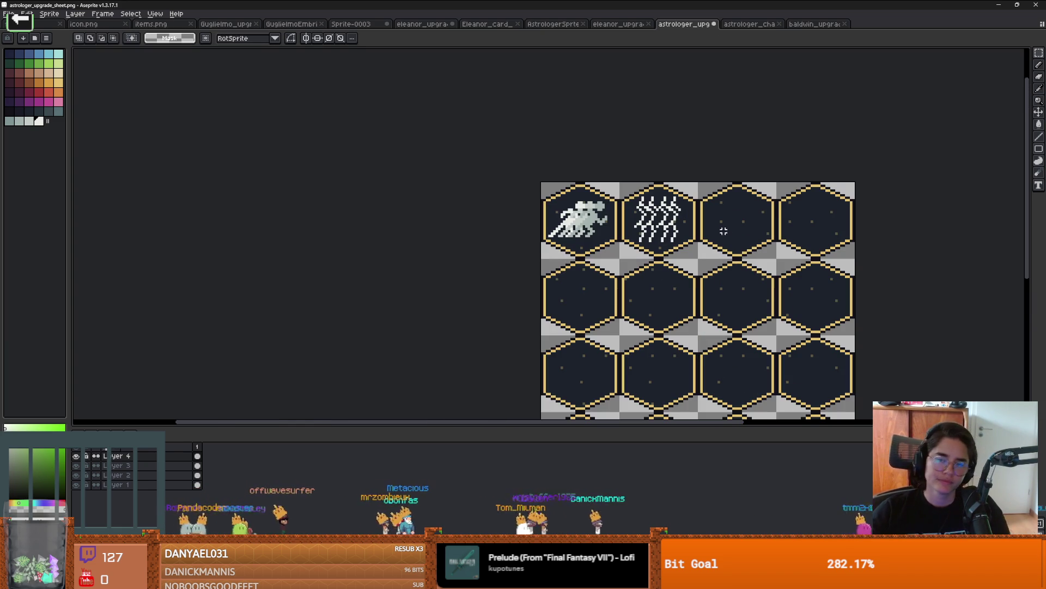
scroll(670, 235, "up", 2)
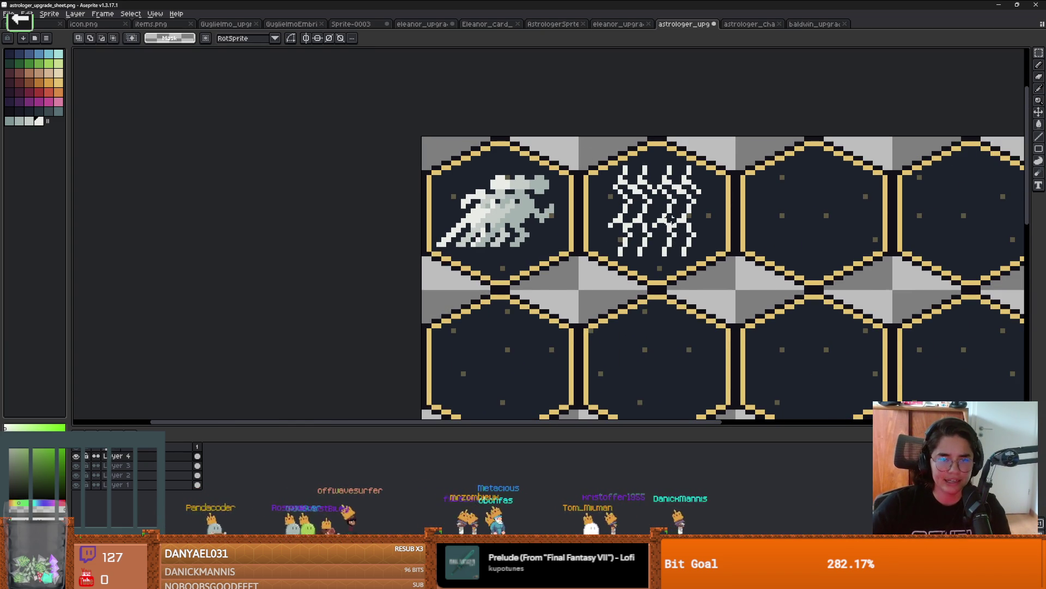
scroll(669, 267, "up", 1)
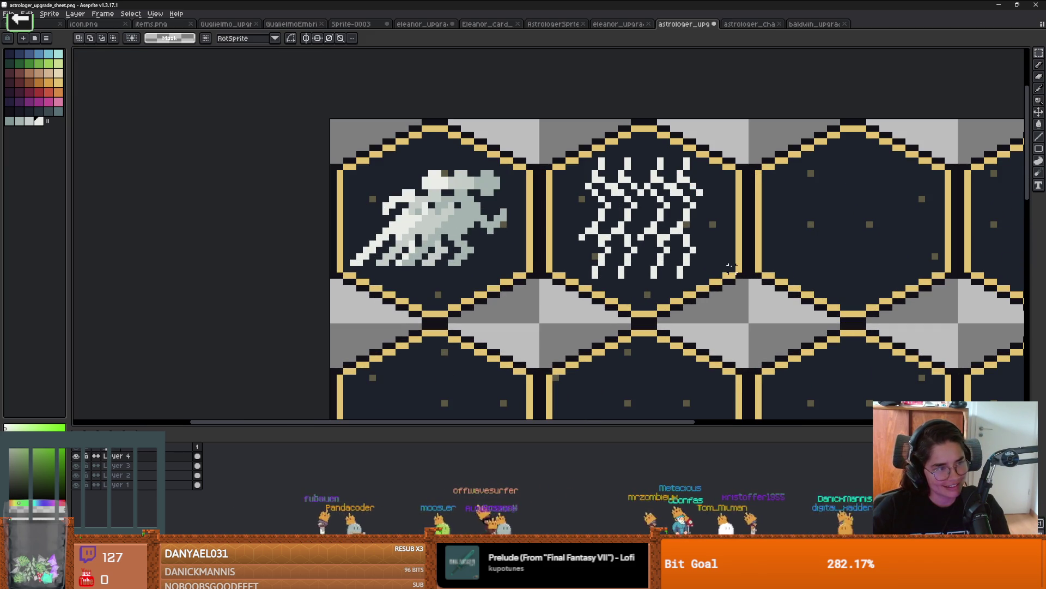
key("ctrl+s")
- Back in Godot, open ShorterLightningUpgrade.tres in a widened Inspector
key("alt+Tab")
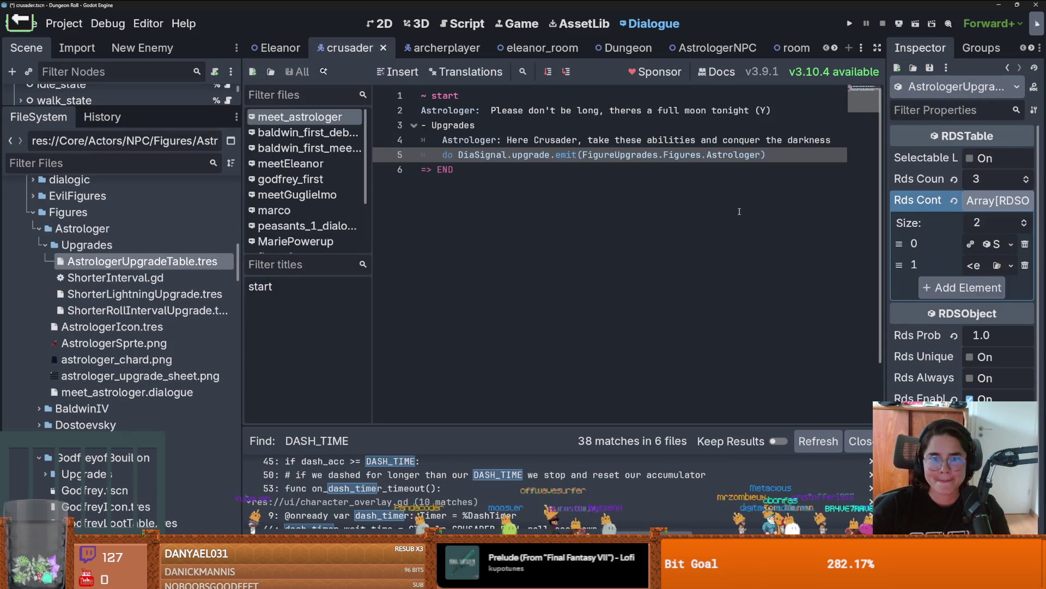
left_click(739, 211)
left_click(143, 310)
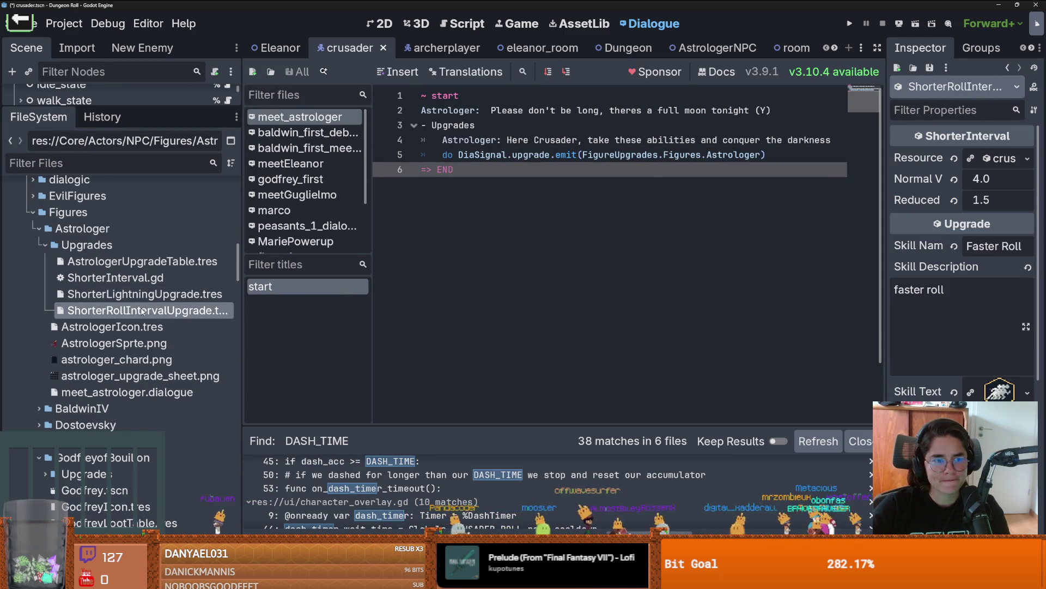
left_click_drag(886, 246, 637, 283)
key("Up")
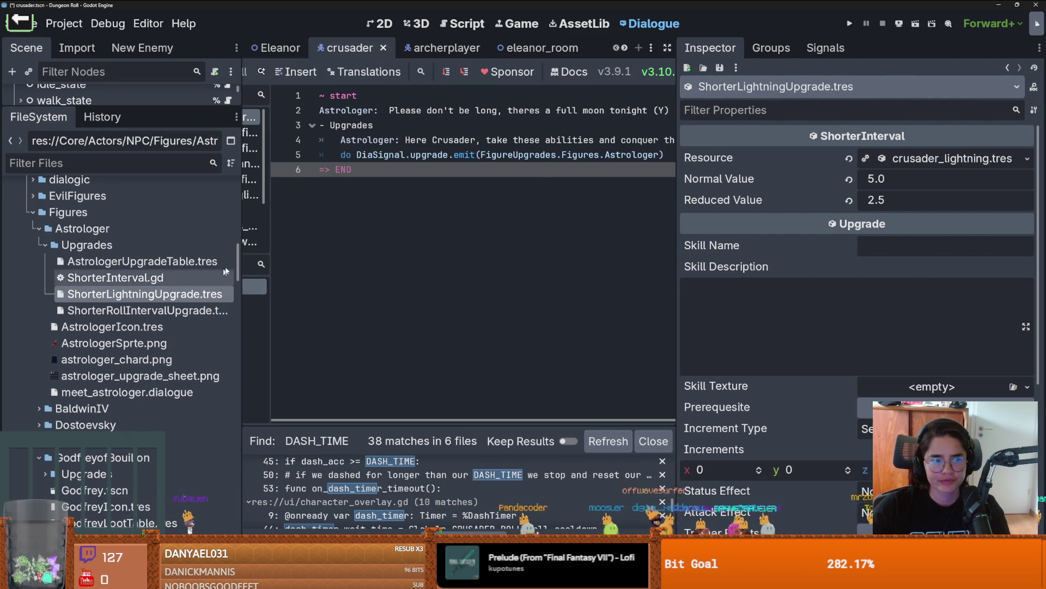
- Set Skill Name to 'Shorter Lightning', save, and start typing the skill description
left_click(911, 246)
type("Cruader")
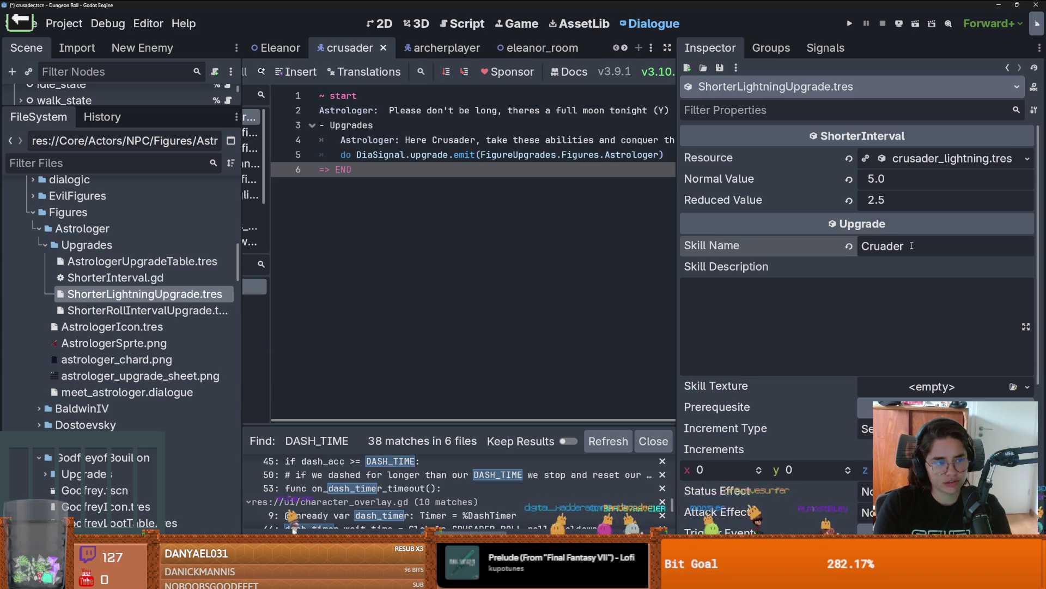
double_click(911, 246)
type("Lightning Cooldown")
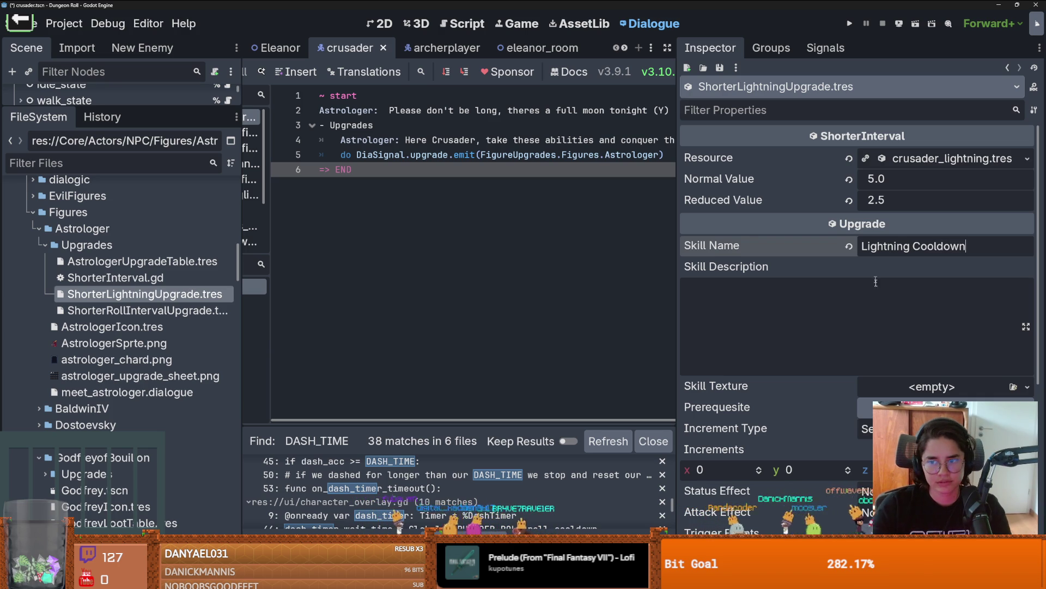
key("Tab")
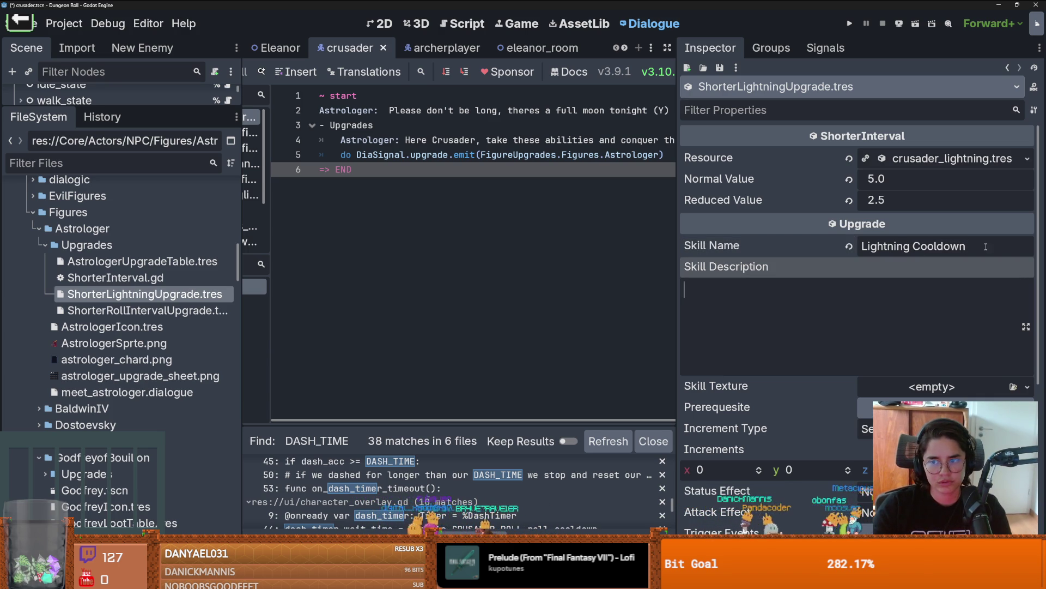
left_click(986, 247)
type("Shorter Lightning")
key("ctrl+s")
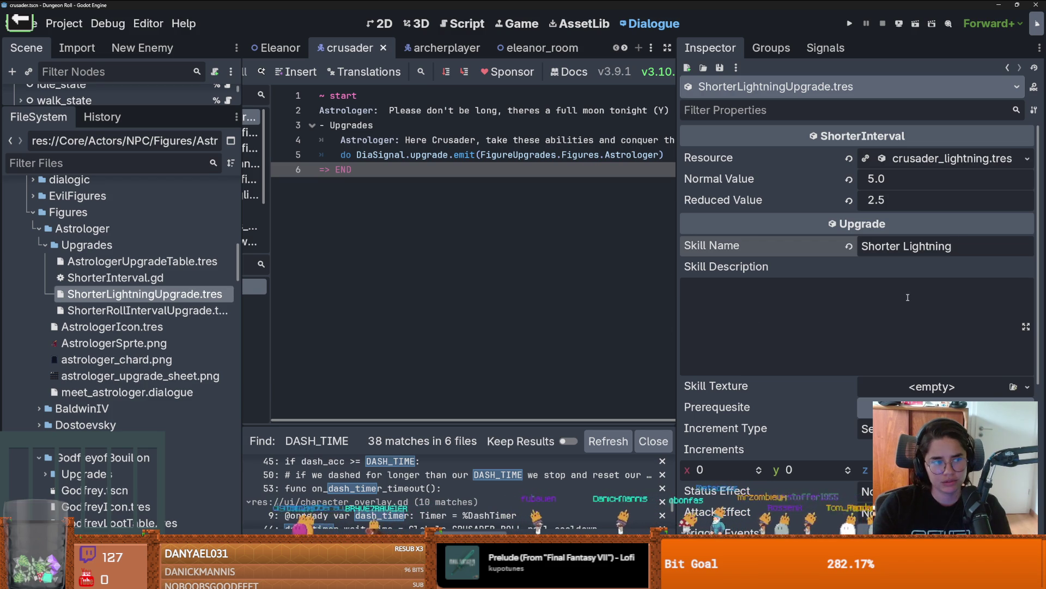
left_click(906, 298)
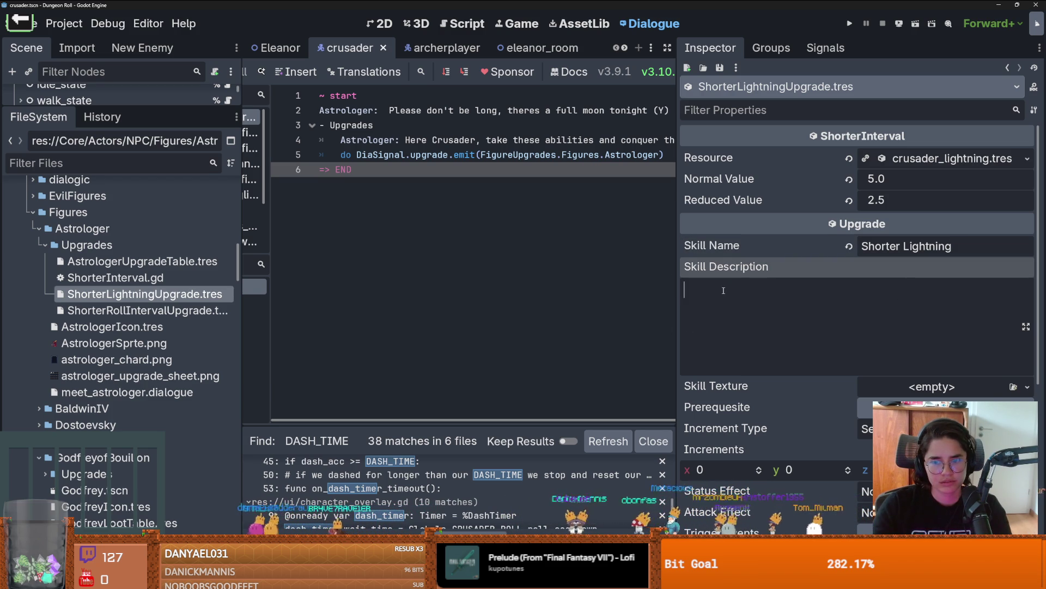
type("shorter lightning cooldown")
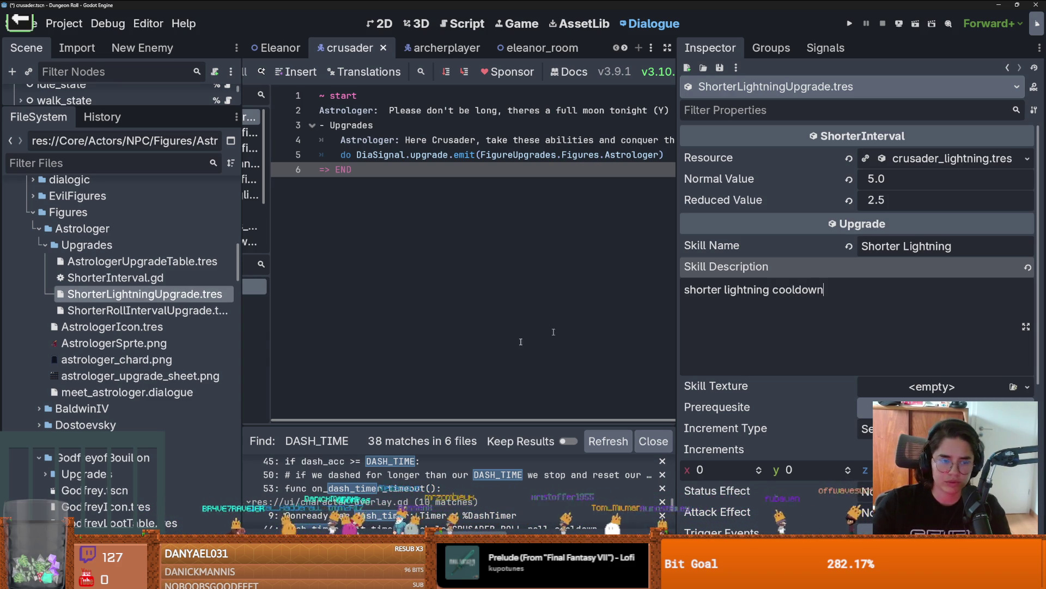
- Make Skill Texture a new AtlasTexture using astrologer_upgrade_sheet.png as its atlas
left_click(926, 387)
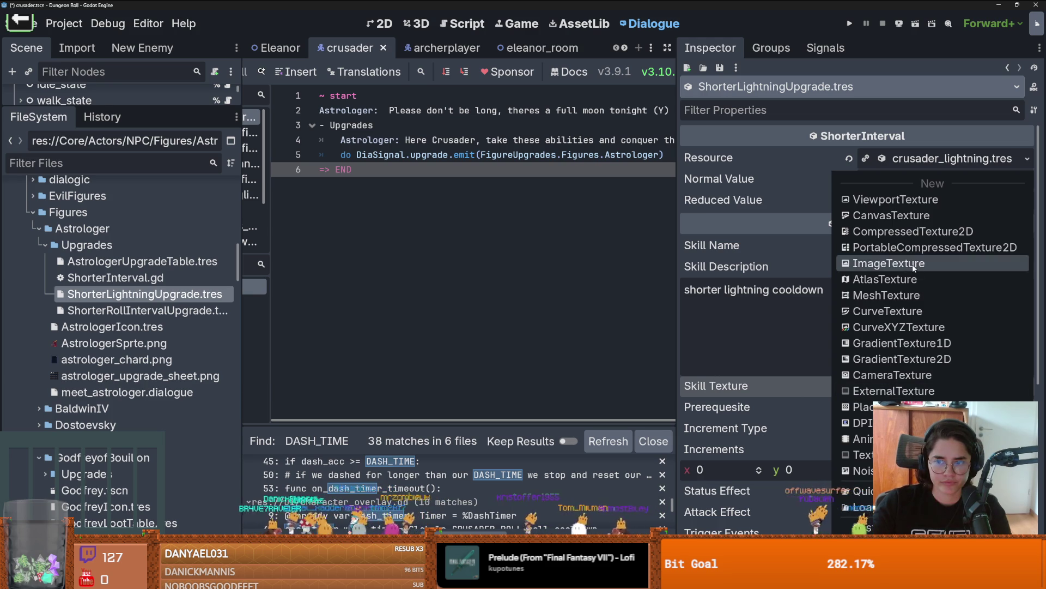
left_click(905, 279)
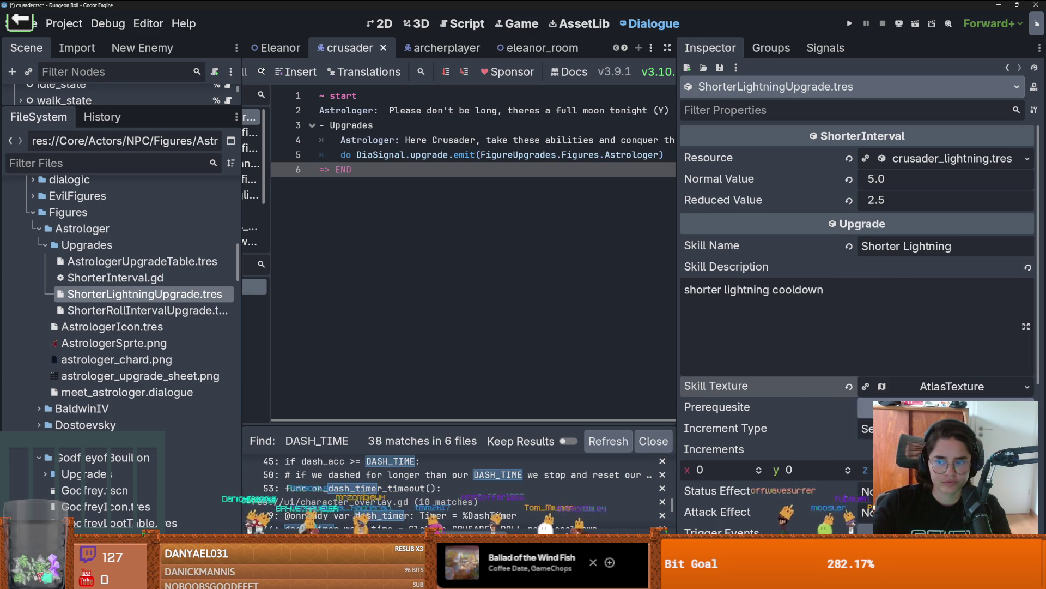
left_click(952, 386)
scroll(778, 434, "down", 3)
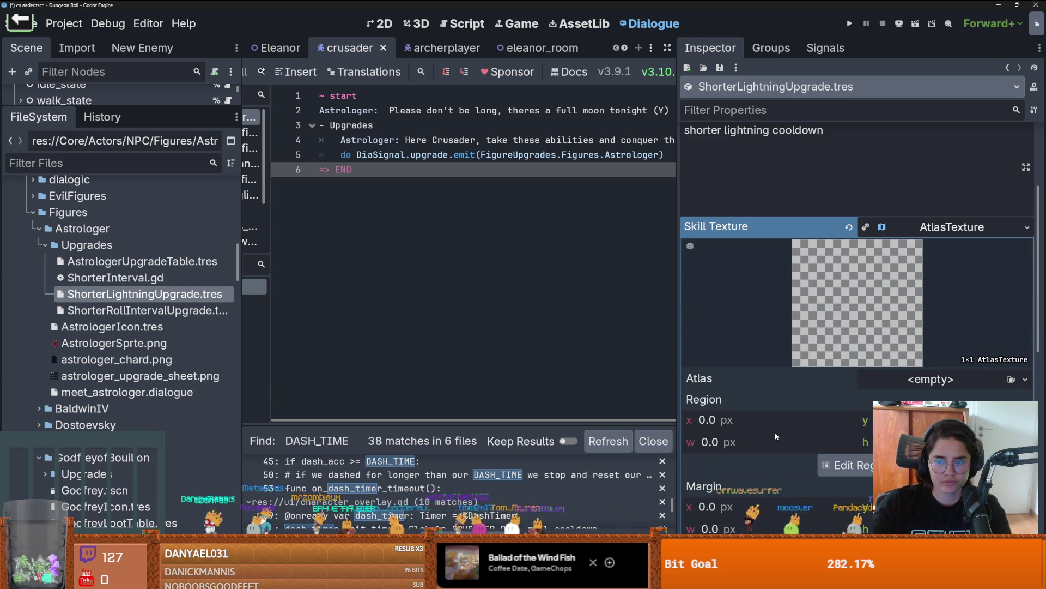
mouse_move(71, 376)
left_mouse_down()
mouse_move(246, 360)
mouse_move(885, 385)
left_mouse_up()
- Set the atlas region to the lightning icon hex and save
left_click(845, 475)
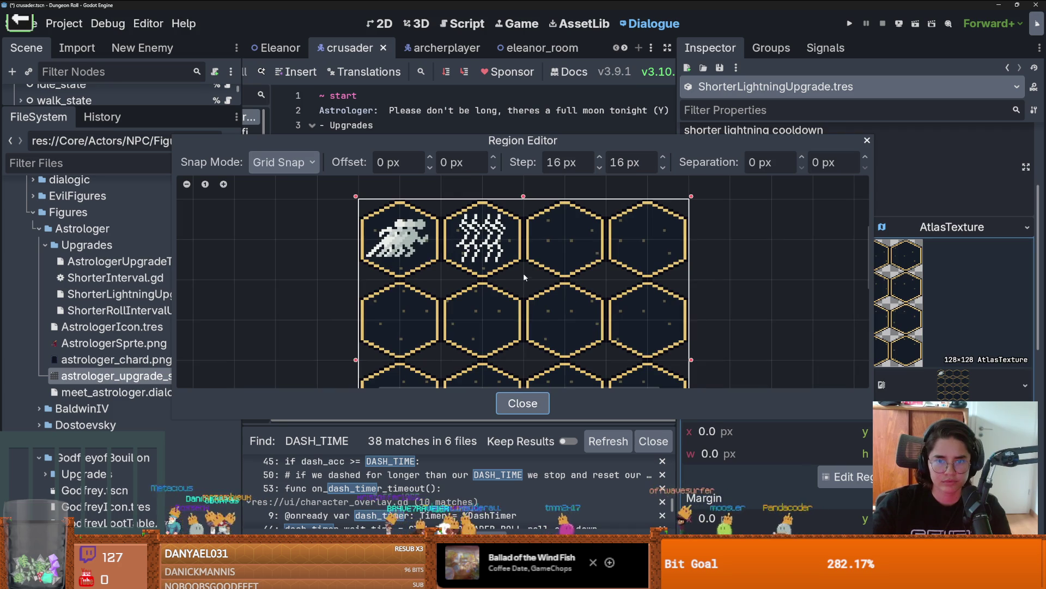
left_click_drag(523, 277, 452, 212)
left_click(867, 140)
left_click(848, 221)
key("ctrl+s")
scroll(807, 272, "up", 2)
scroll(799, 290, "up", 2)
scroll(799, 290, "down", 2)
scroll(799, 290, "up", 2)
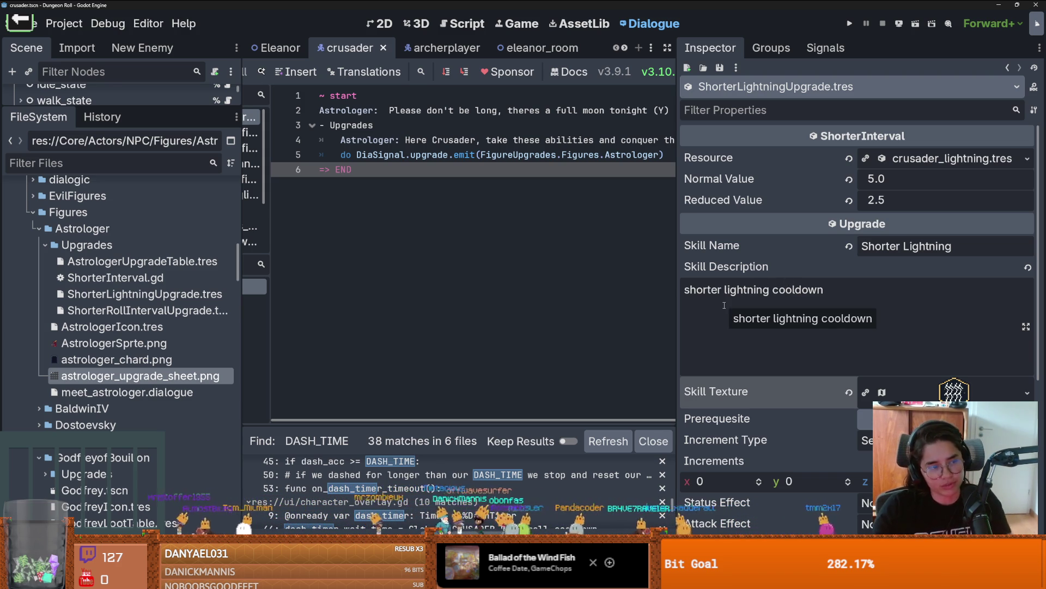
left_click(850, 305)
- Set the Attack Effect to Sword Strike and save
scroll(853, 302, "down", 2)
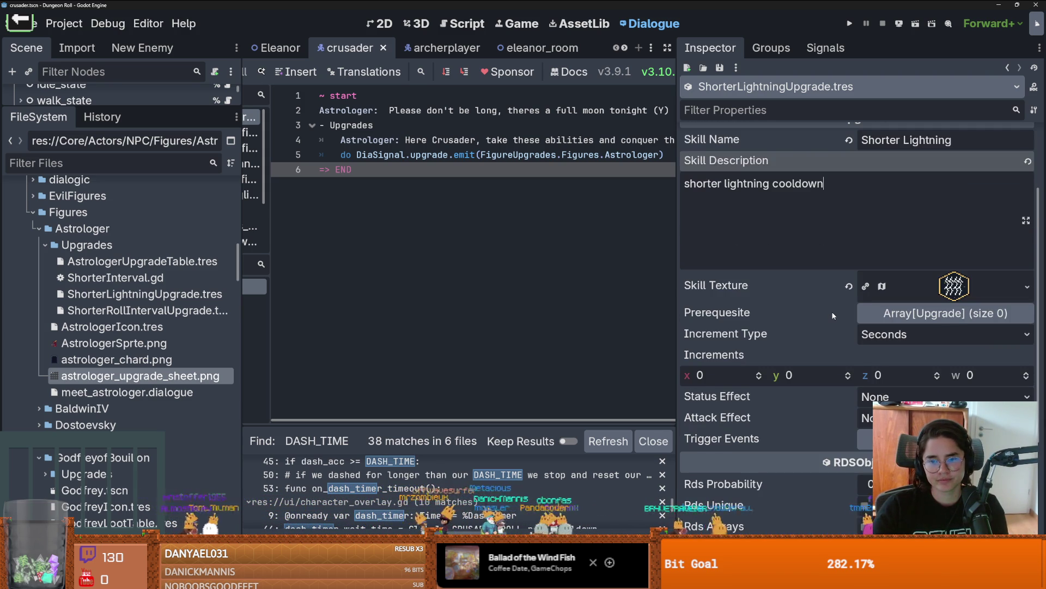
scroll(833, 316, "down", 1)
left_click(876, 365)
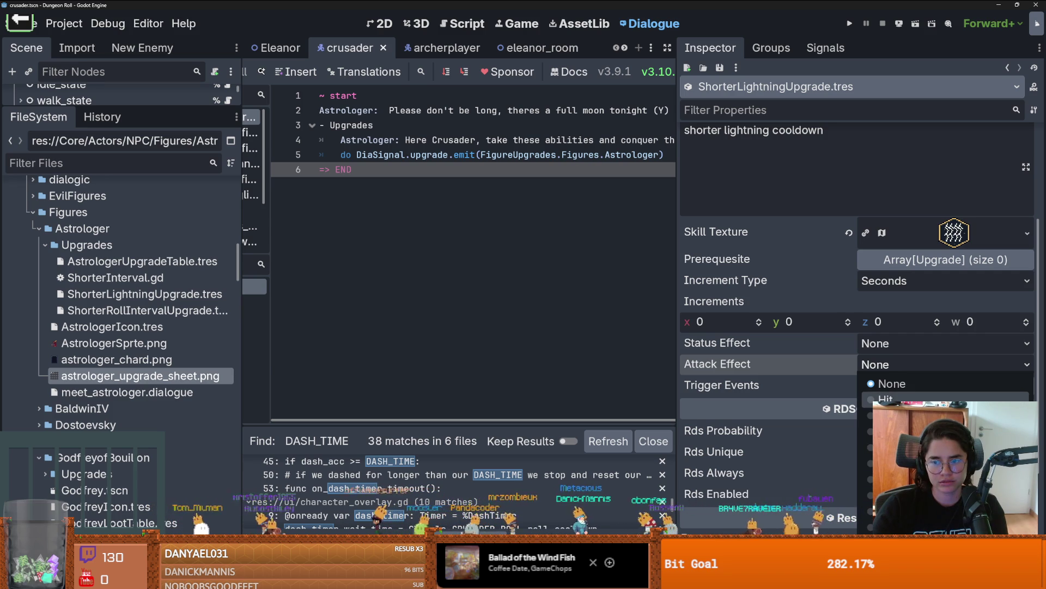
left_click(888, 414)
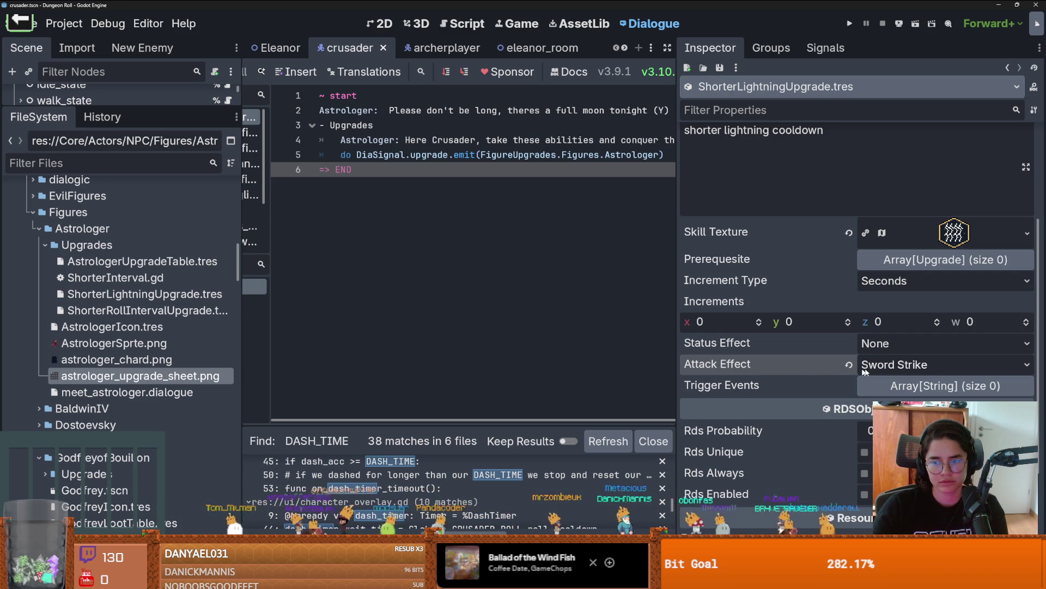
left_click(884, 366)
left_click(780, 361)
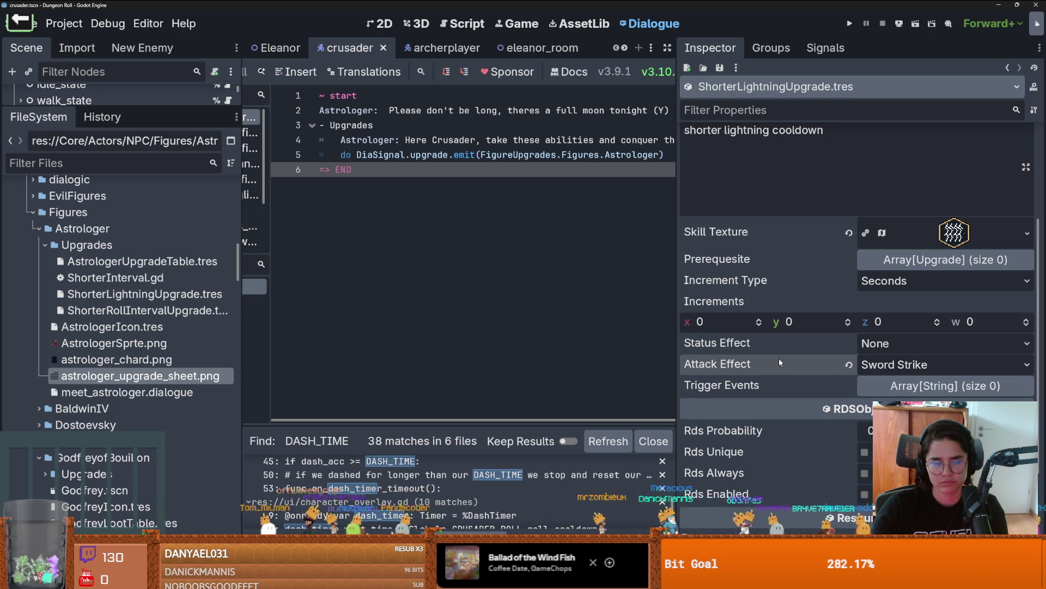
key("ctrl+s")
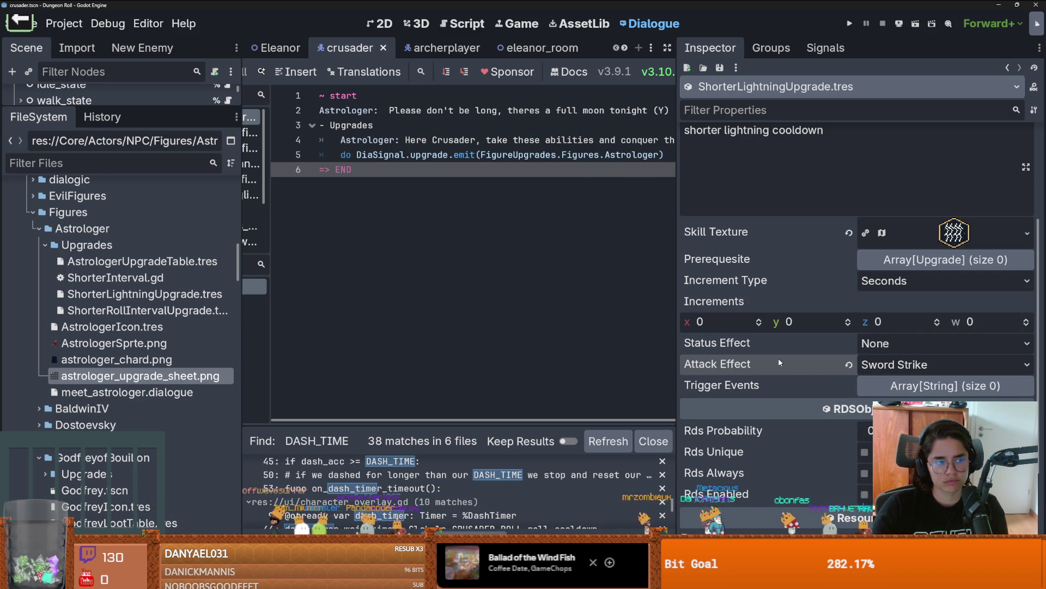
mouse_move(778, 357)
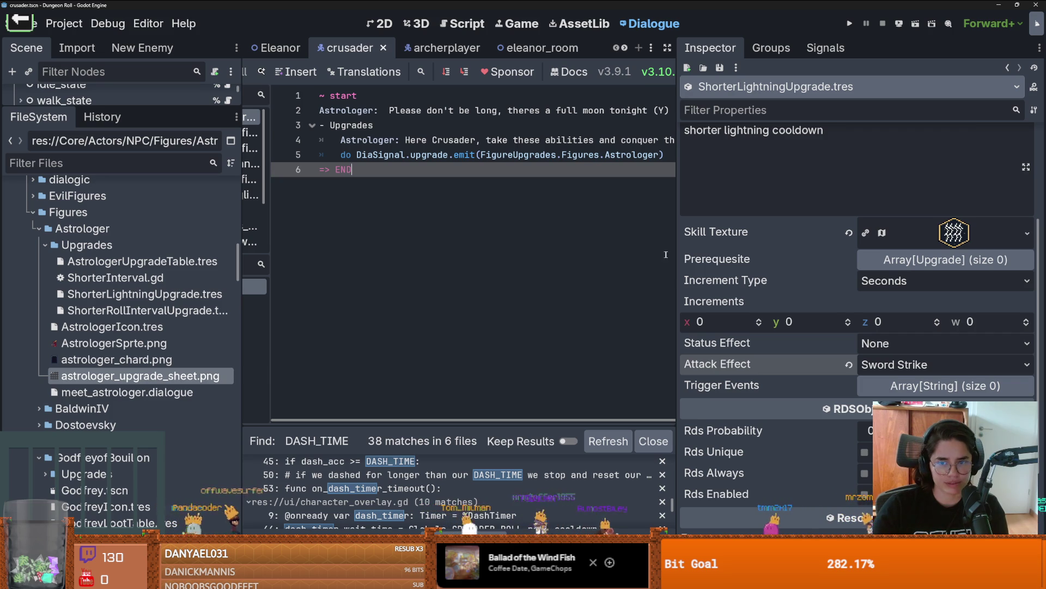
- Resize the panels, collapse the Astrologer Upgrades folder, save, and launch the game
left_click_drag(681, 259, 756, 260)
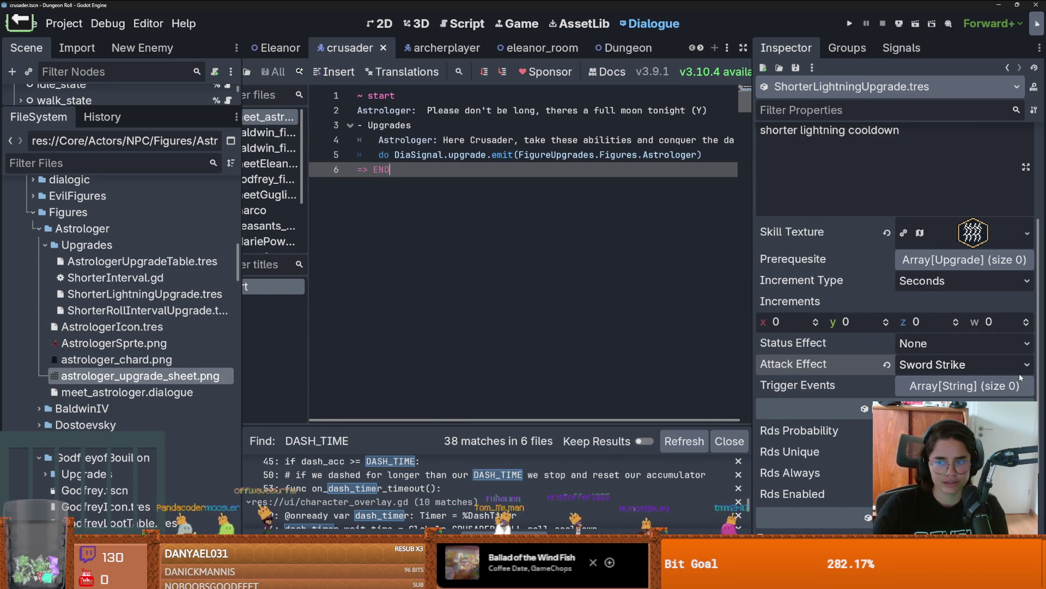
key("ctrl+s")
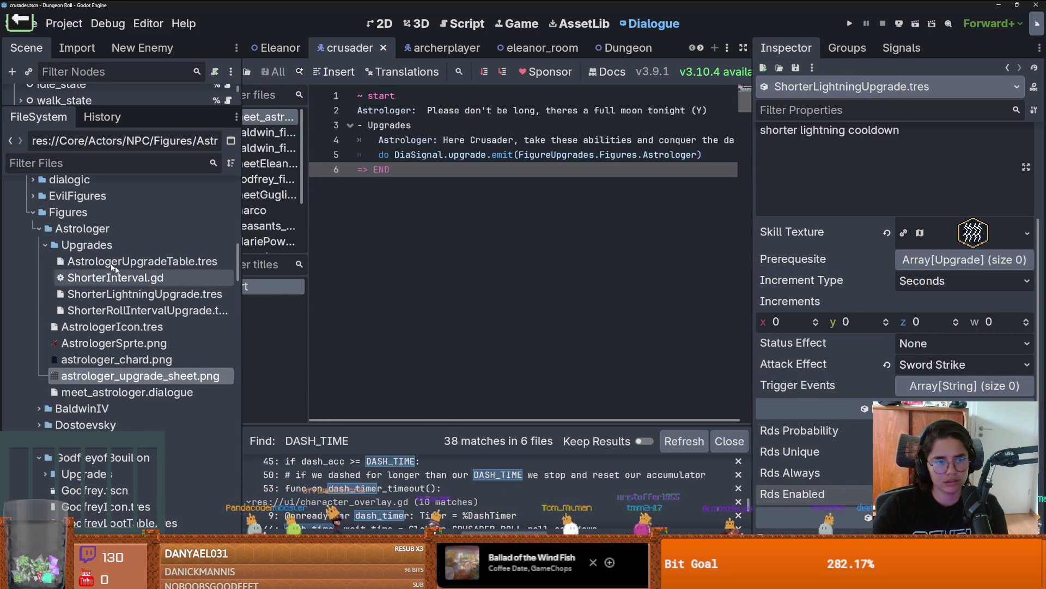
left_click(46, 245)
key("ctrl+s")
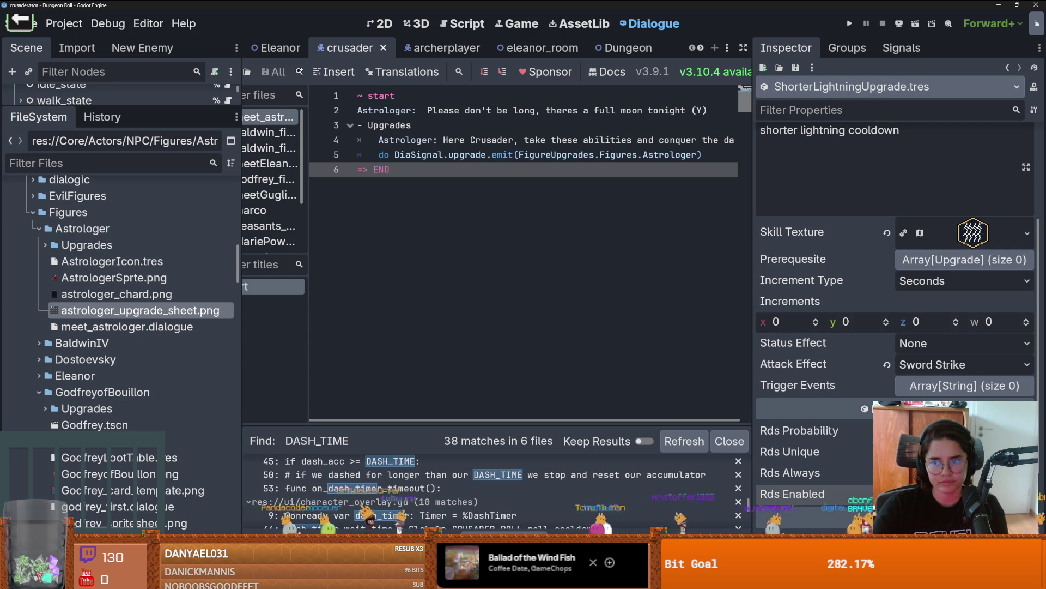
left_click(849, 23)
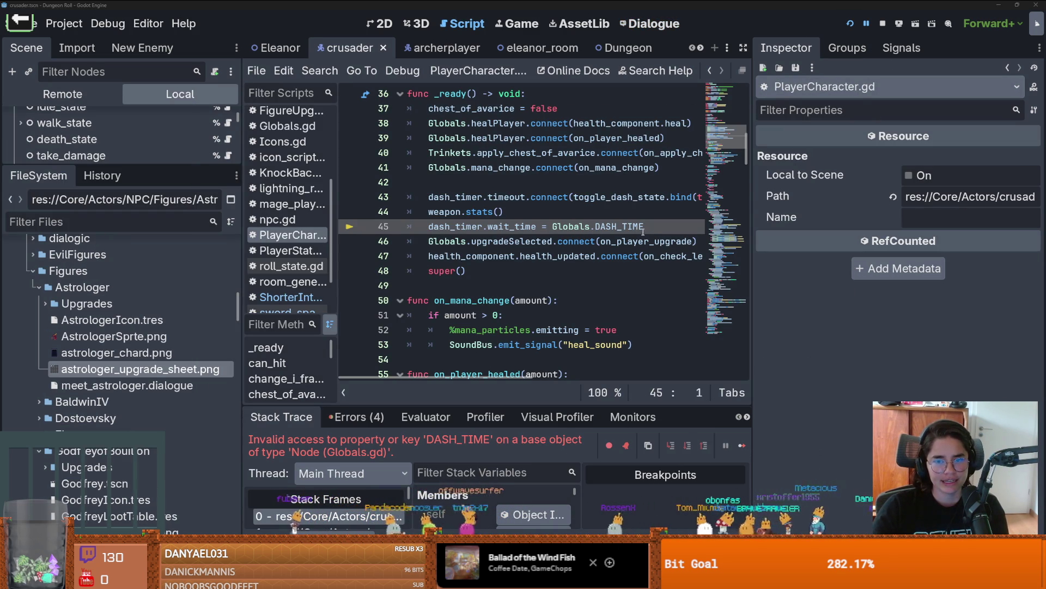
- Delete line 45 'dash_timer.wait_time = Globals.DASH_TIME' in PlayerCharacter.gd, save, and rerun the game
left_click_drag(647, 227, 562, 227)
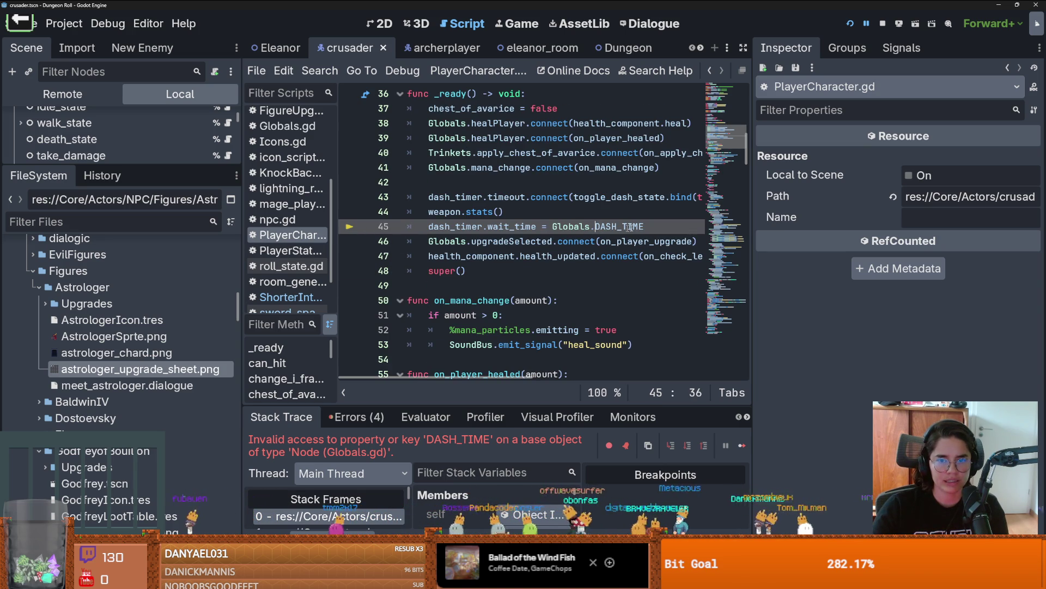
left_click_drag(644, 226, 423, 227)
type("E")
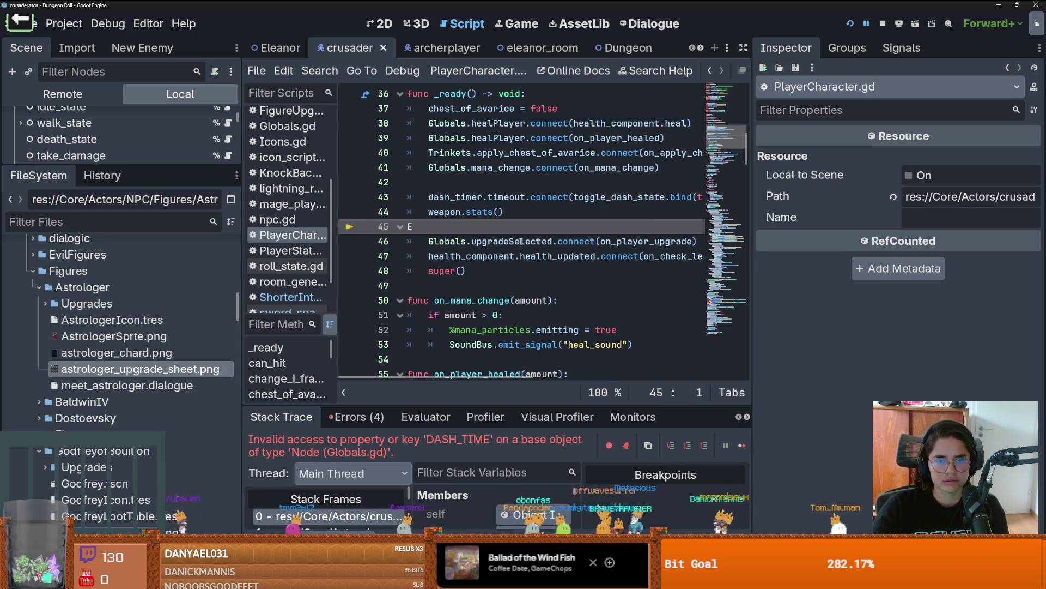
key("BackSpace")
key("ctrl+s")
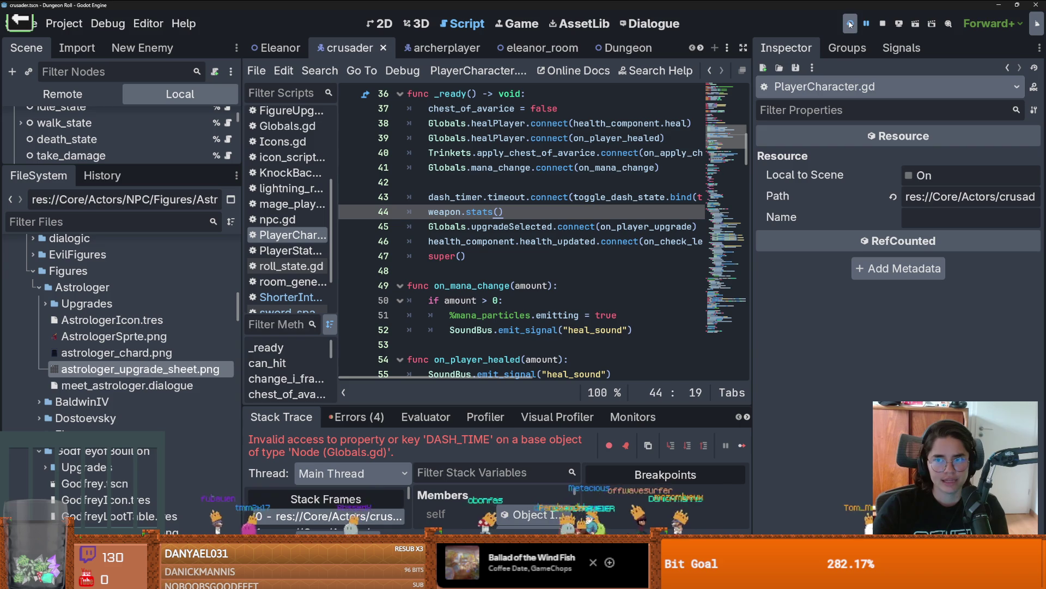
left_click(851, 24)
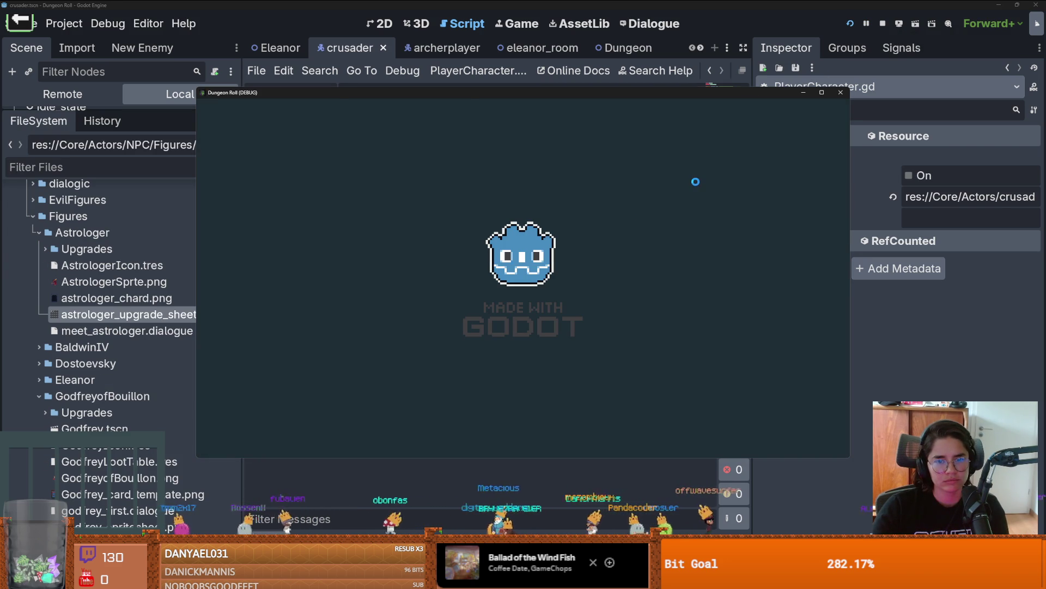
- Replace lightning_cooldown and roll_cooldown with cooldown on lines 42 and 44 of character_overlay.gd
left_click_drag(751, 232, 870, 237)
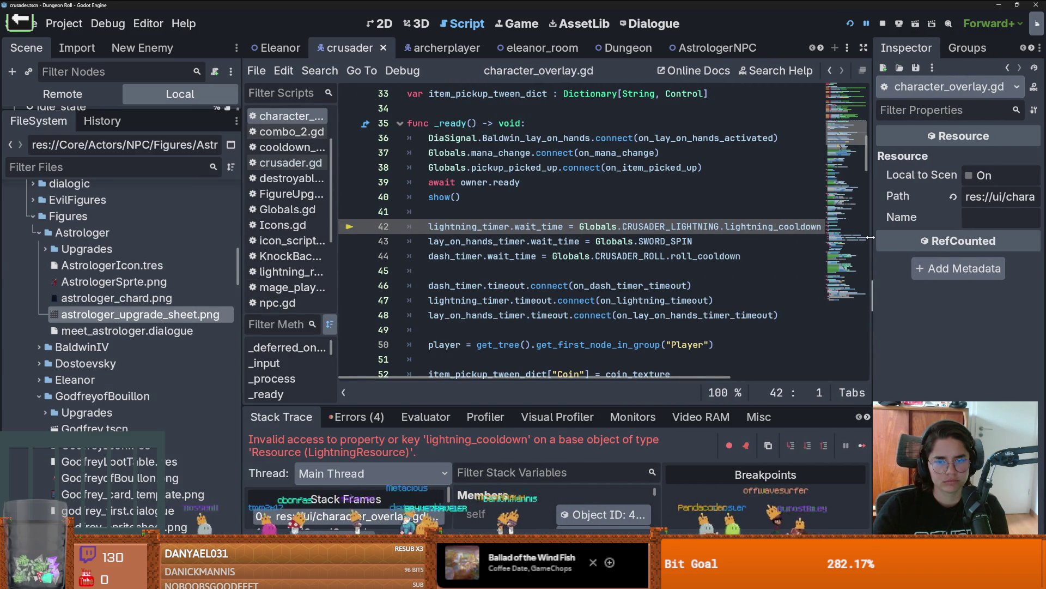
double_click(745, 232)
type("c")
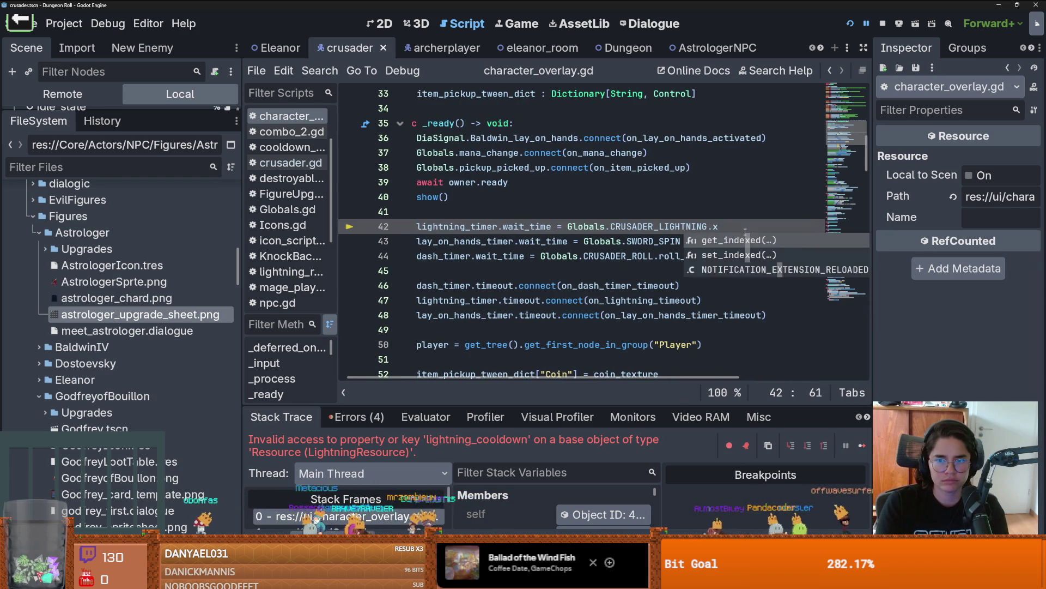
type("o")
key("Return")
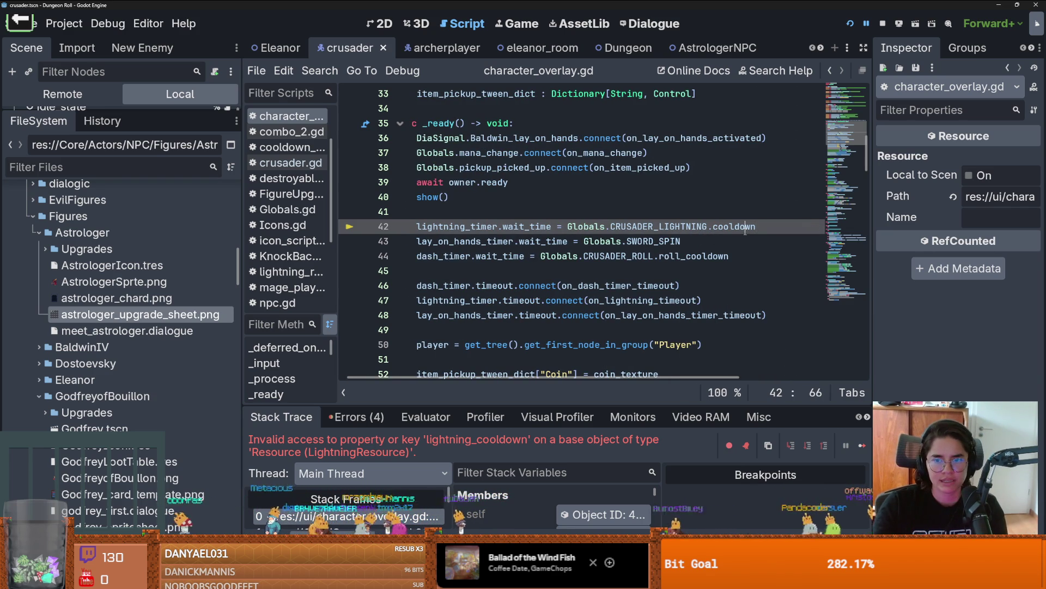
double_click(717, 255)
type("cooldown")
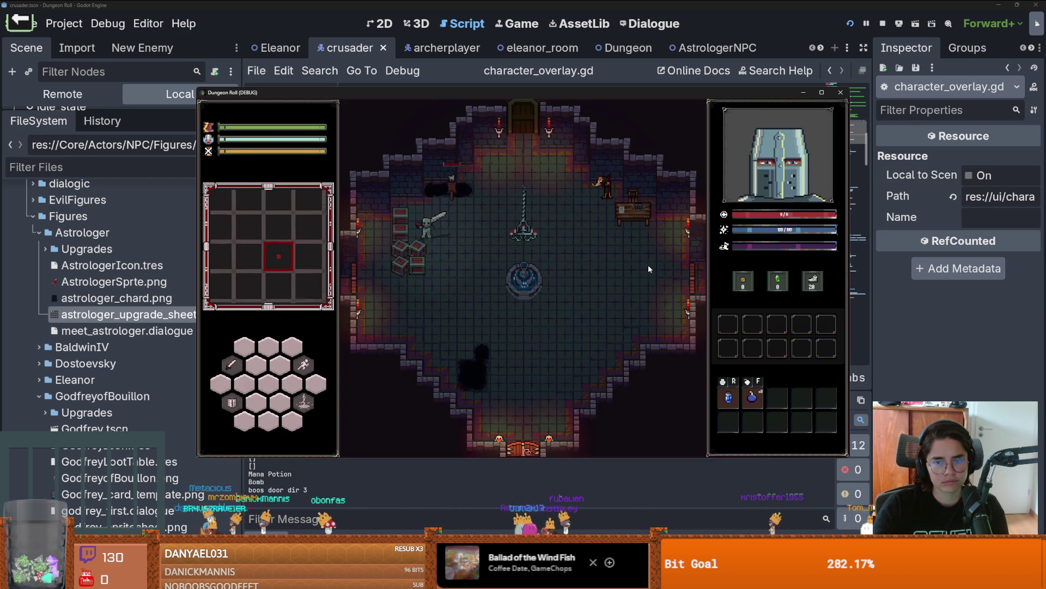
- In the running game, load a debug dungeon room and roll the knight to trigger the roll error
key("w")
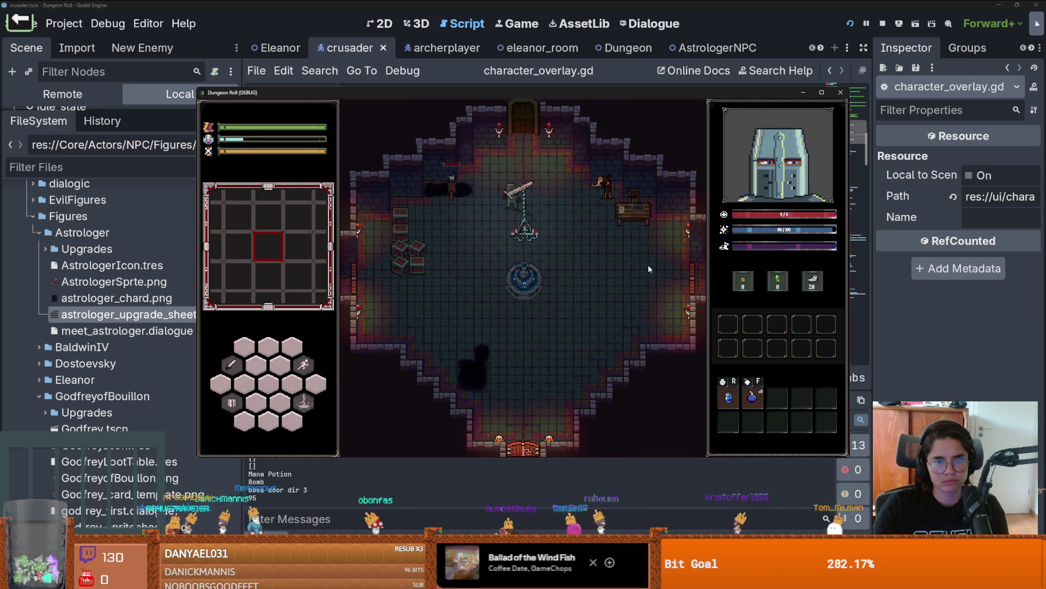
left_click(511, 309)
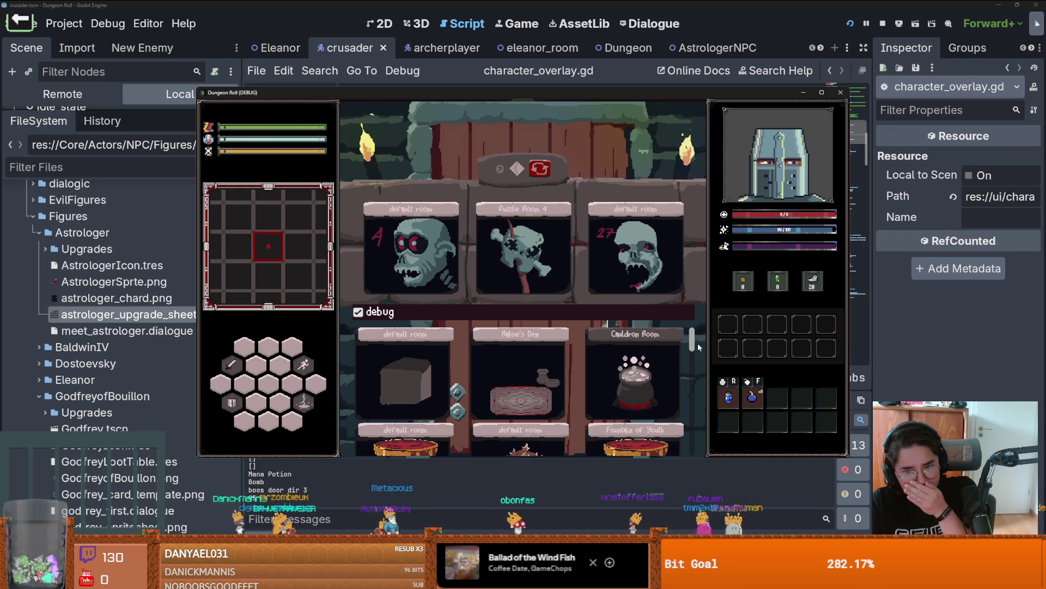
left_click_drag(692, 342, 692, 397)
left_click(487, 346)
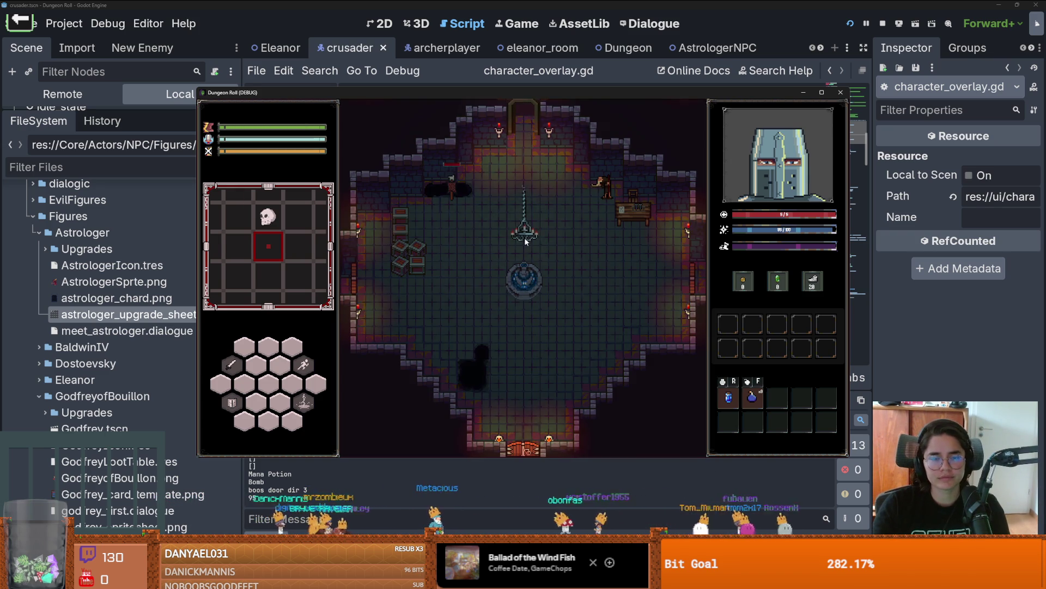
key("space")
mouse_move(536, 281)
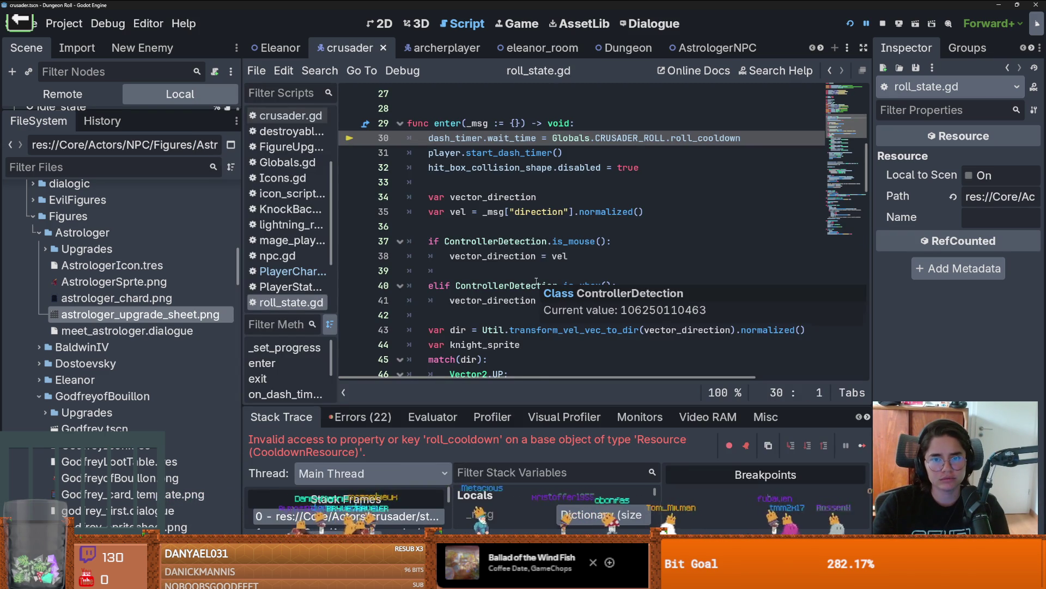
- Change roll_cooldown to cooldown on lines 30 and 106 of roll_state.gd and relaunch
double_click(701, 138)
type("cooo")
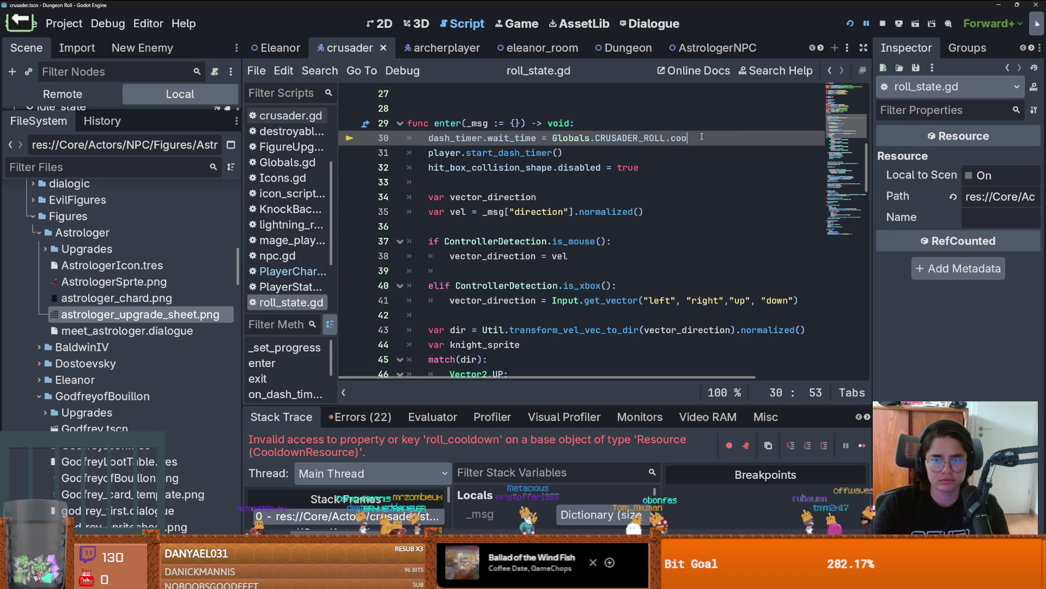
key("Return")
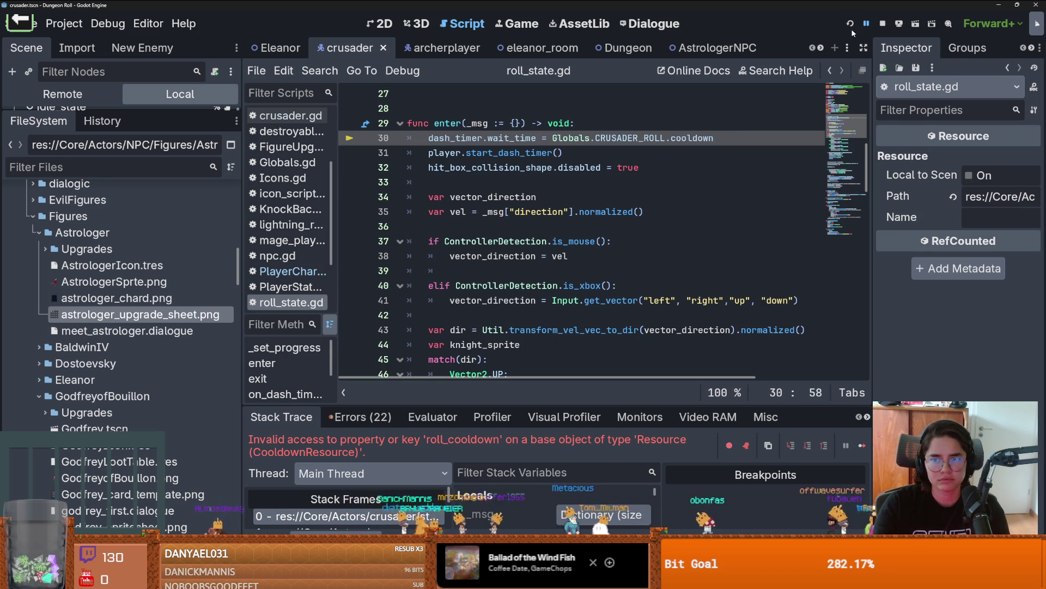
left_click(850, 24)
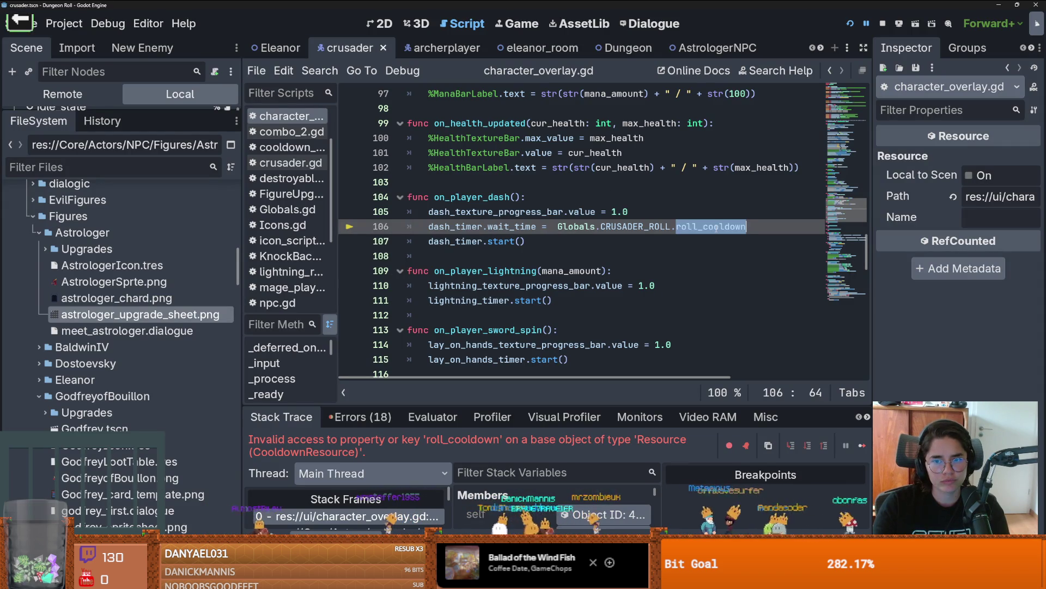
type("o")
key("Return")
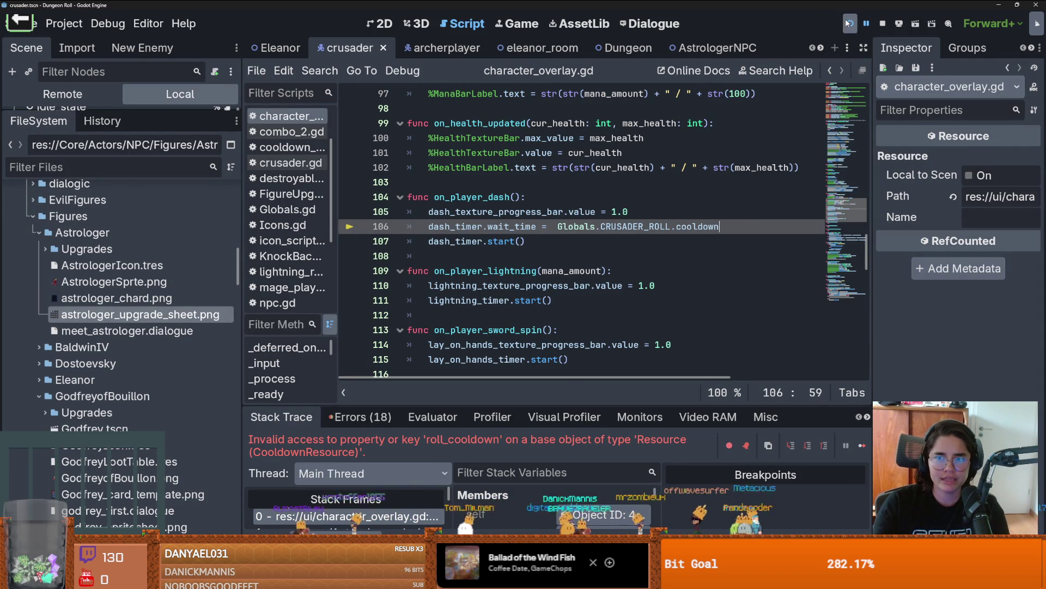
key("F5")
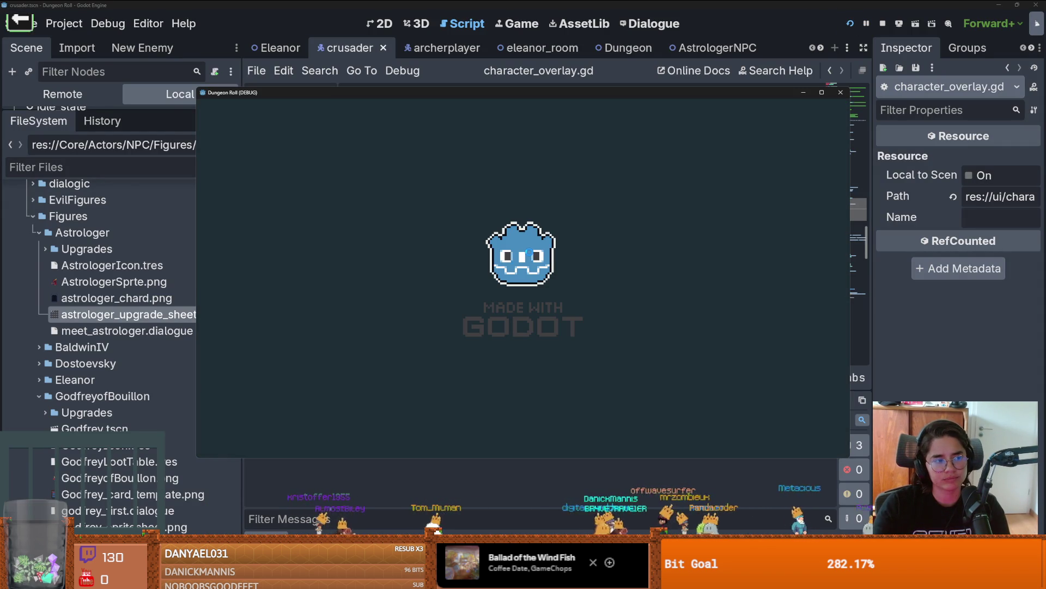
- Walk to the Astrologer, talk, and choose Upgrades in the dialogue
key("w")
key("e")
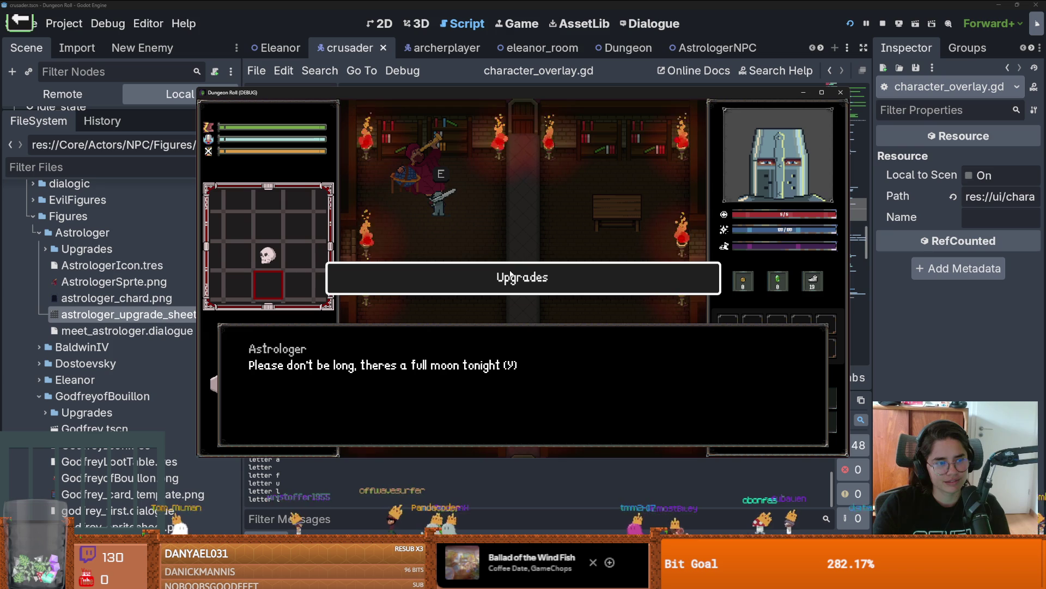
left_click(527, 269)
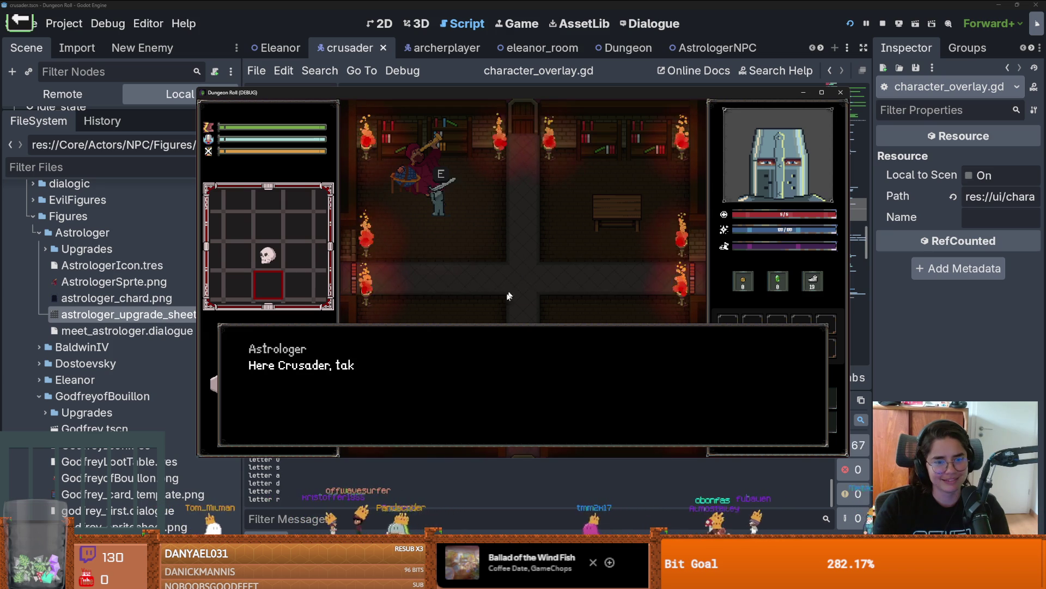
left_click(493, 326)
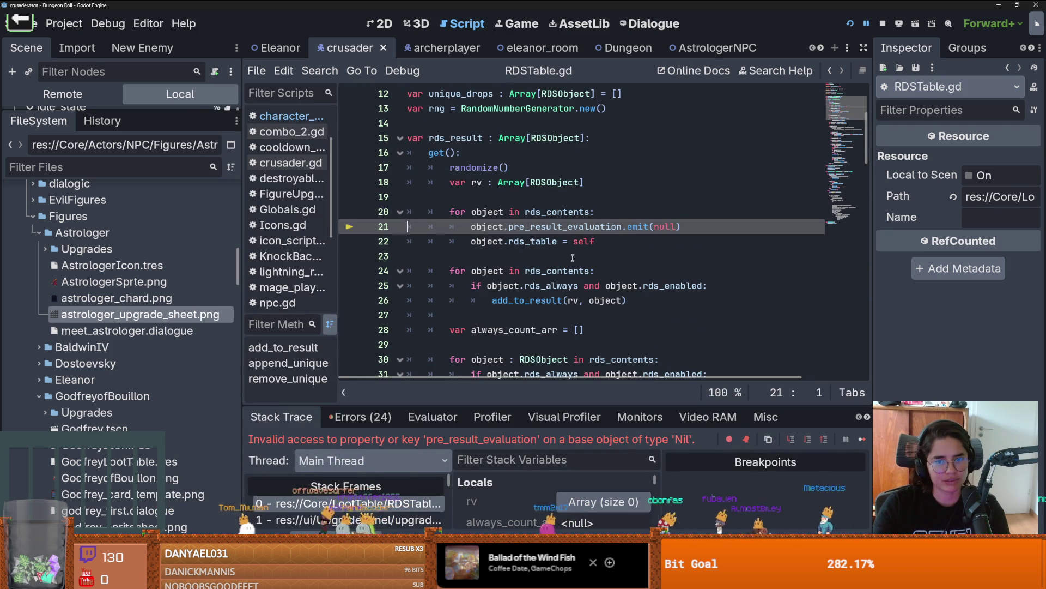
- Drag ShorterLightningUpgrade.tres into AstrologerUpgradeTable's Rds Contents element 1, then run the game
scroll(195, 373, "down", 4)
scroll(195, 374, "up", 4)
scroll(136, 338, "down", 2)
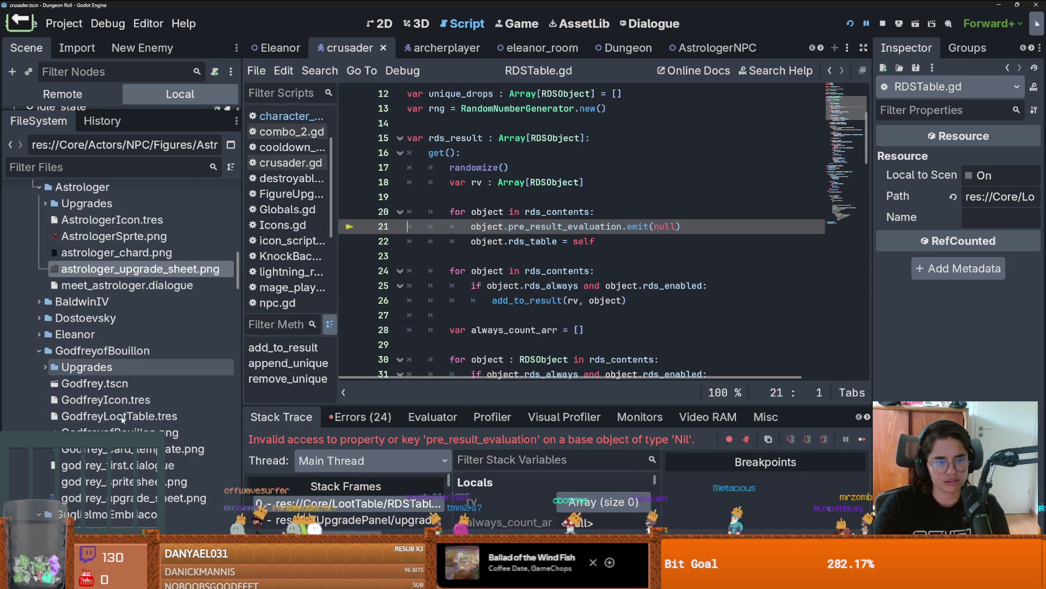
scroll(112, 290, "up", 2)
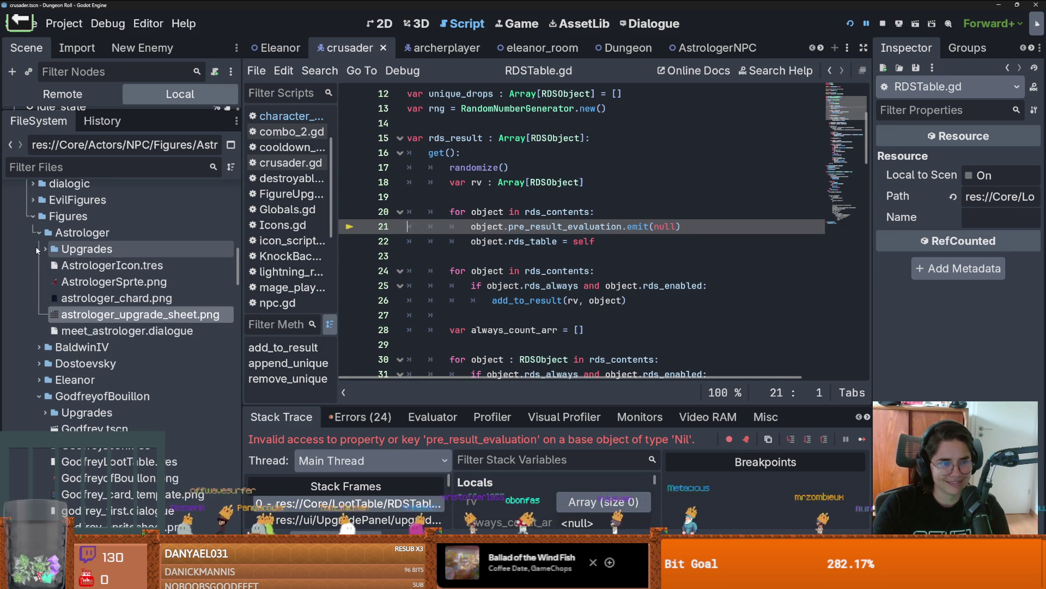
left_click(45, 249)
left_click(108, 268)
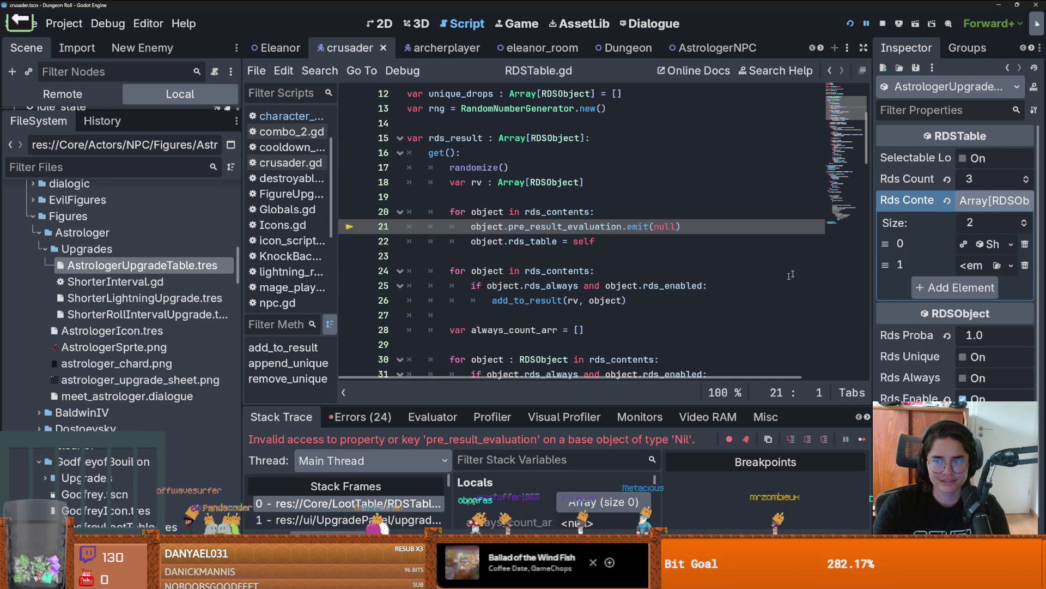
left_click_drag(873, 262, 708, 261)
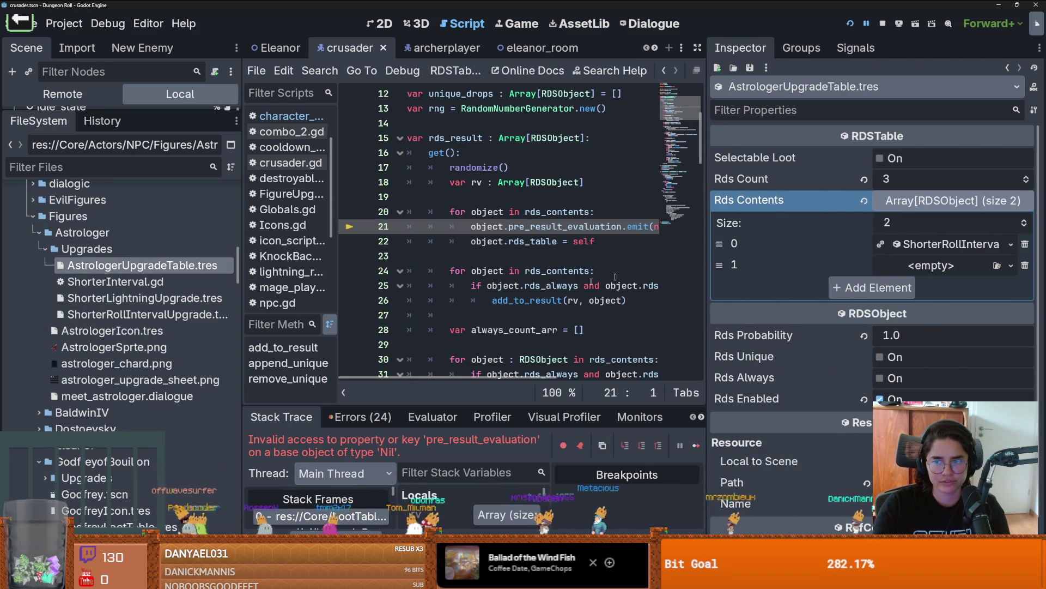
mouse_move(145, 298)
left_mouse_down()
mouse_move(900, 246)
mouse_move(914, 260)
left_mouse_up()
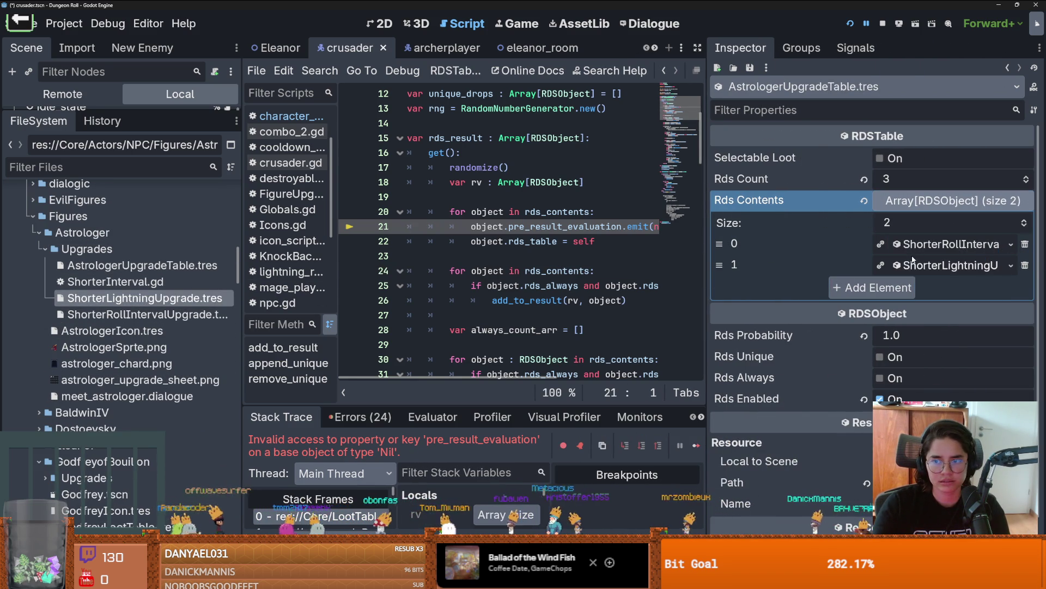
left_click(850, 23)
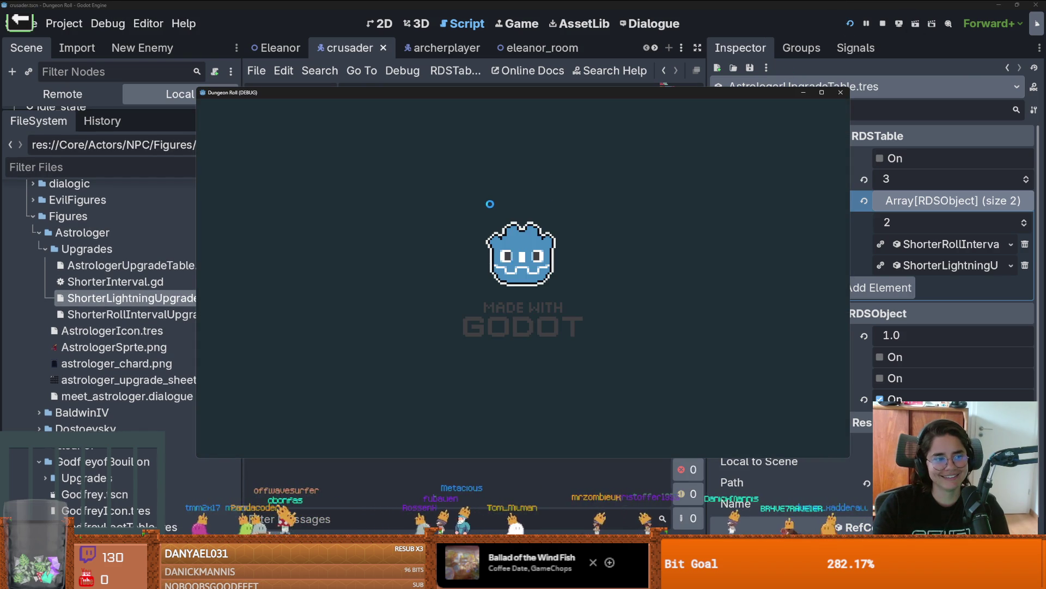
- Enter the Astrologer room, talk through to the upgrade cards, and pick Shorter Lightning
key("w")
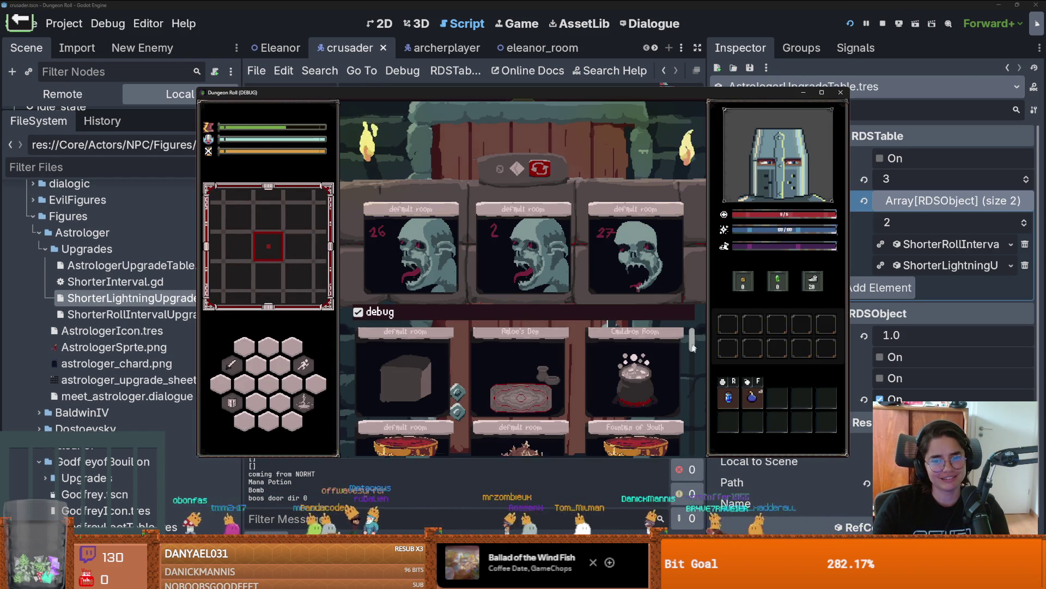
left_click(437, 421)
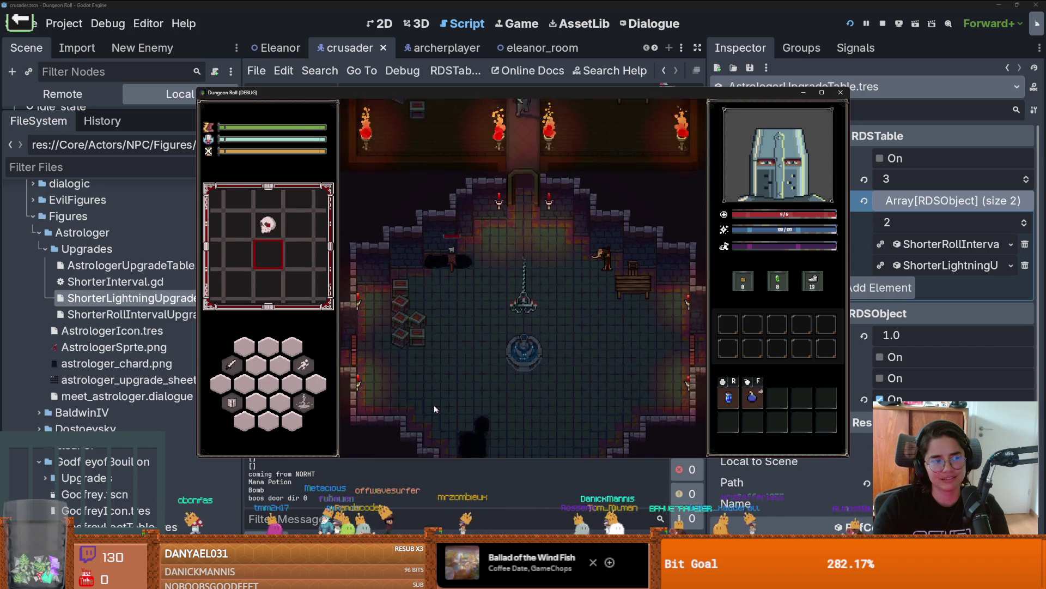
key("w")
key("e")
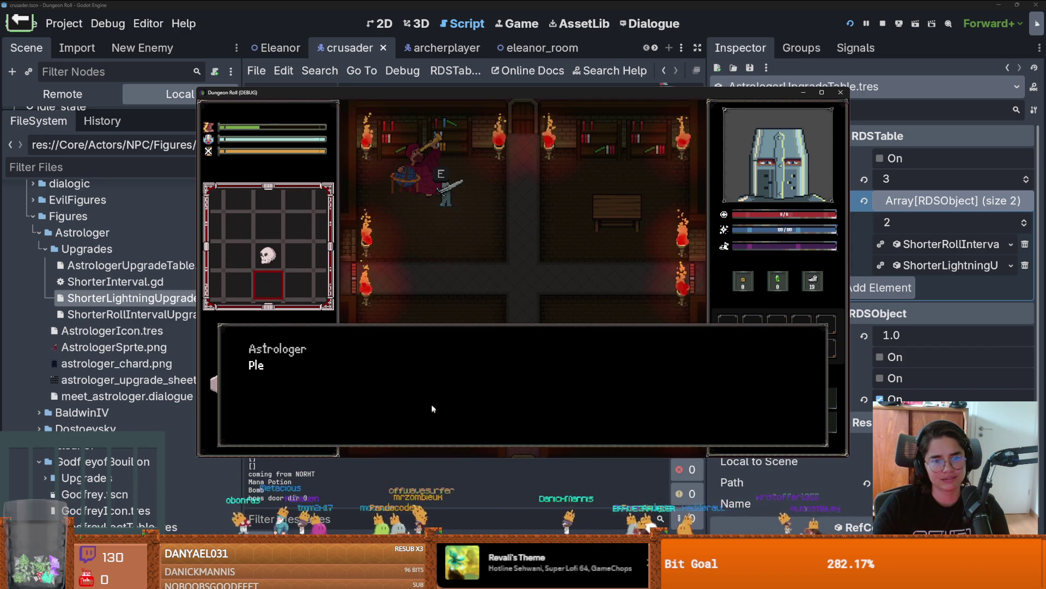
left_click(463, 362)
left_click(493, 359)
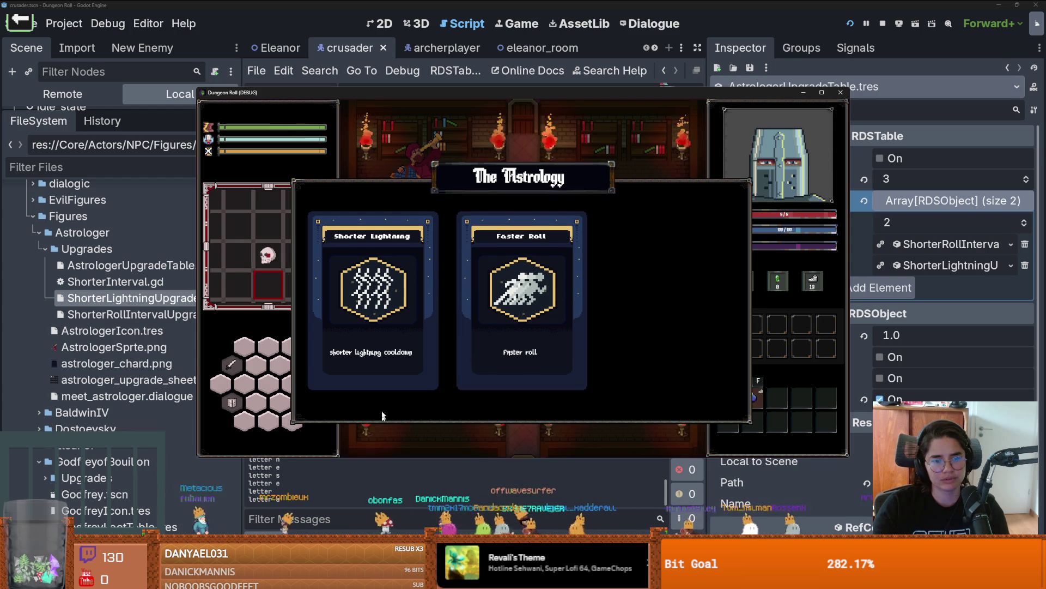
left_click(386, 323)
type("sd")
key("BackSpace")
key("BackSpace")
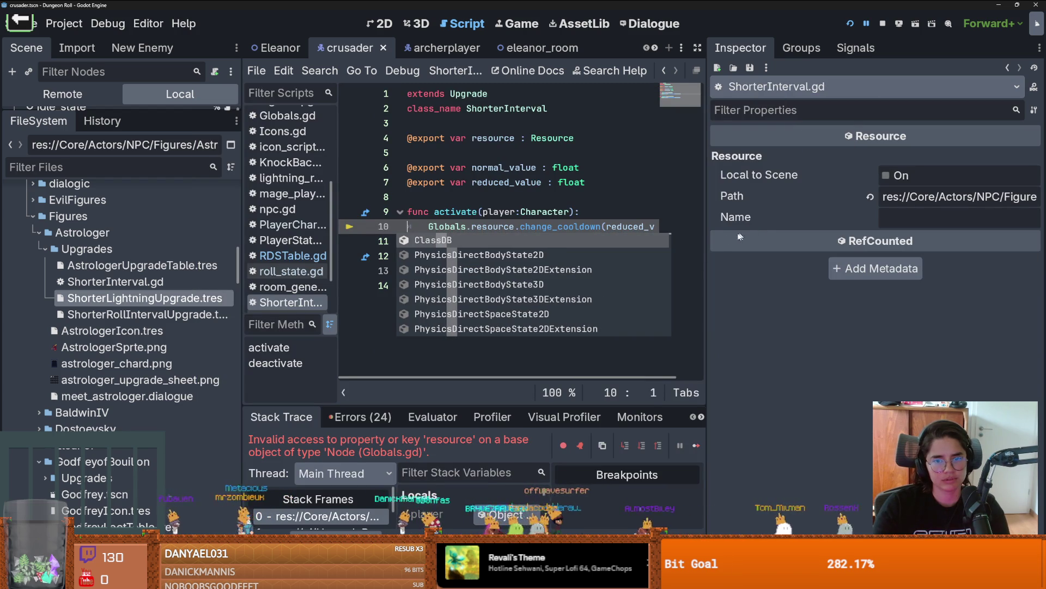
- Inspect the upgrade resources and stack variables, then jump to the failing line in ShorterInterval.gd
left_click_drag(707, 244, 854, 244)
key("Left")
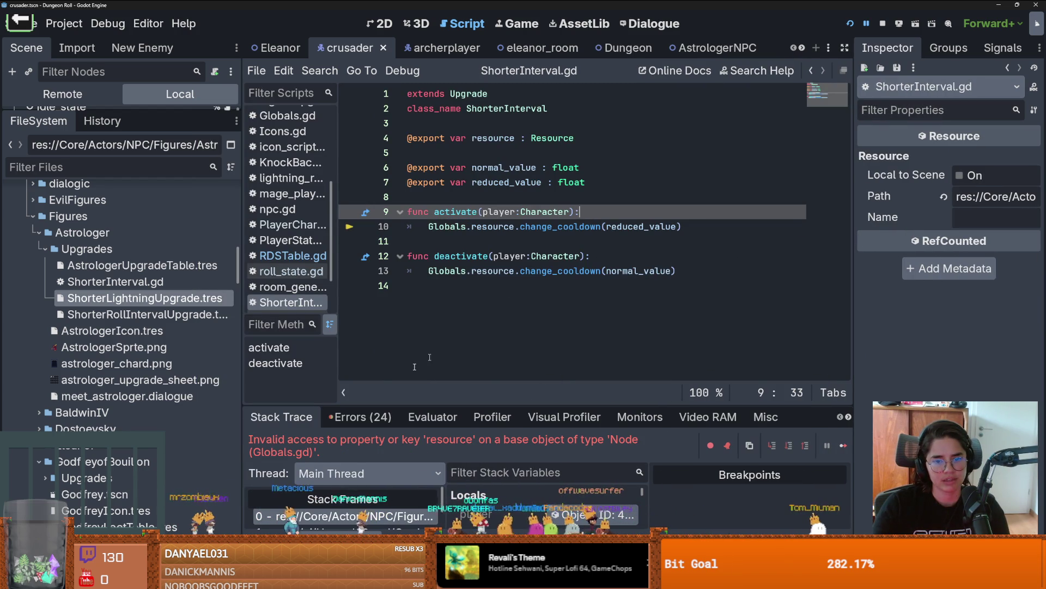
left_click(142, 314)
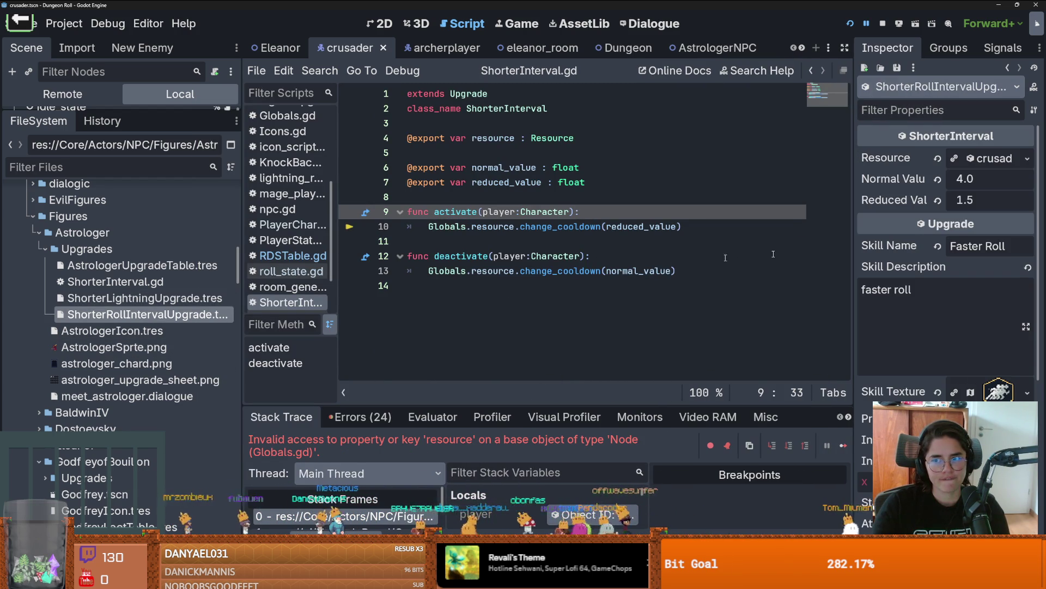
left_click(125, 281)
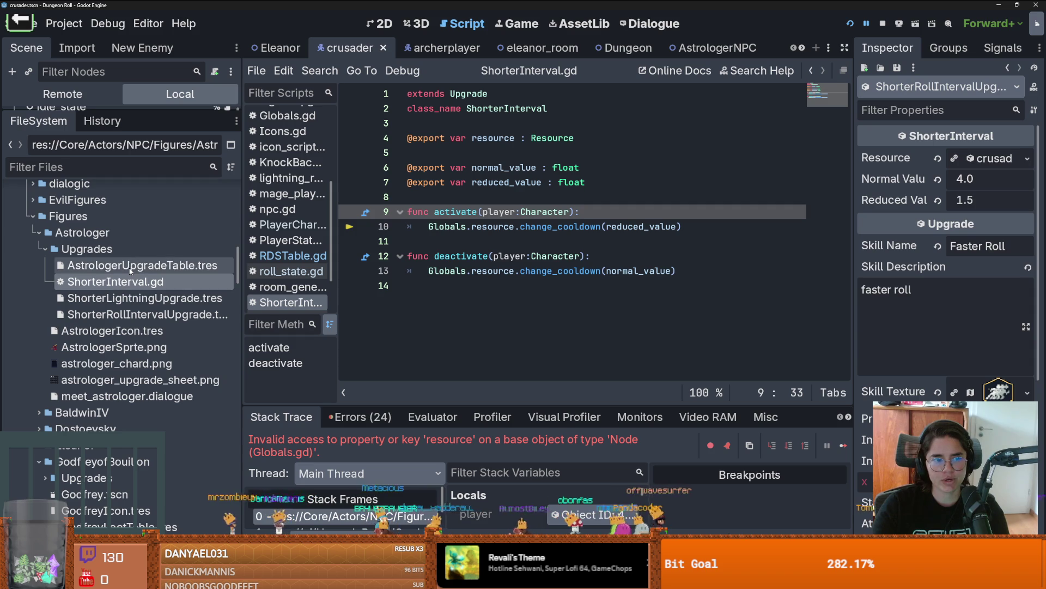
left_click(135, 300)
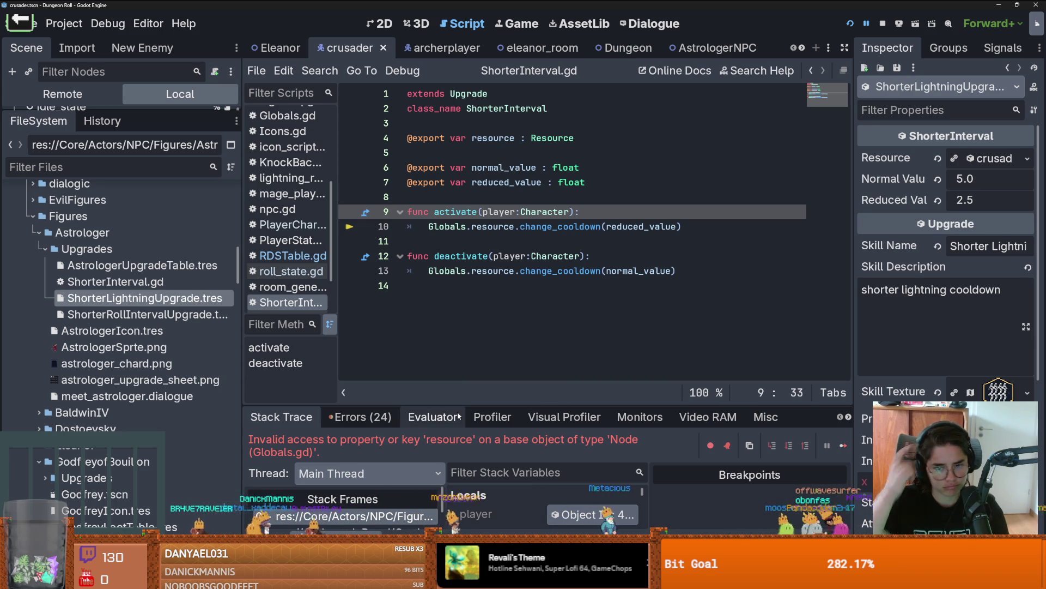
left_click_drag(425, 406, 430, 284)
scroll(473, 437, "down", 4)
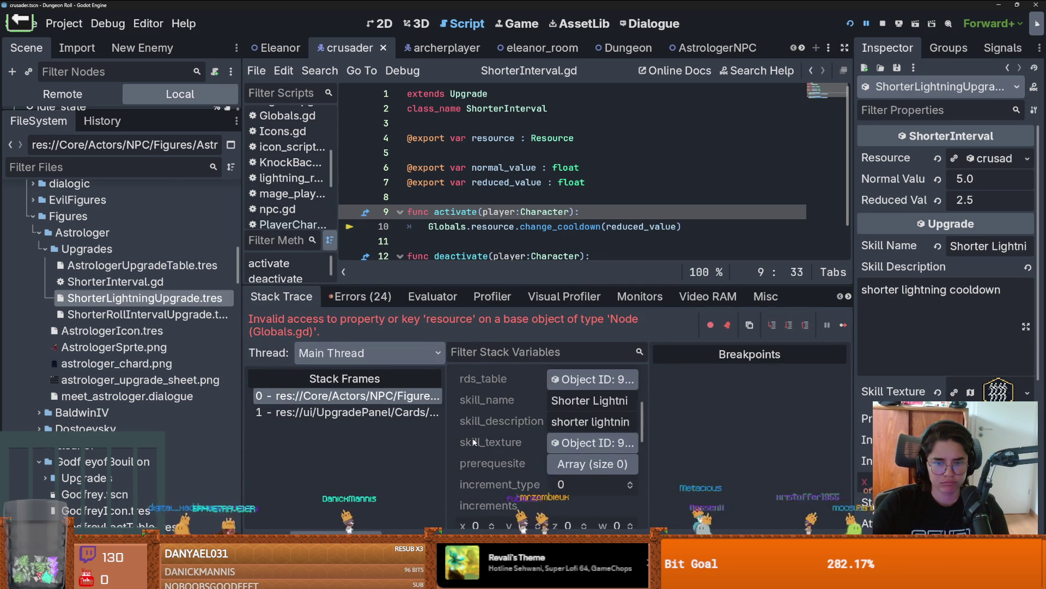
scroll(473, 441, "up", 4)
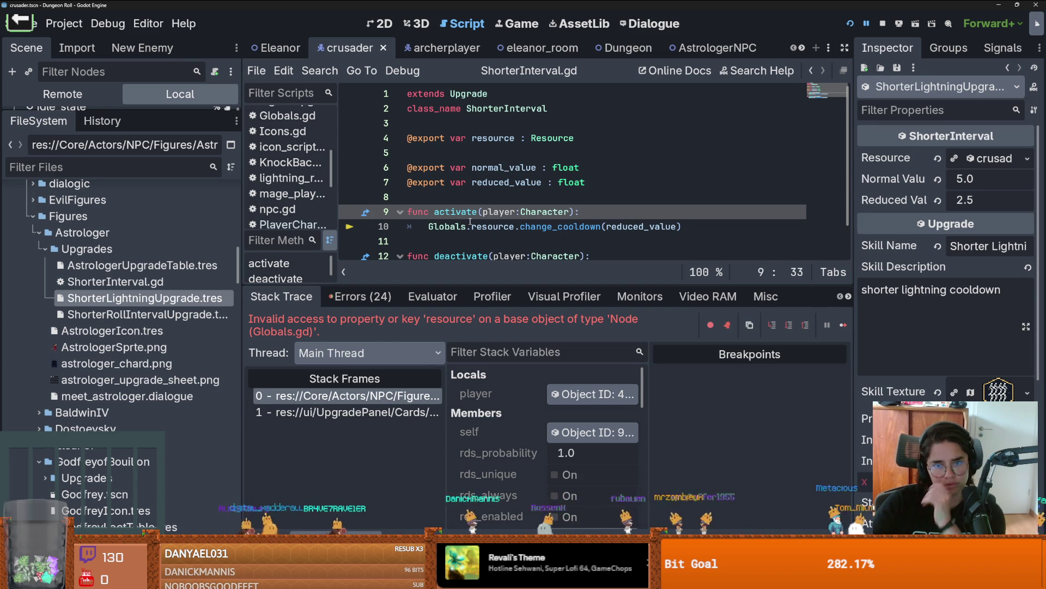
mouse_move(499, 238)
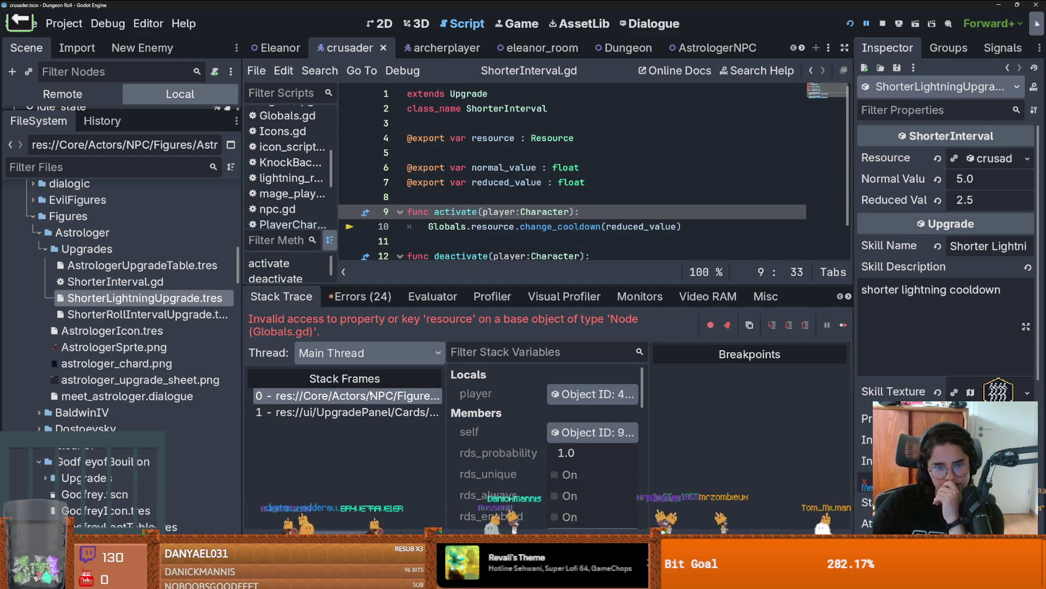
left_click(374, 395)
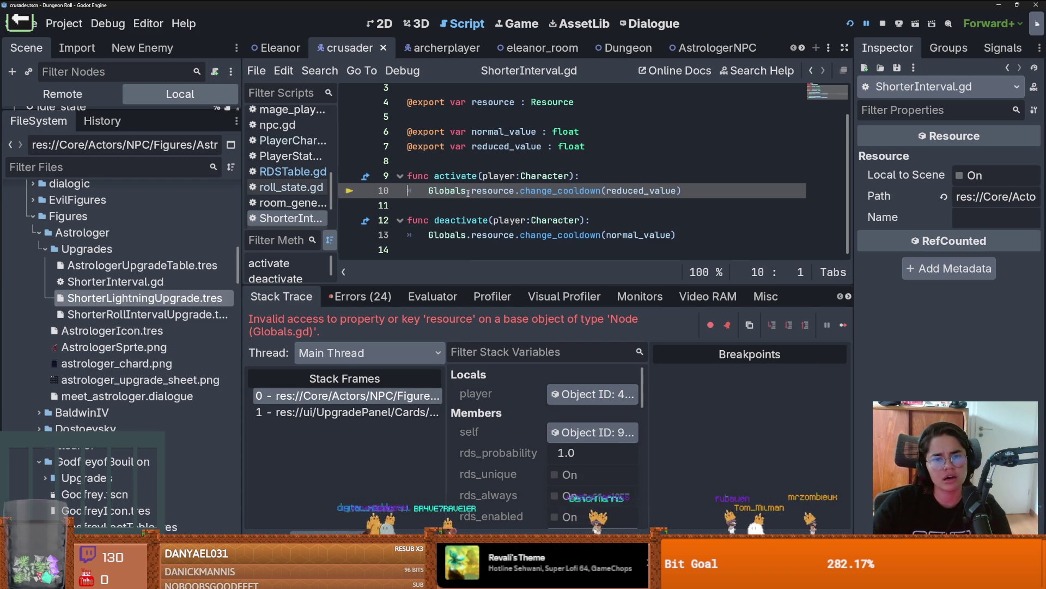
- Remove the 'Globals.' prefix from lines 10 and 13, then save and run with F5
left_click_drag(468, 190, 429, 191)
key("BackSpace")
key("ctrl+z")
scroll(483, 226, "up", 1)
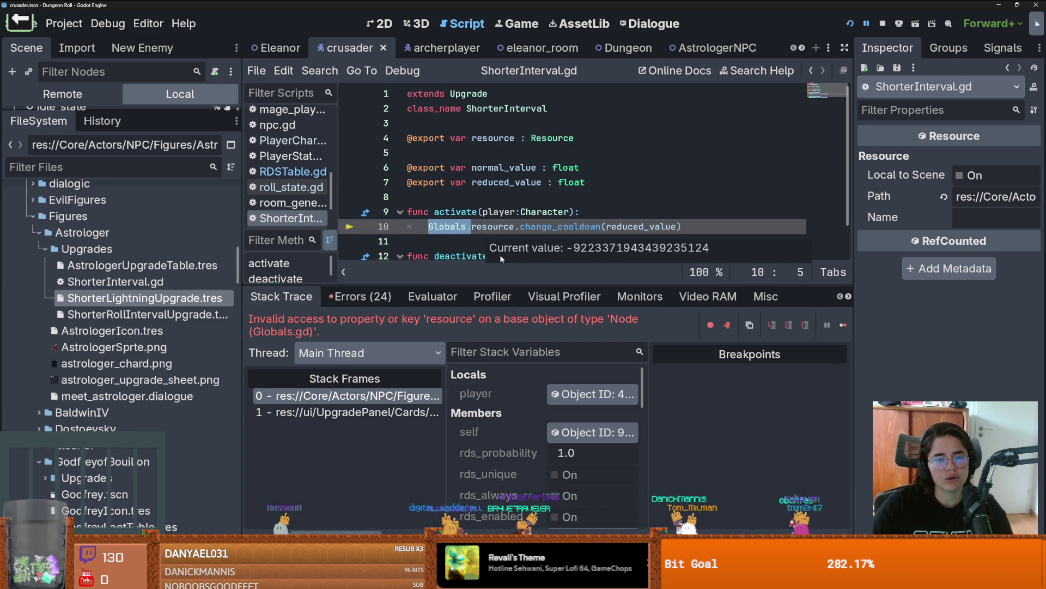
left_click_drag(498, 285, 498, 404)
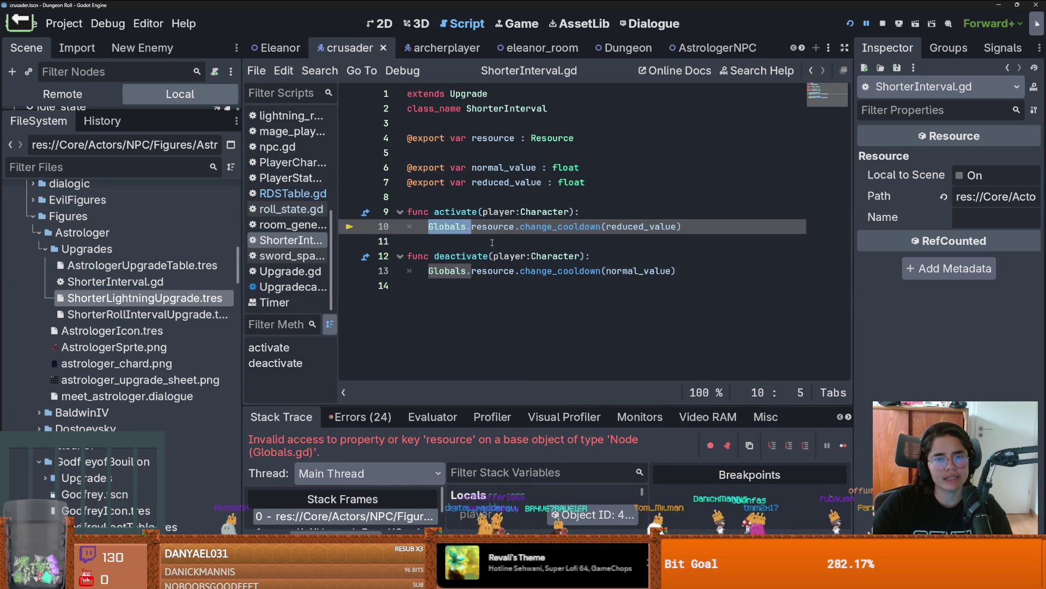
key("BackSpace")
left_click(470, 271)
left_click_drag(470, 271, 430, 270)
key("BackSpace")
key("F5")
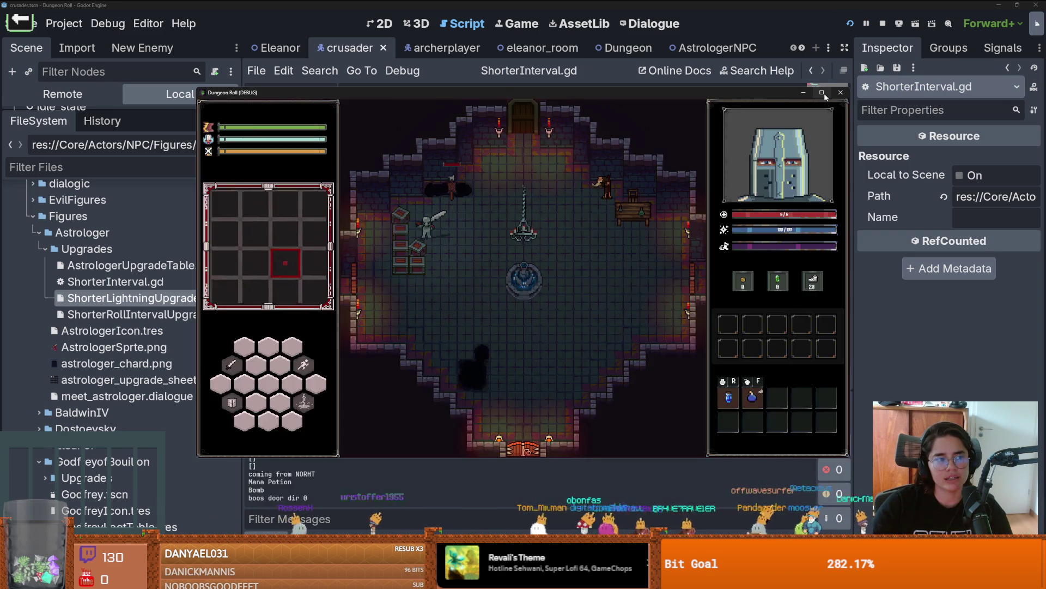
- Make the game full screen and enter a room through the door using the debug room choices
left_click(822, 92)
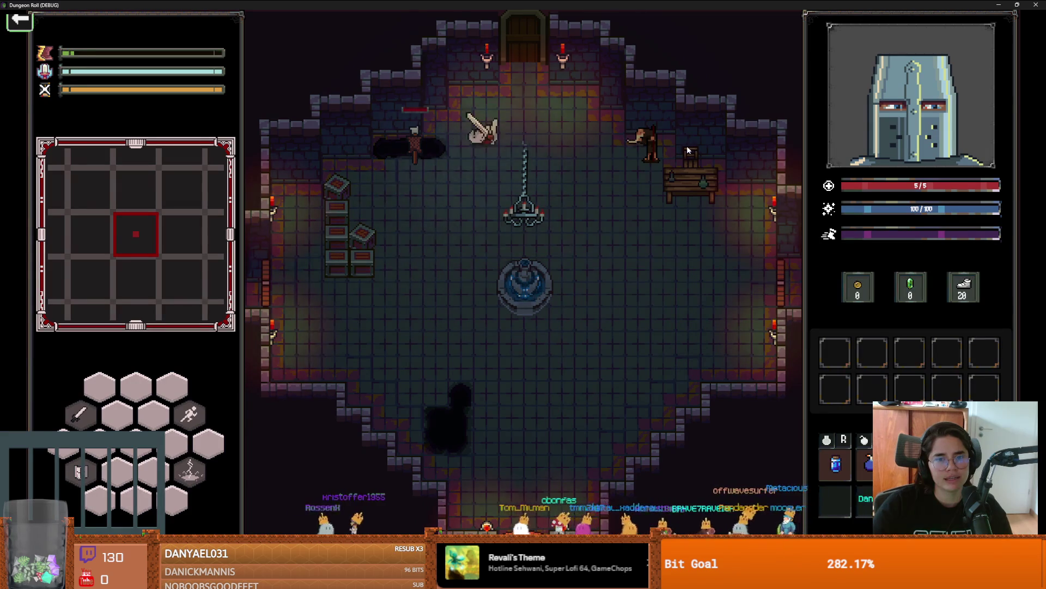
key("e")
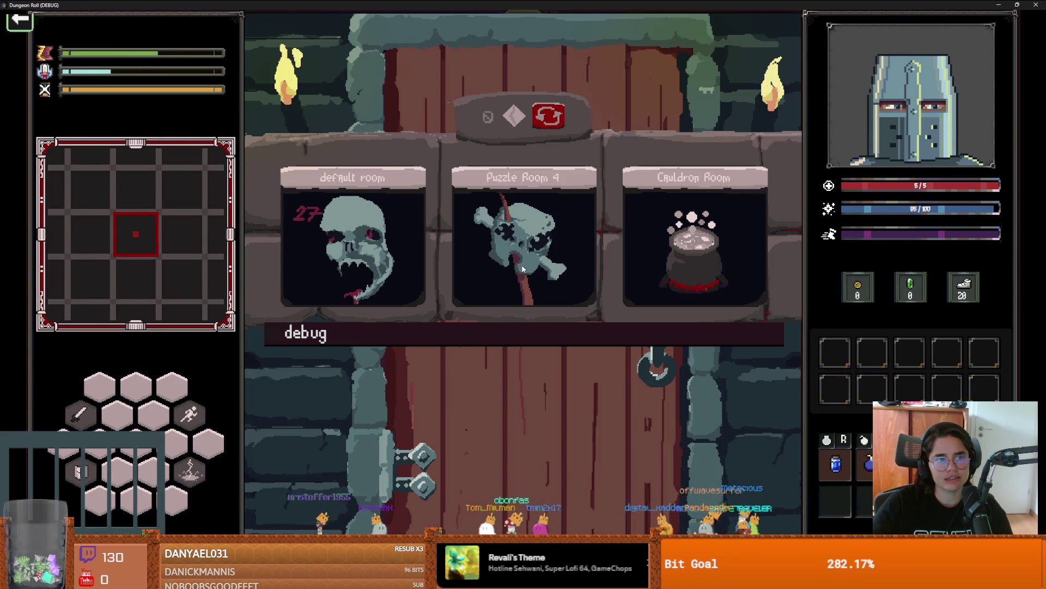
left_click(527, 331)
left_click(429, 402)
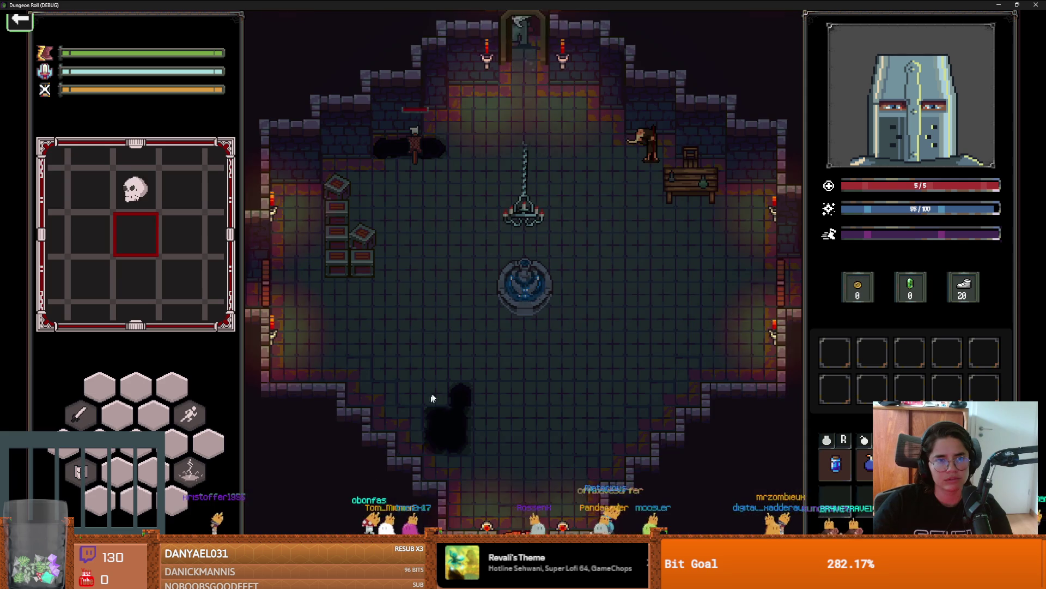
- Walk the knight to the Astrologer and take the Shorter Lightning upgrade card
key("w")
key("a")
key("e")
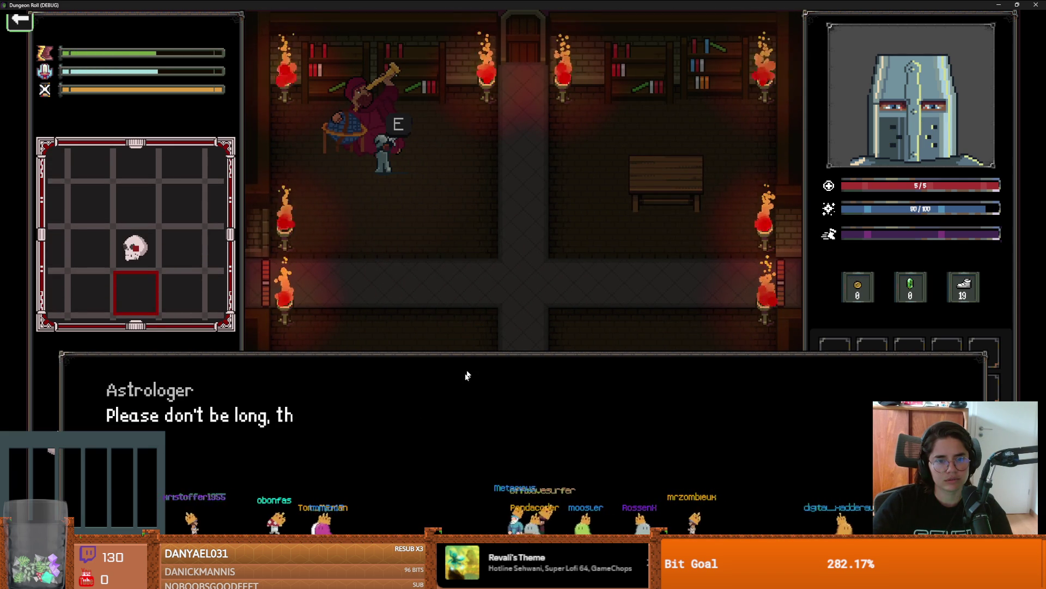
left_click(533, 299)
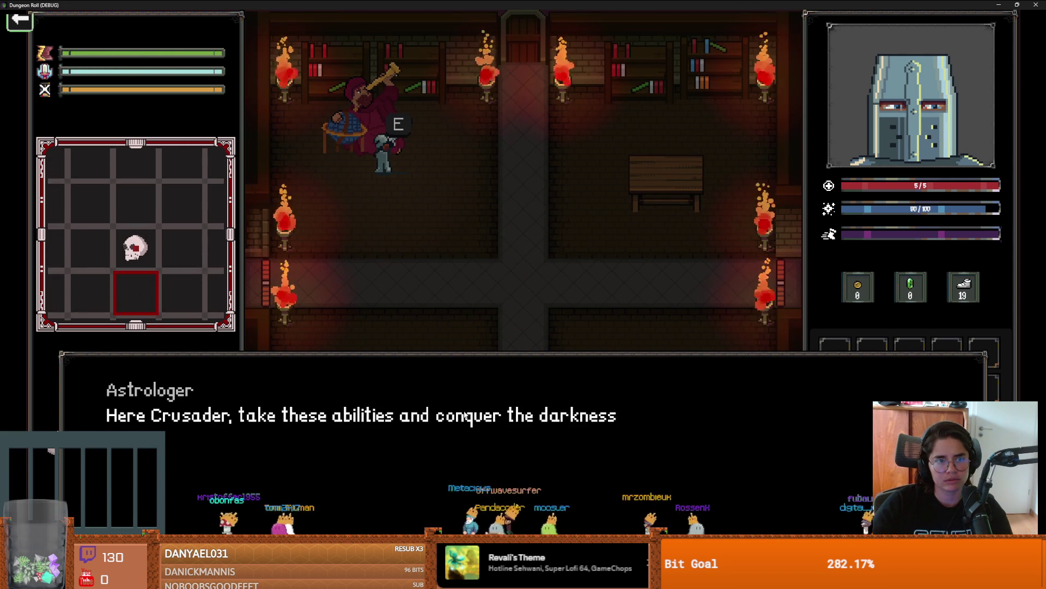
left_click(463, 412)
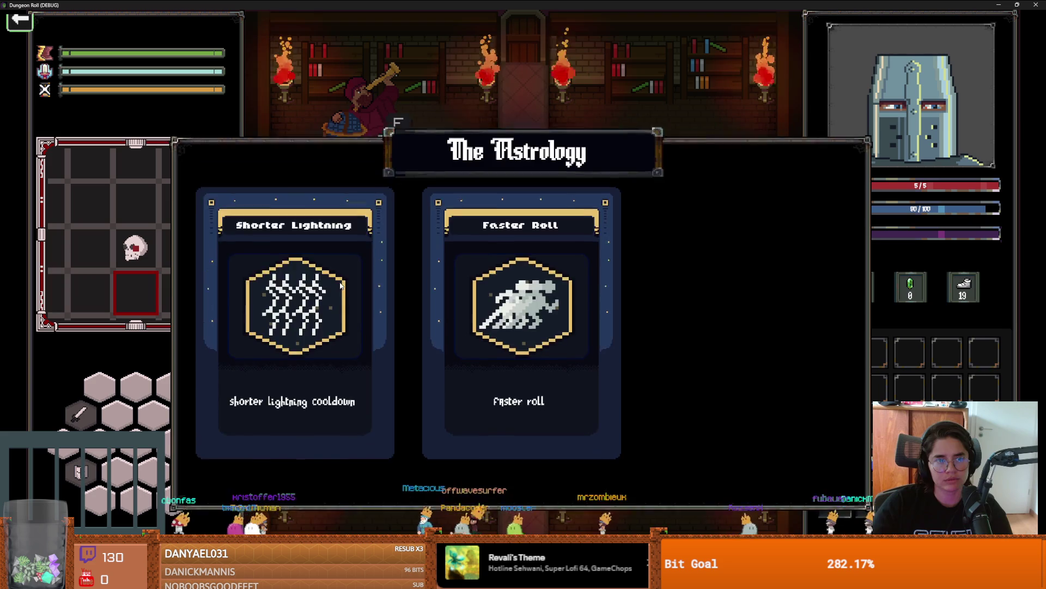
left_click(340, 285)
- Cast lightning to test the upgrade, move the knight around, then leave full screen
key("q")
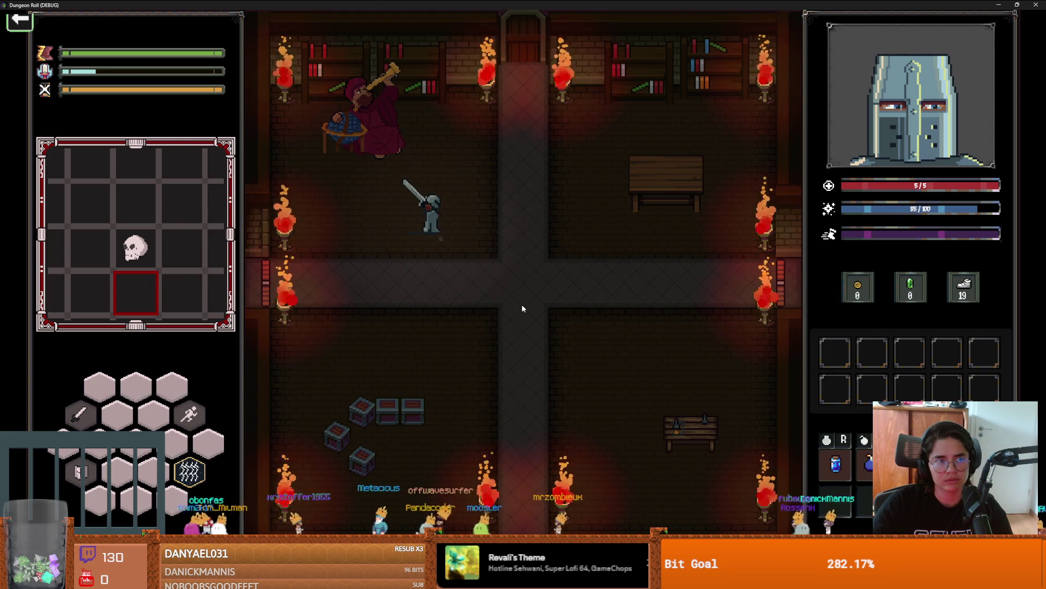
key("a")
key("d")
key("s")
key("d")
key("a")
key("super+Down")
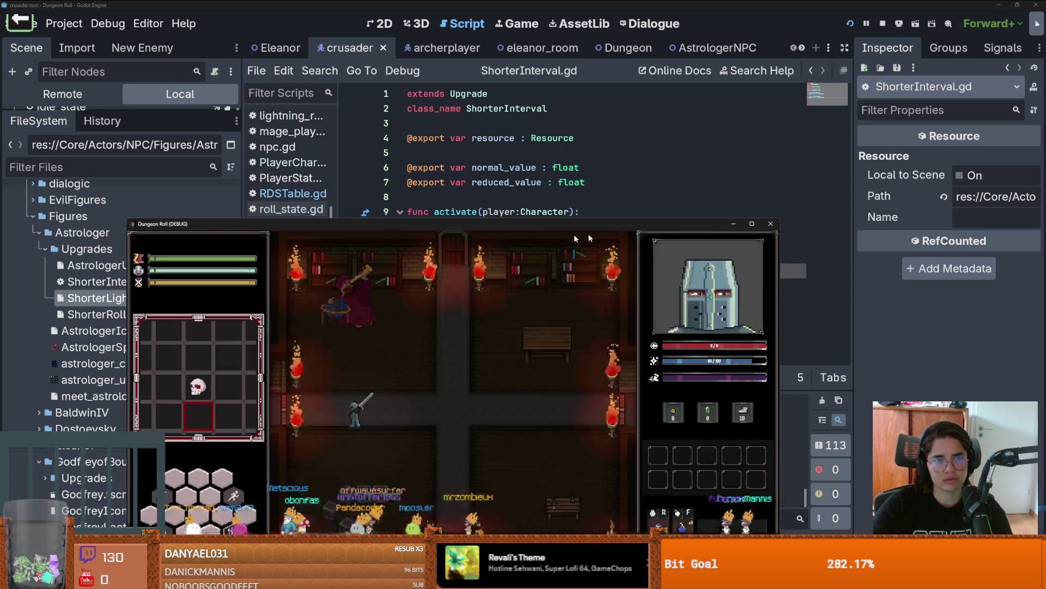
- Stop the game and show ShorterLightningUpgrade.tres in a widened Inspector with full property names
key("F8")
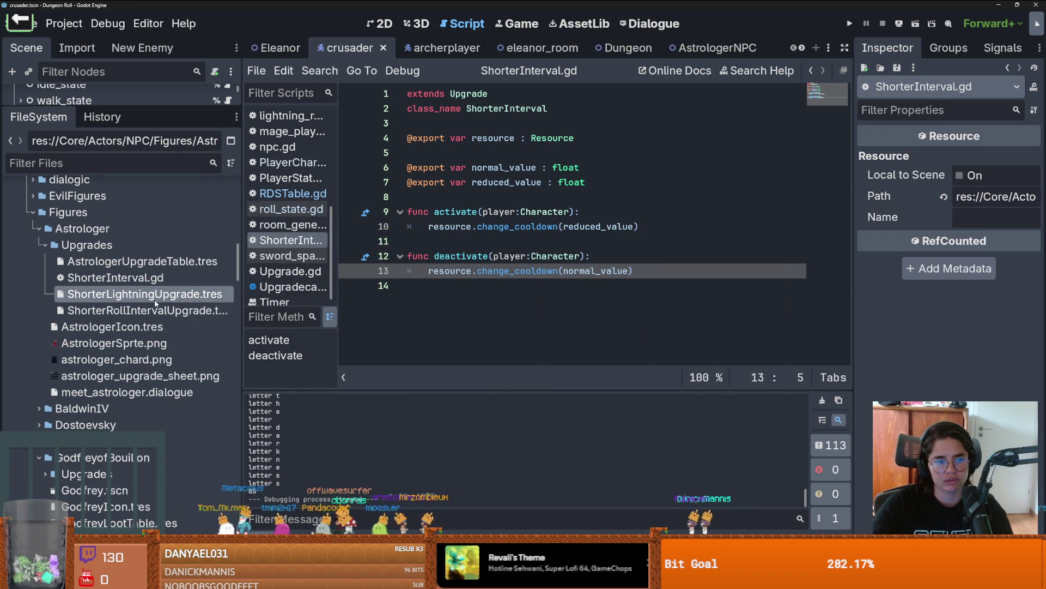
left_click(156, 300)
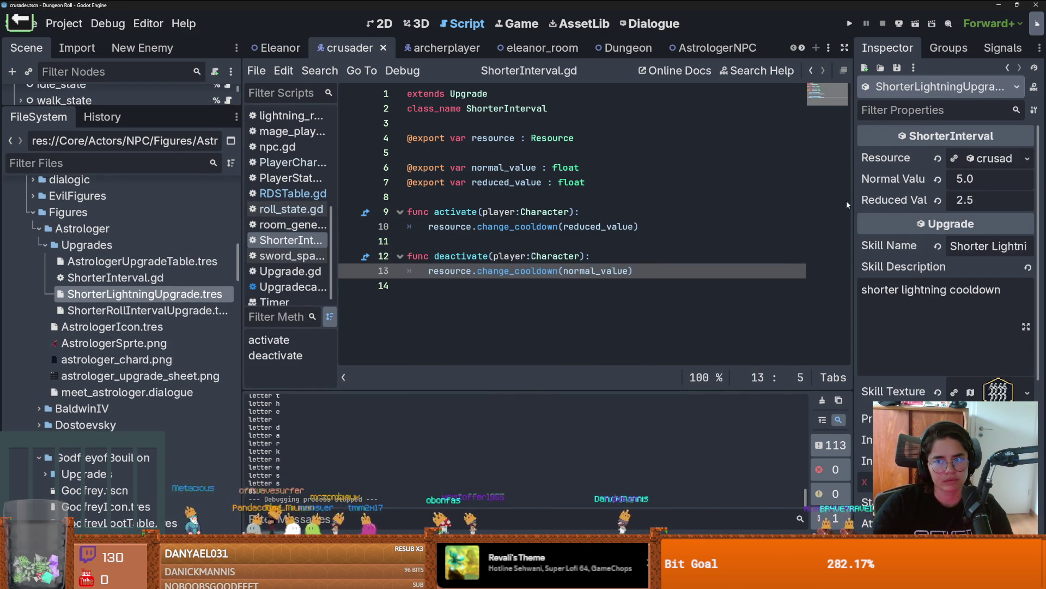
left_click_drag(852, 201, 818, 202)
left_click_drag(799, 201, 794, 200)
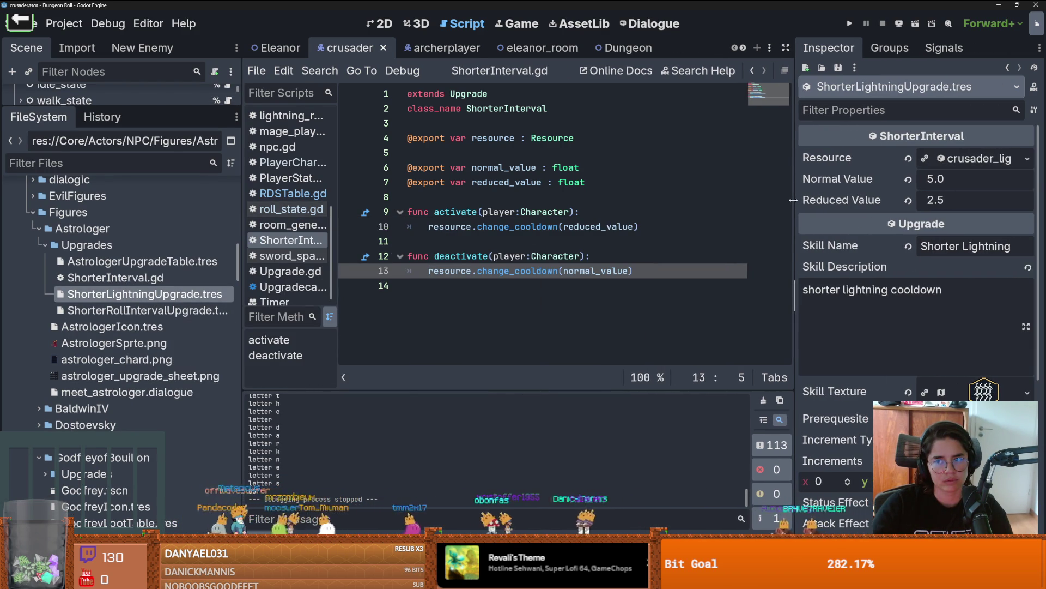
- Save the project and select the word 'resource' on line 10 of ShorterInterval.gd
key("ctrl+s")
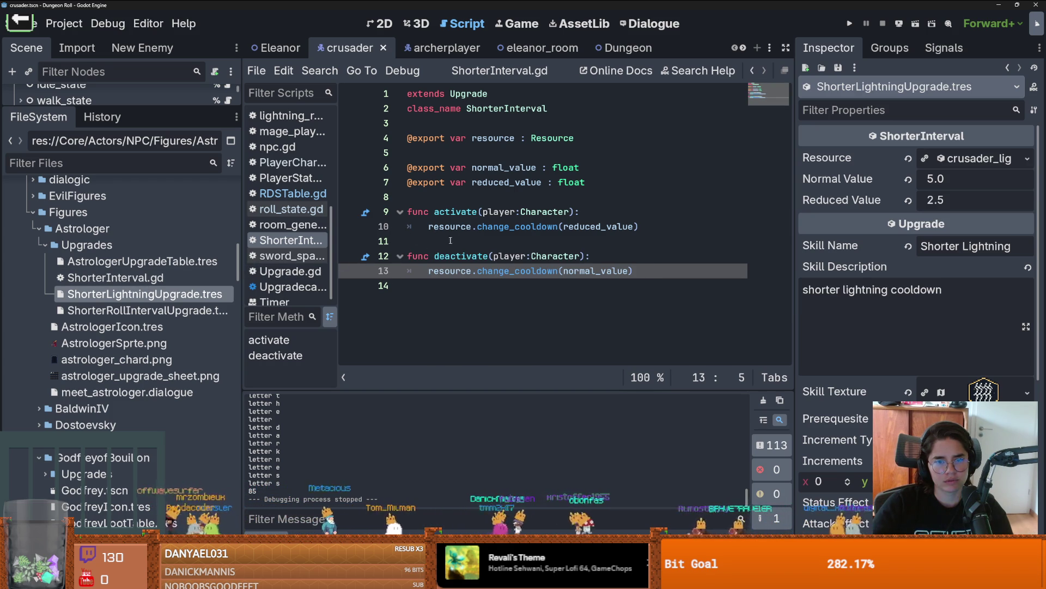
double_click(444, 226)
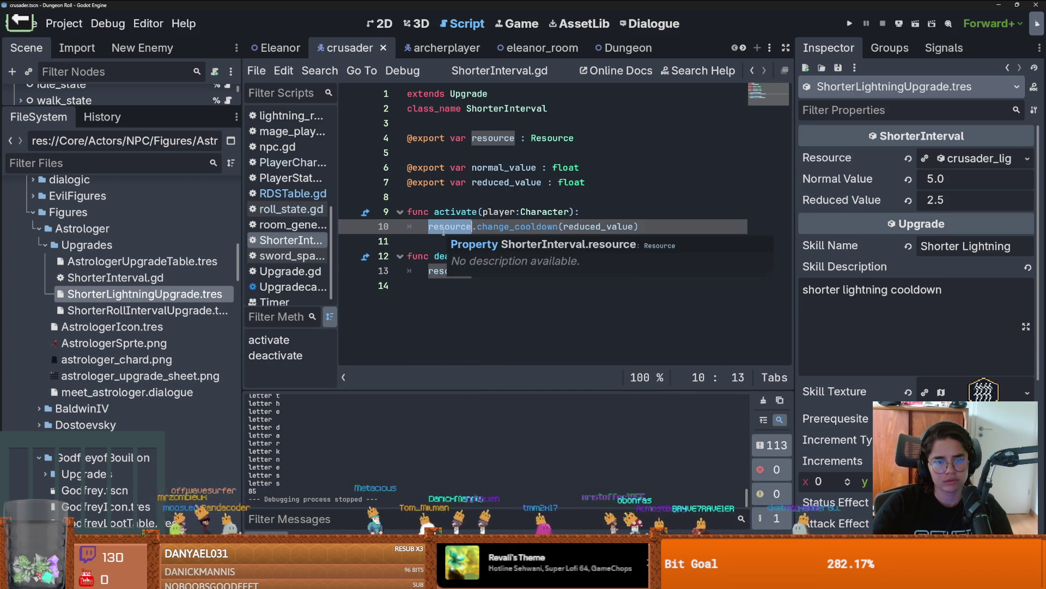
triple_click(443, 231)
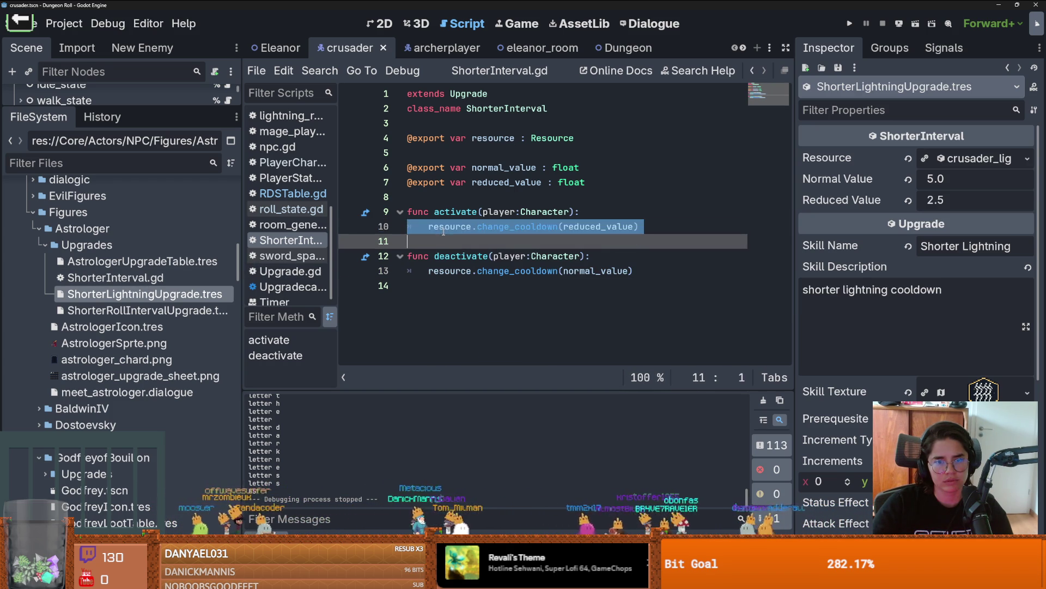
double_click(447, 227)
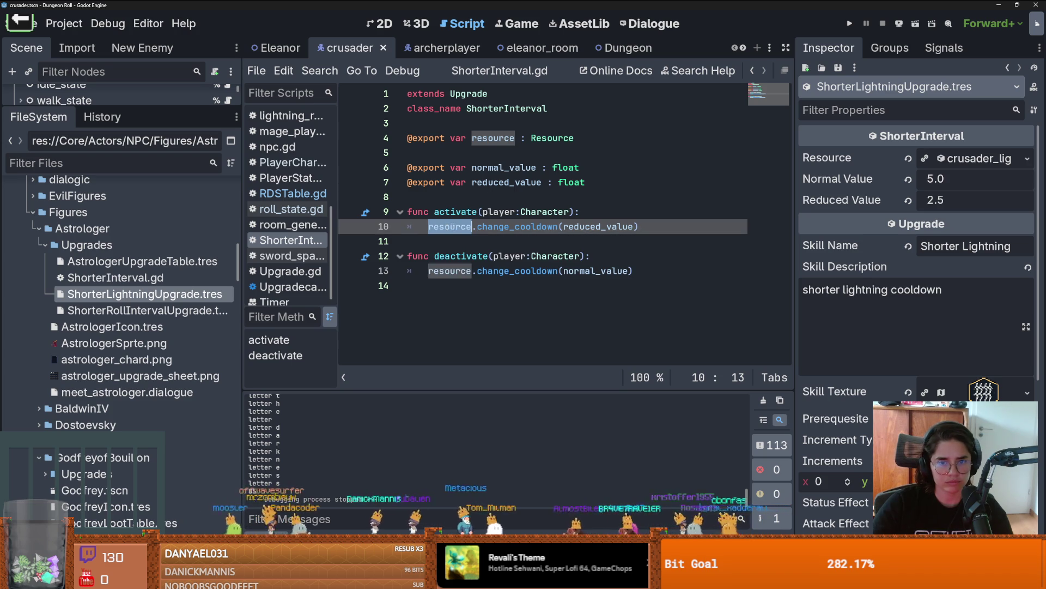
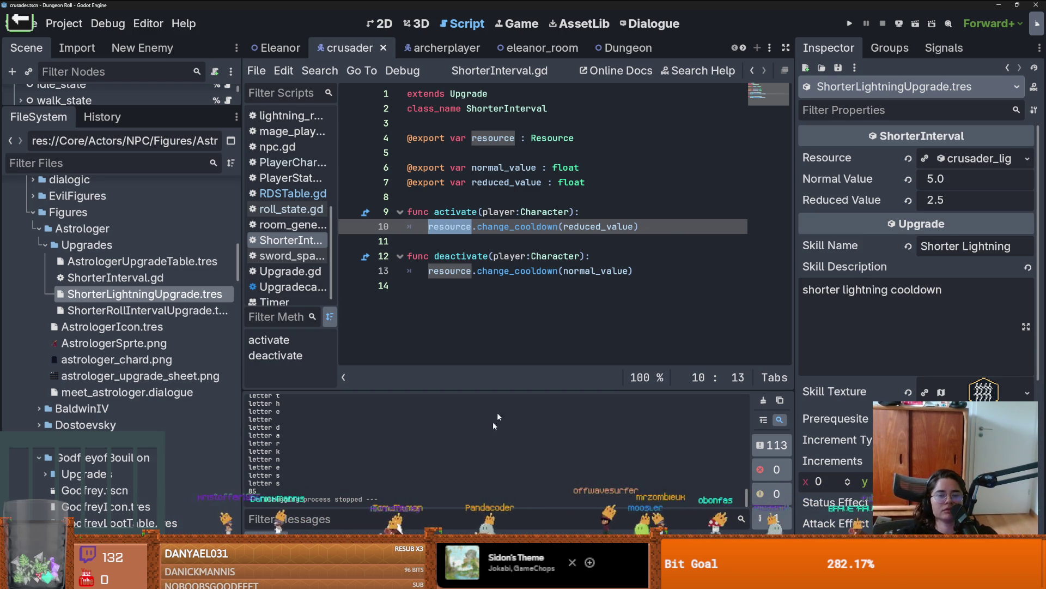
- Remove the line 10 breakpoint and confirm Shorter Lightning links to the crusader_lightning resource
left_click(350, 226)
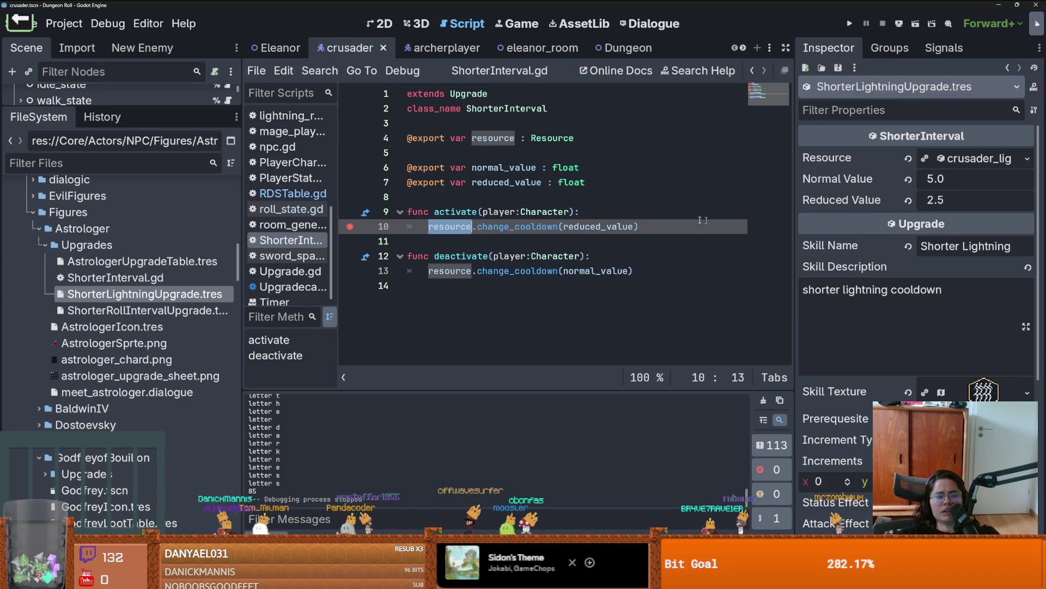
left_click_drag(793, 188, 730, 188)
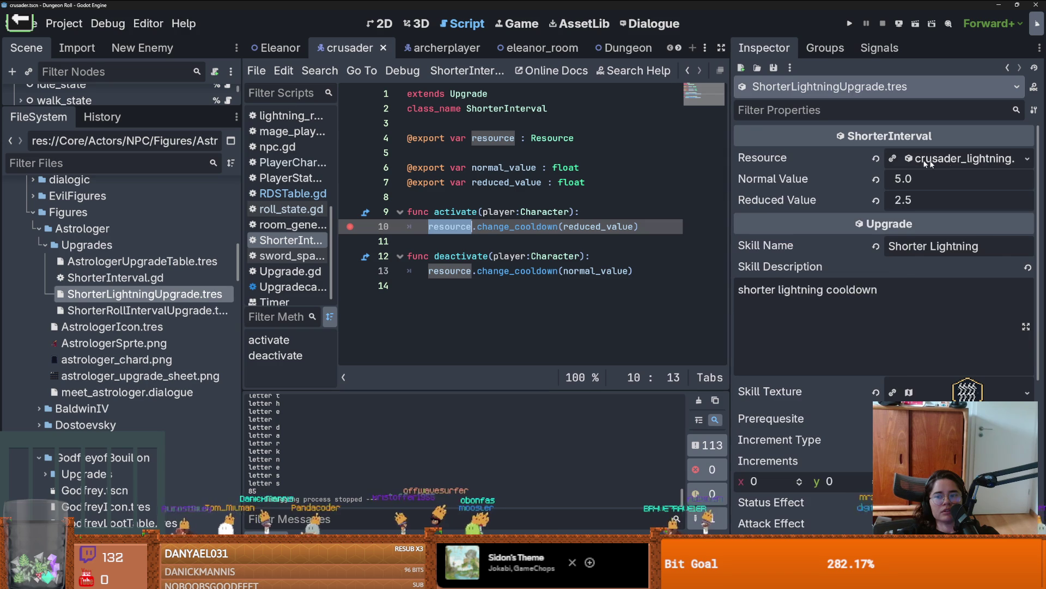
left_click(948, 162)
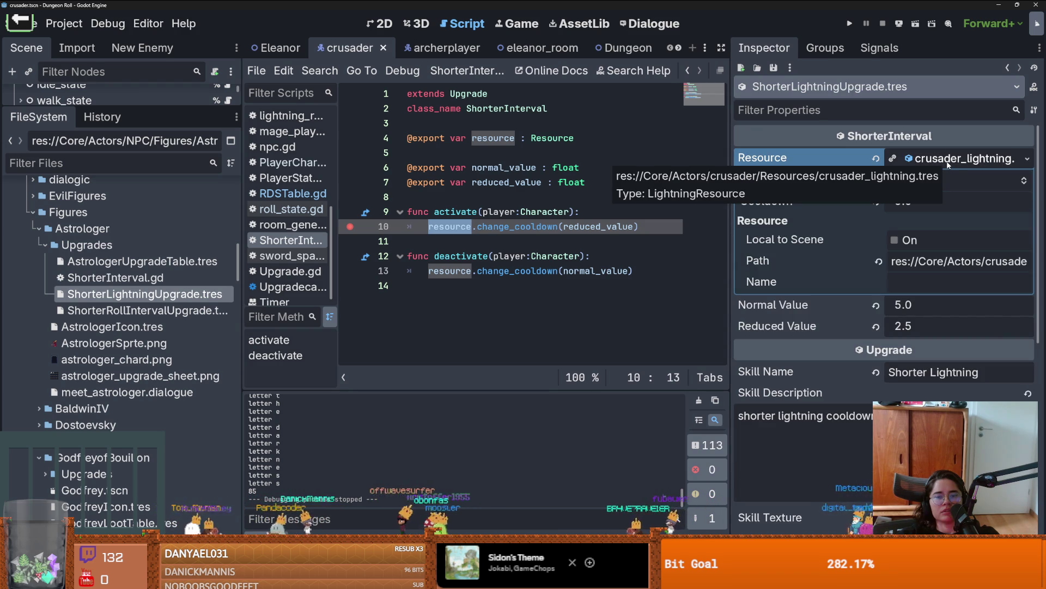
left_click(948, 161)
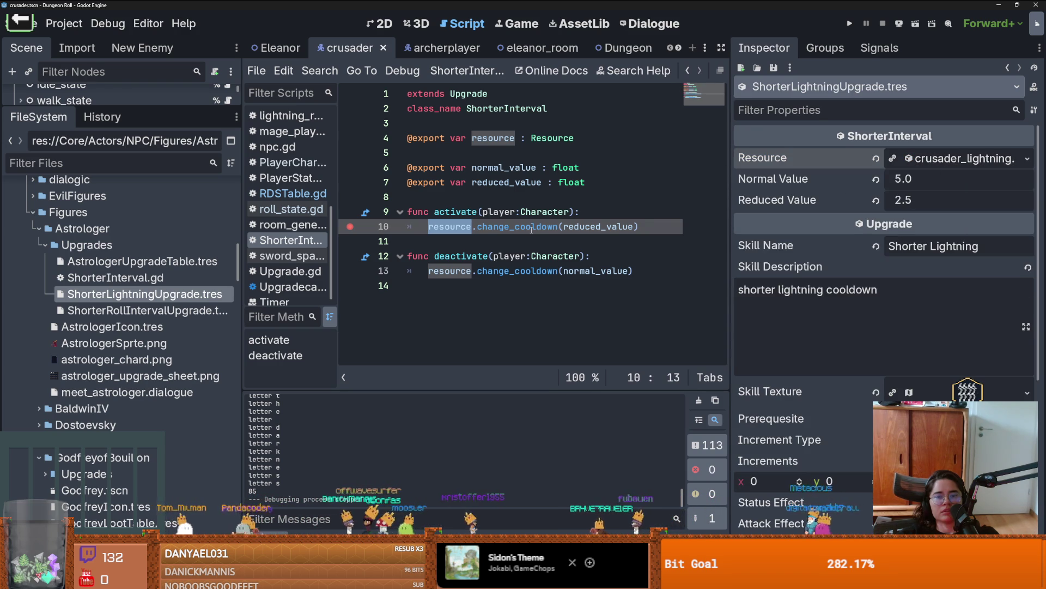
- Compare the properties of ShorterInterval.gd and the Shorter Lightning upgrade
left_click(532, 226)
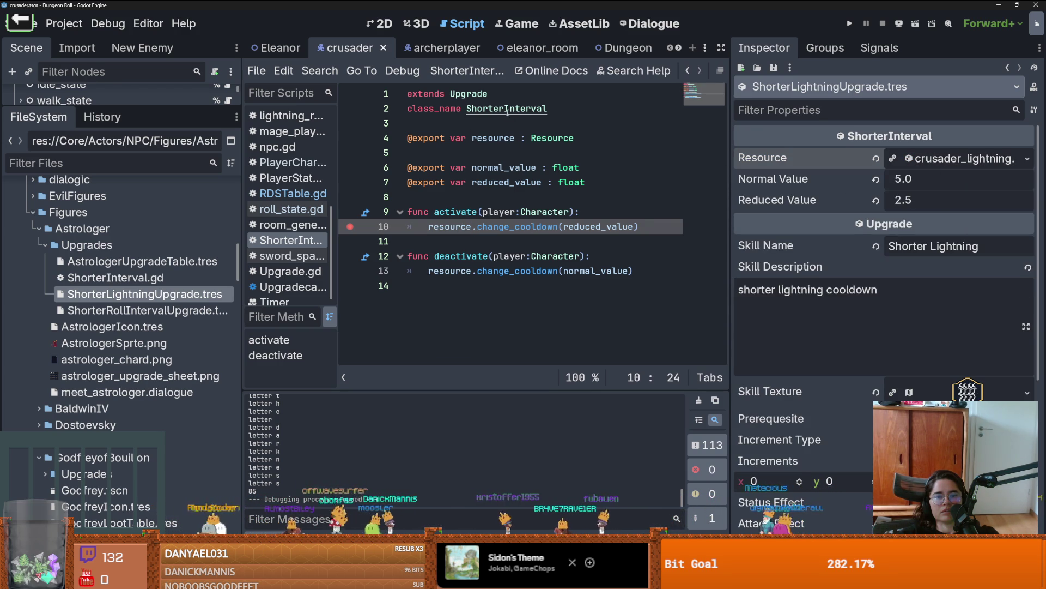
left_click(158, 275)
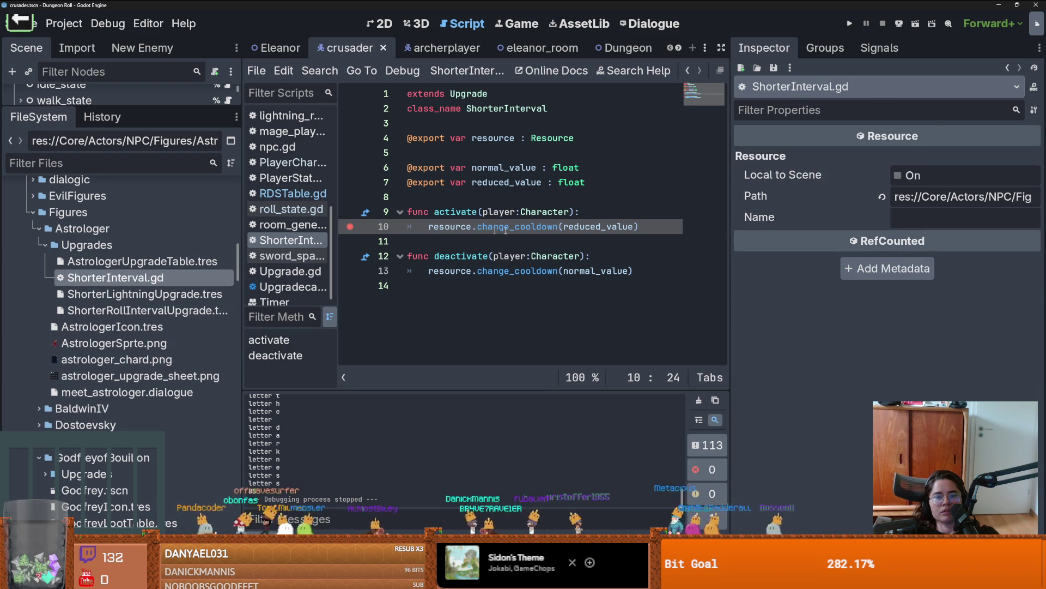
double_click(500, 225)
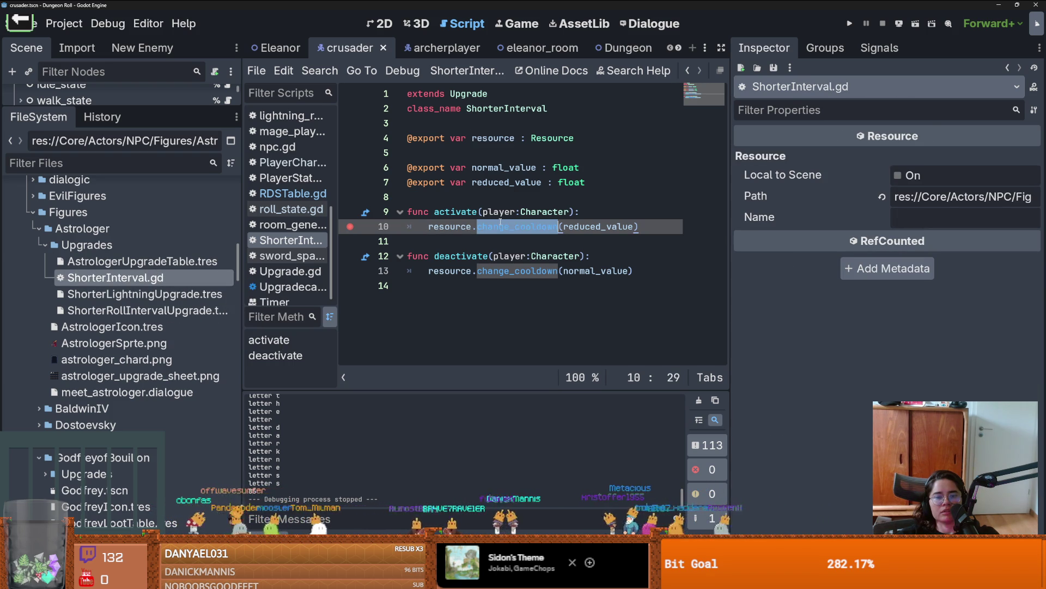
left_click(166, 295)
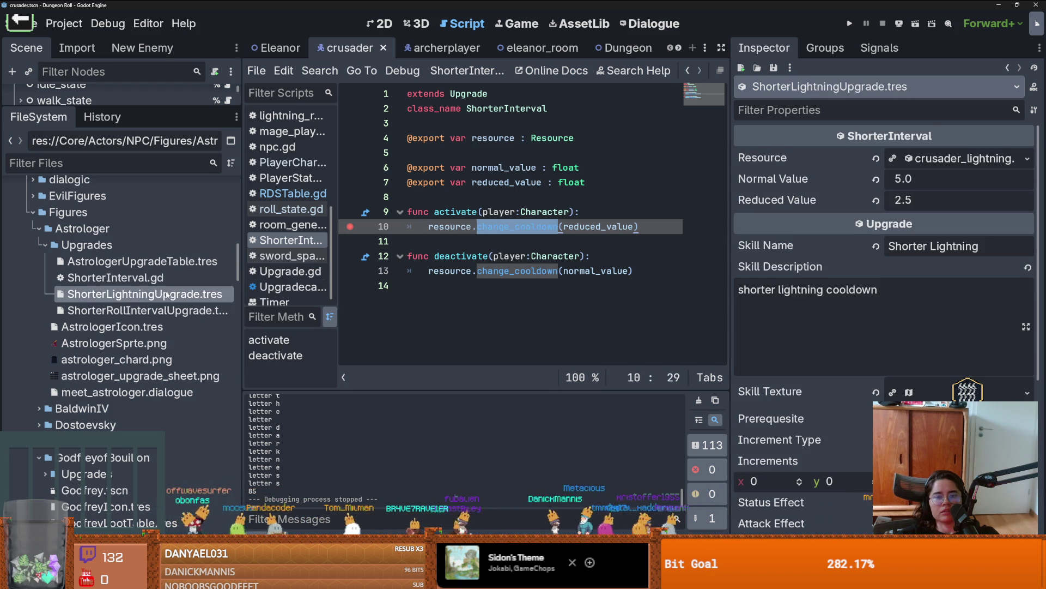
left_click(174, 279)
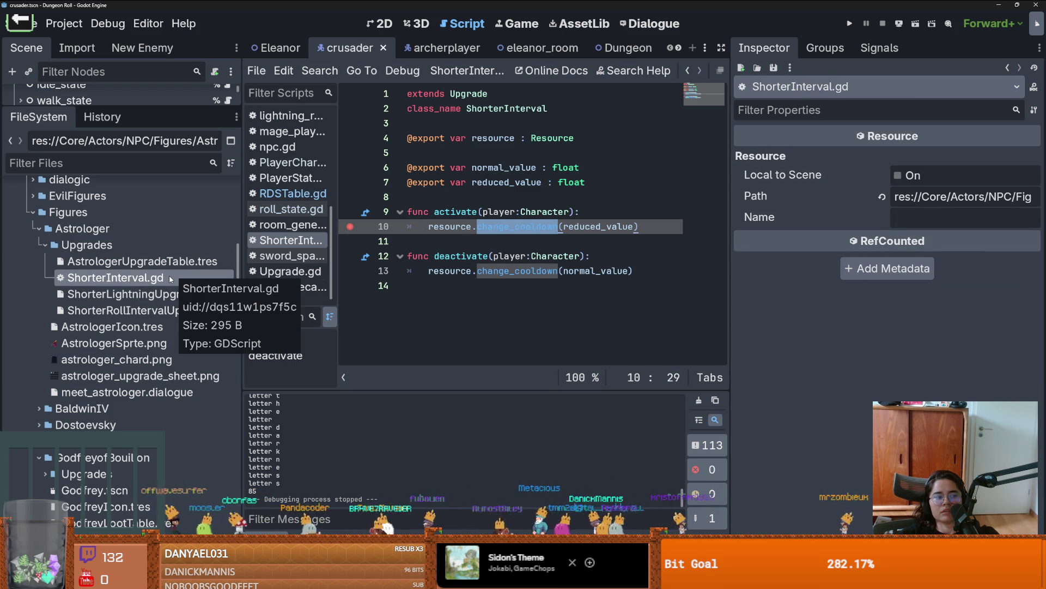
left_click(464, 240)
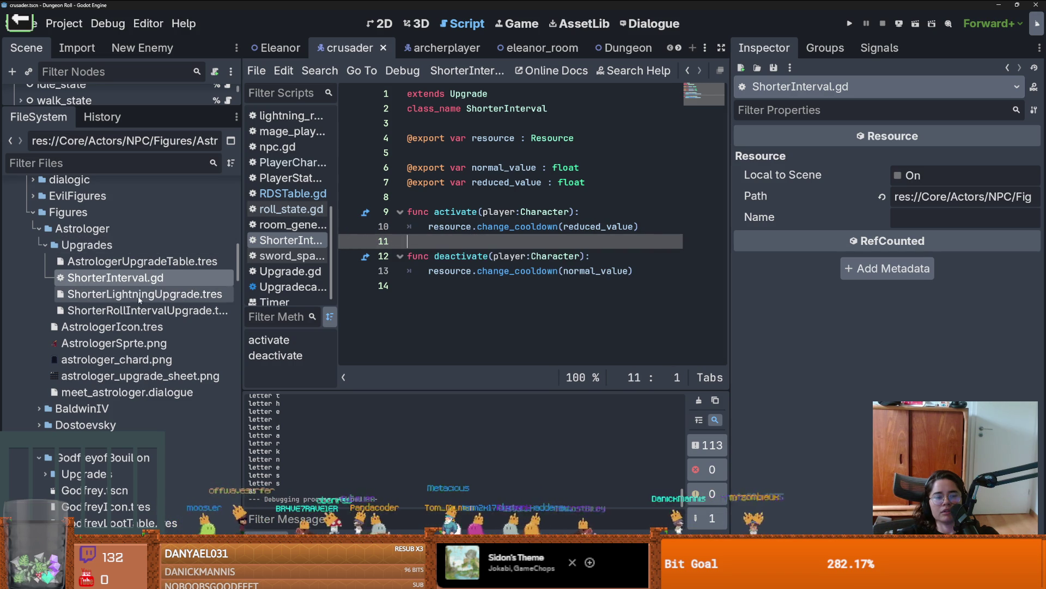
- Collapse the Astrologer Upgrades folder and save ShorterInterval.gd
left_click(50, 247)
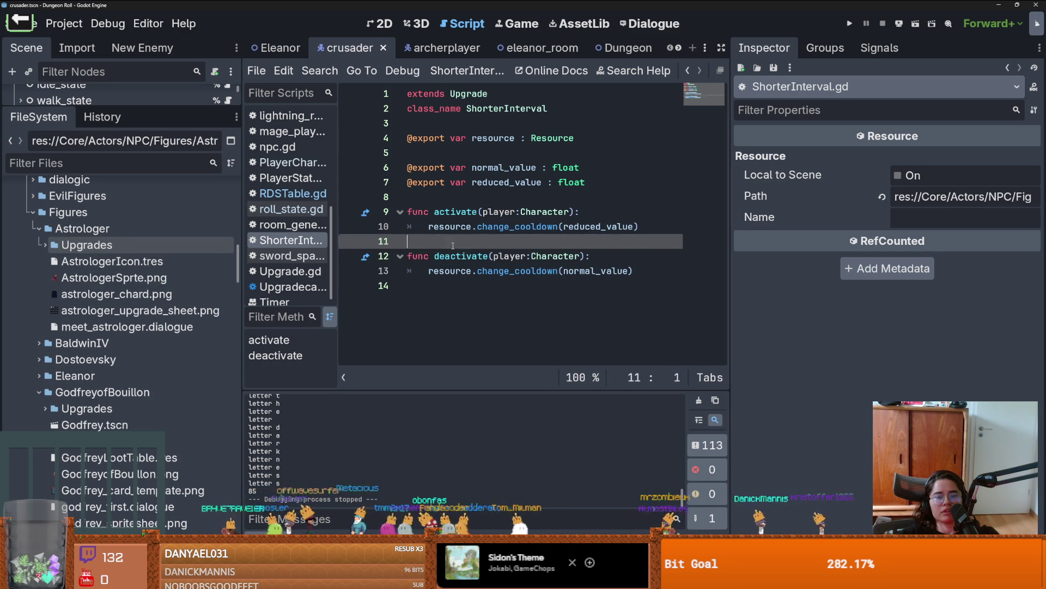
double_click(489, 229)
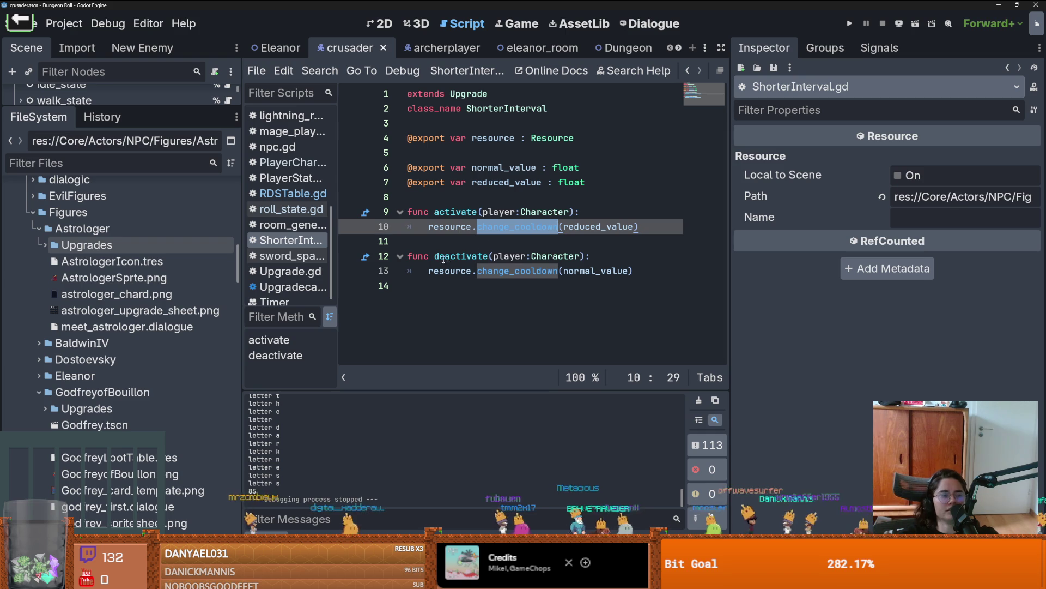
left_click(502, 285)
key("ctrl+s")
left_click(483, 242)
key("ctrl+s")
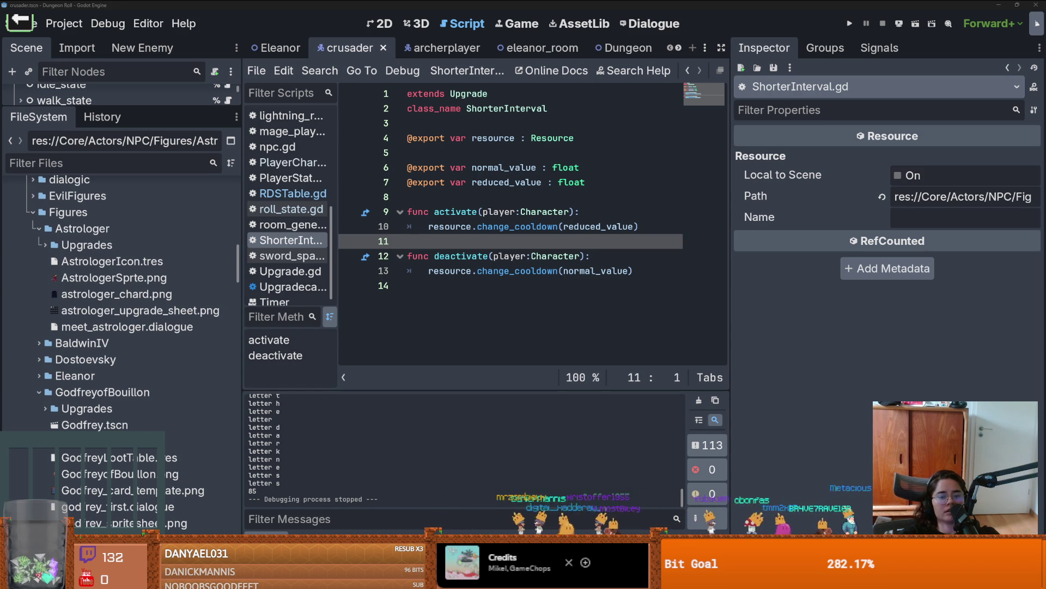
- Review the resource, reduced_value and normal_value references, widen the script editor, and save
mouse_move(309, 578)
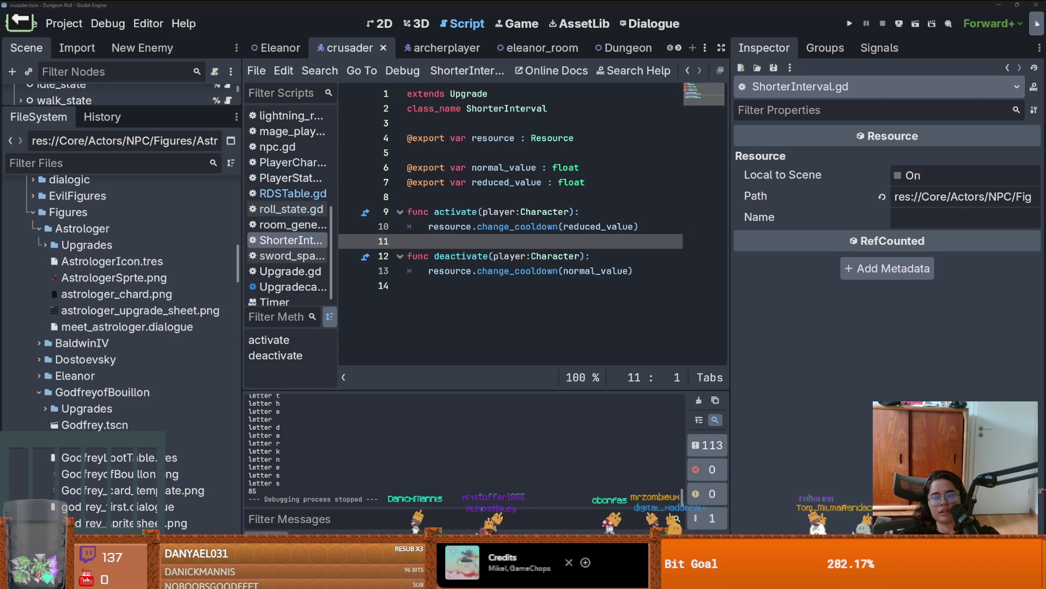
key("Down")
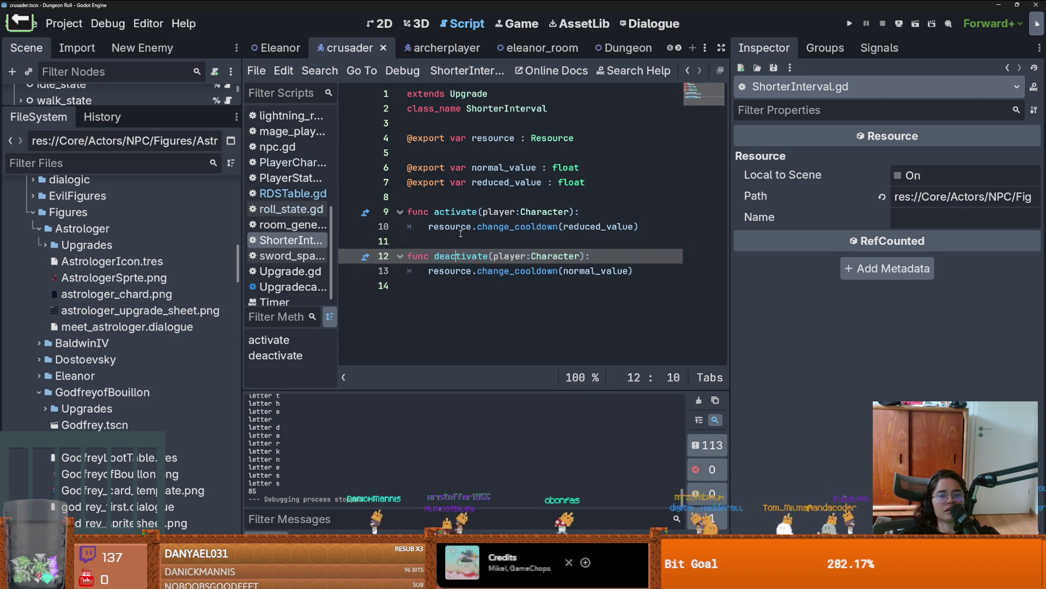
left_click(460, 237)
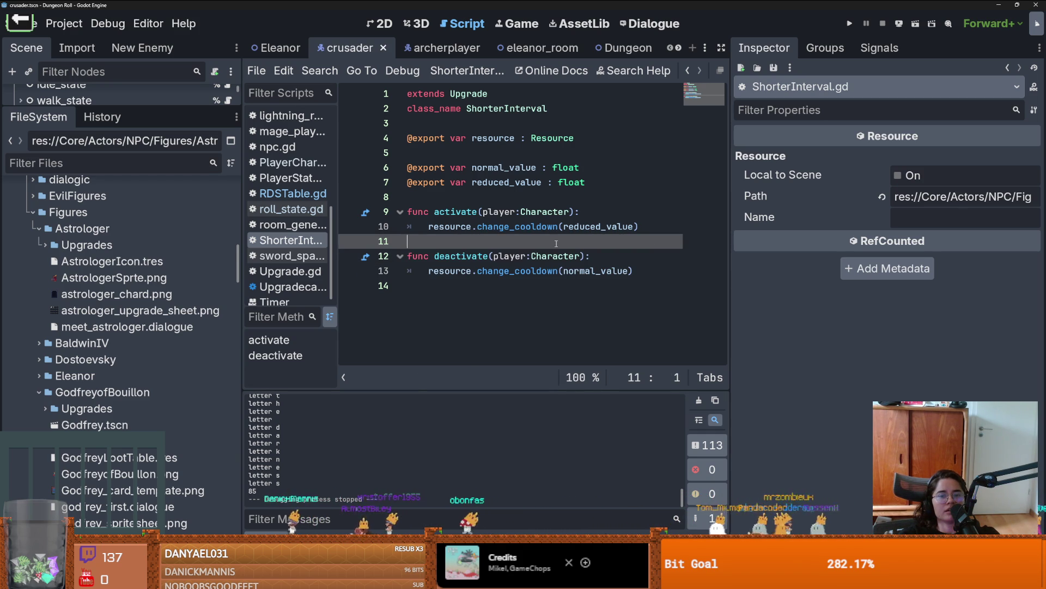
double_click(457, 226)
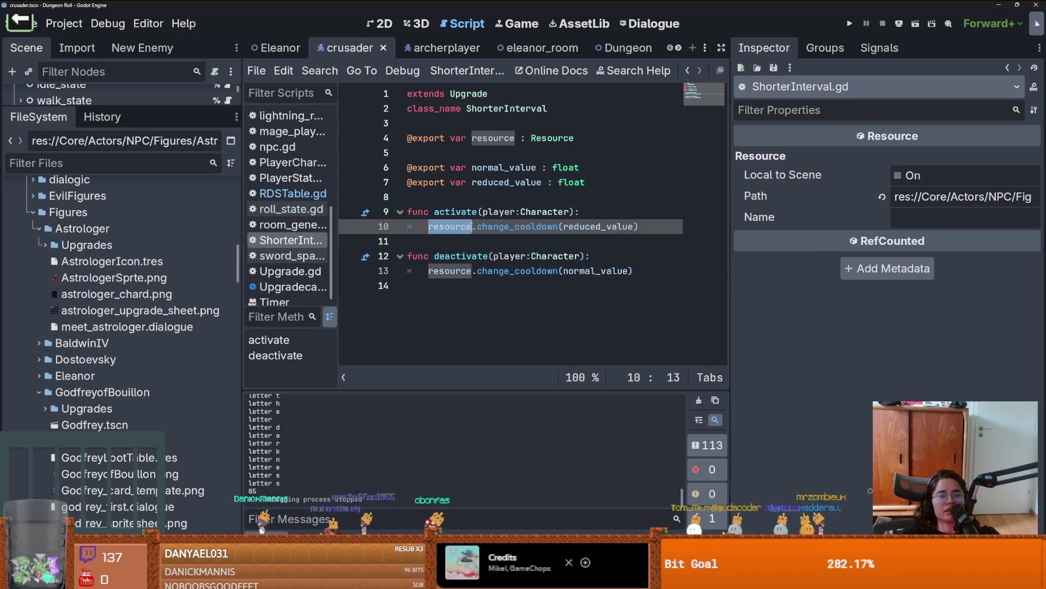
double_click(602, 225)
double_click(597, 270)
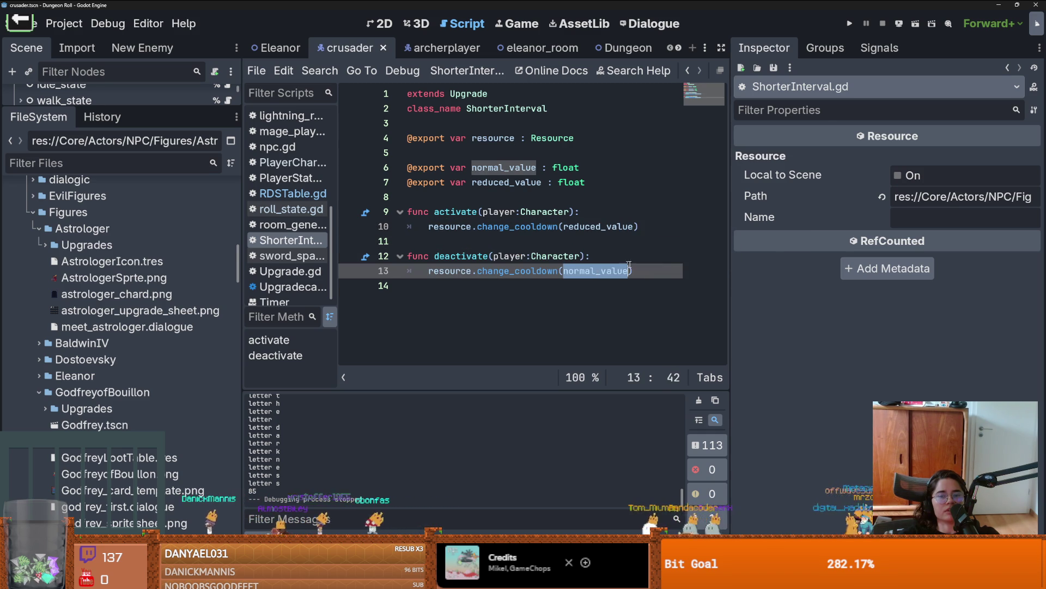
left_click_drag(730, 266, 852, 266)
key("ctrl+s")
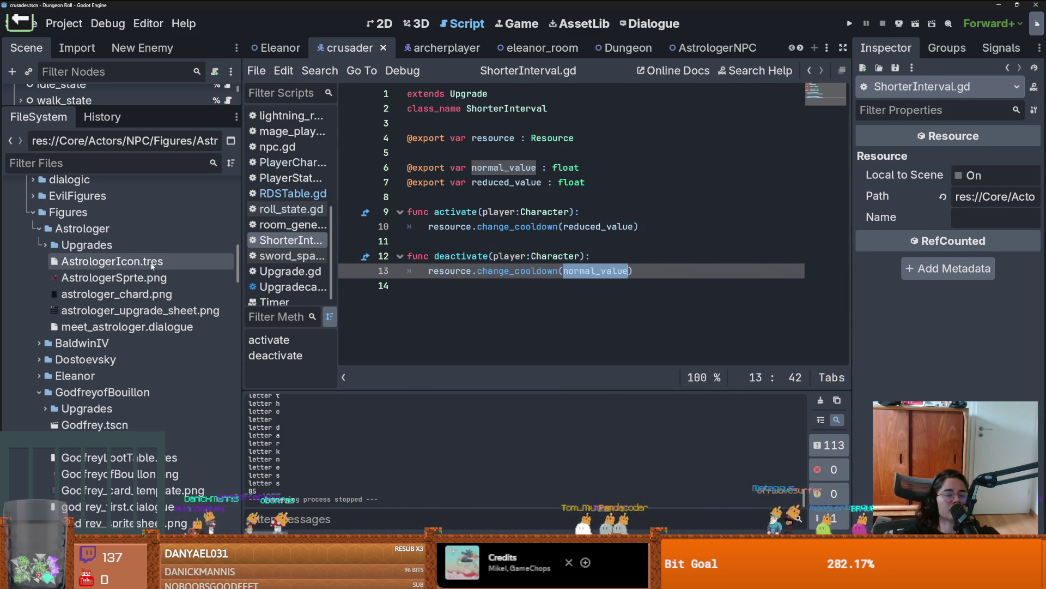
- Put a breakpoint on line 10's change_cooldown call and run the project
mouse_move(118, 276)
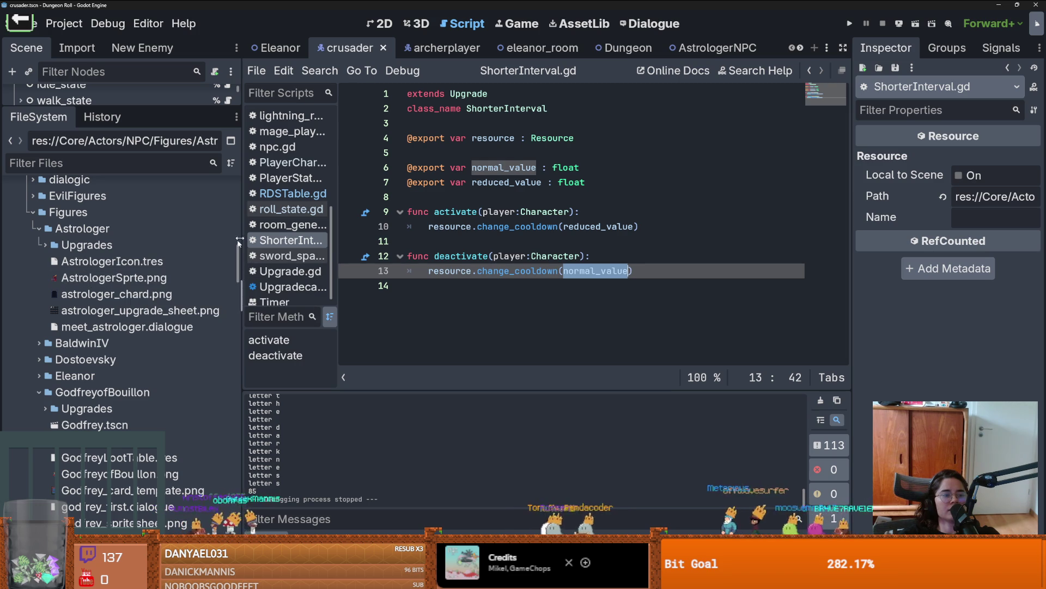
mouse_move(192, 302)
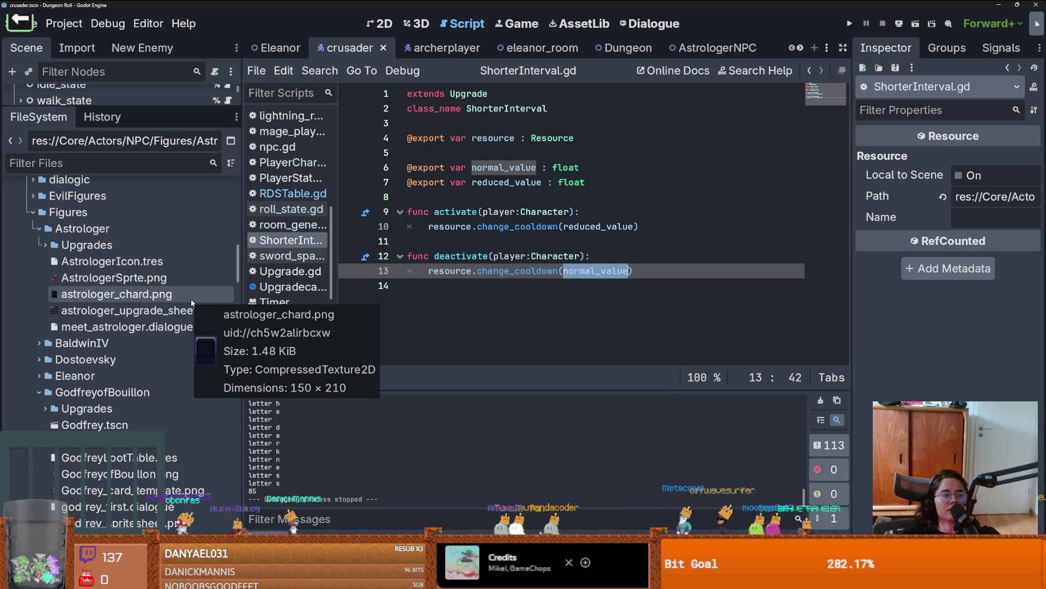
left_click(542, 271)
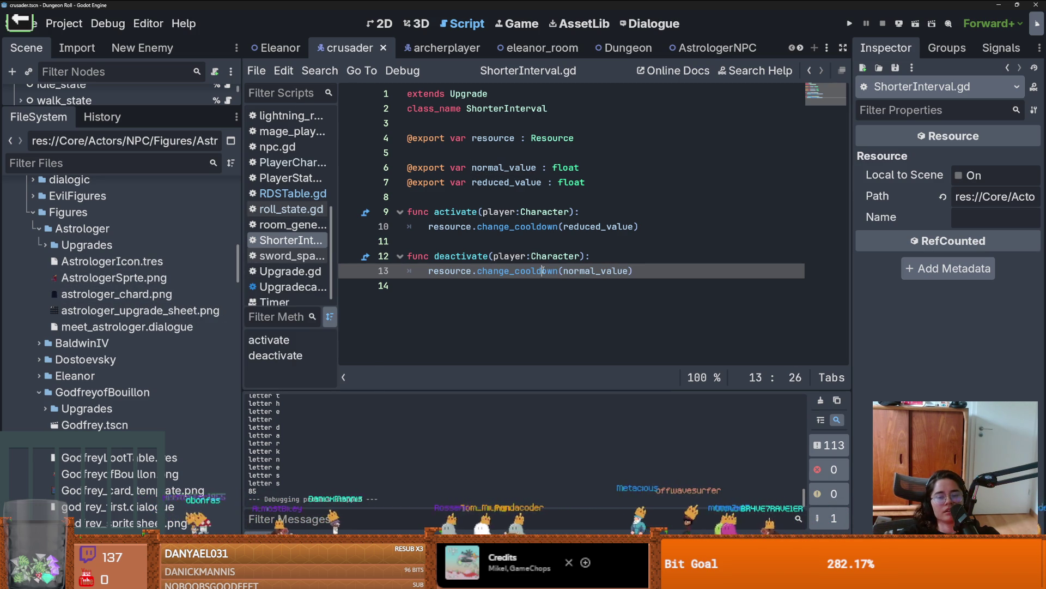
left_click(538, 255)
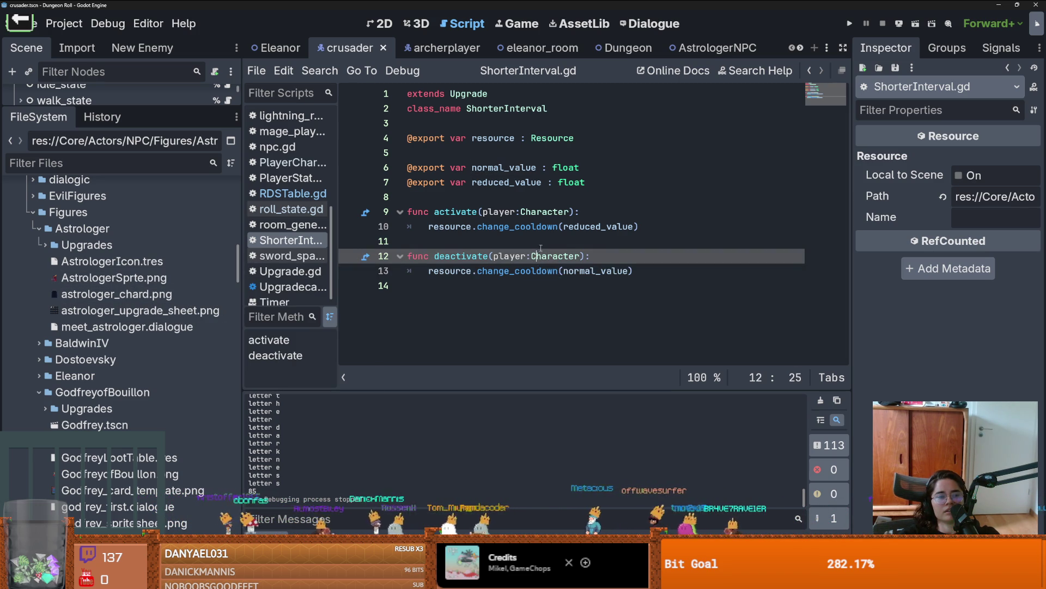
left_click(542, 243)
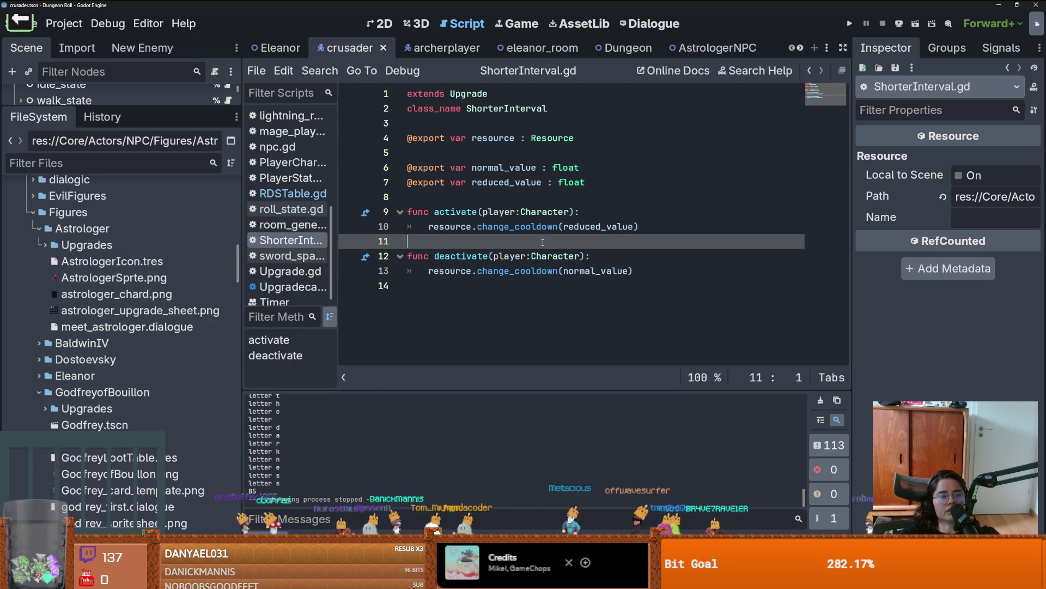
left_click(537, 293)
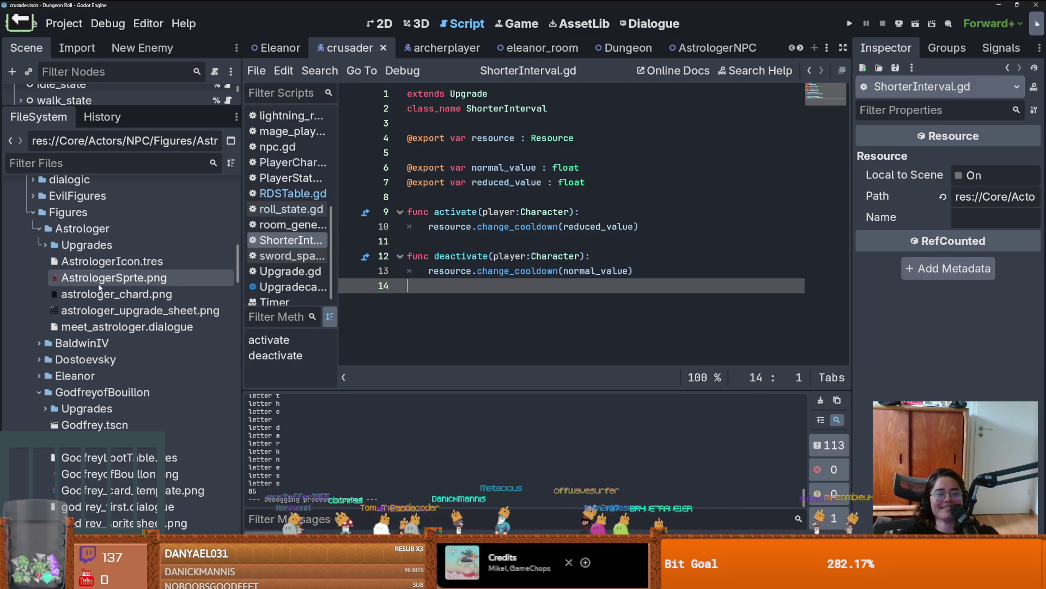
left_click(349, 226)
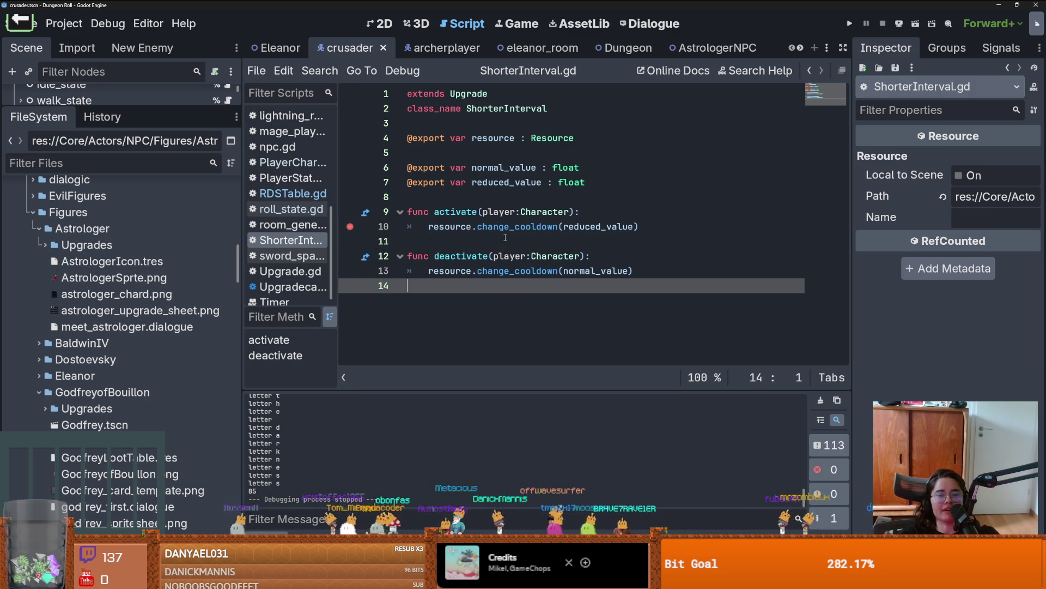
left_click(851, 24)
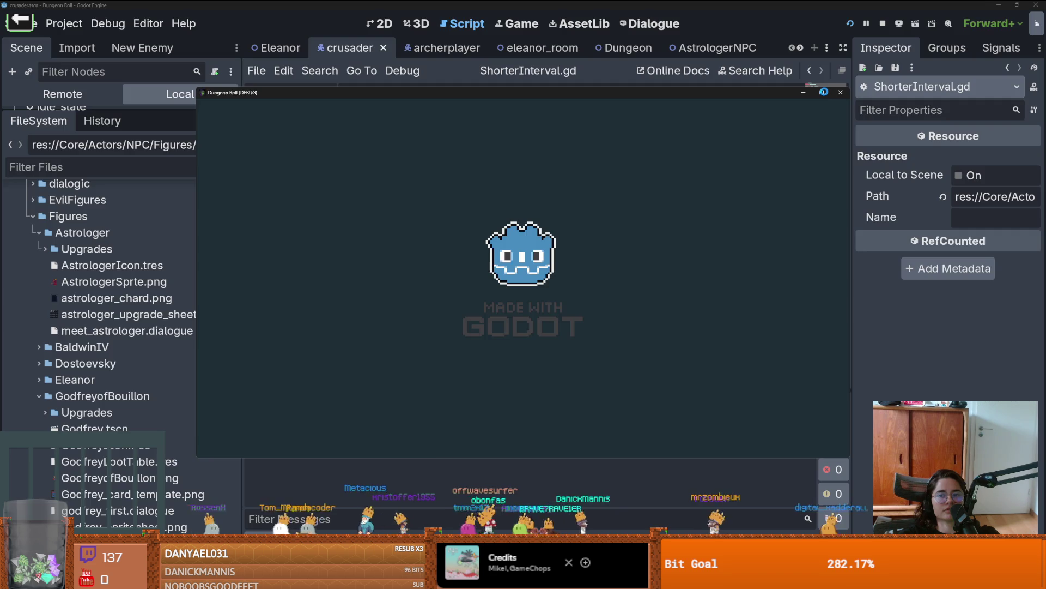
- Walk the knight to the top door and enter a new room
key("d")
key("w")
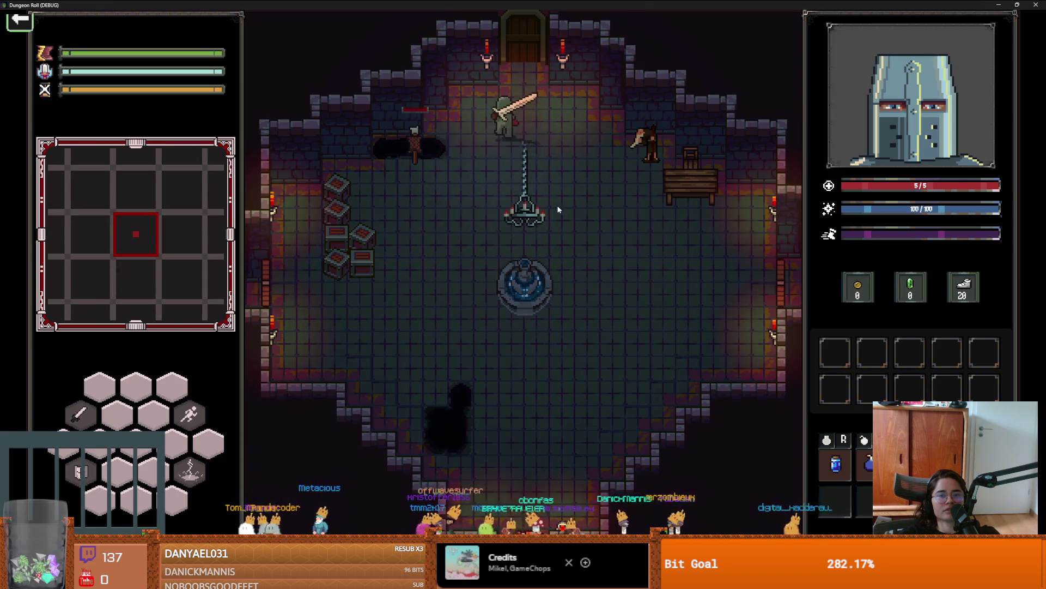
key("e")
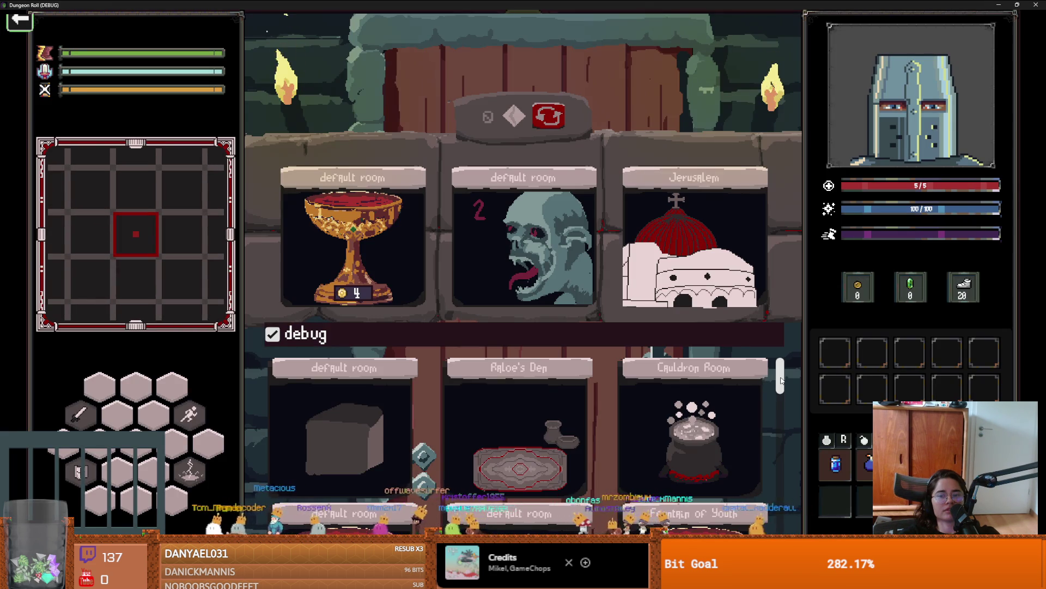
left_click(557, 220)
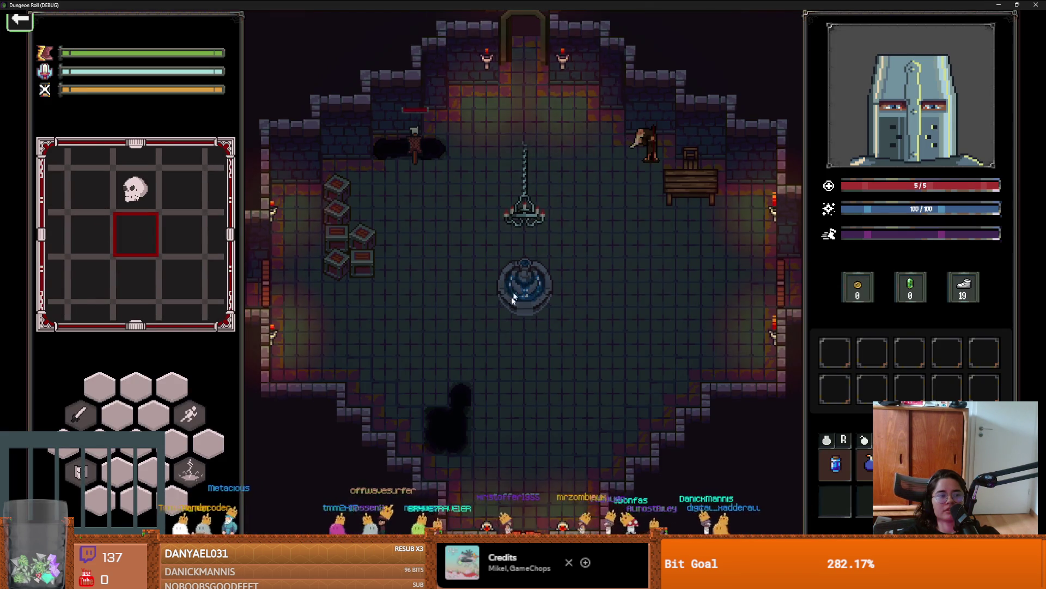
- Ask the Astrologer for upgrades and pick the Shorter Lightning card
key("w")
key("a")
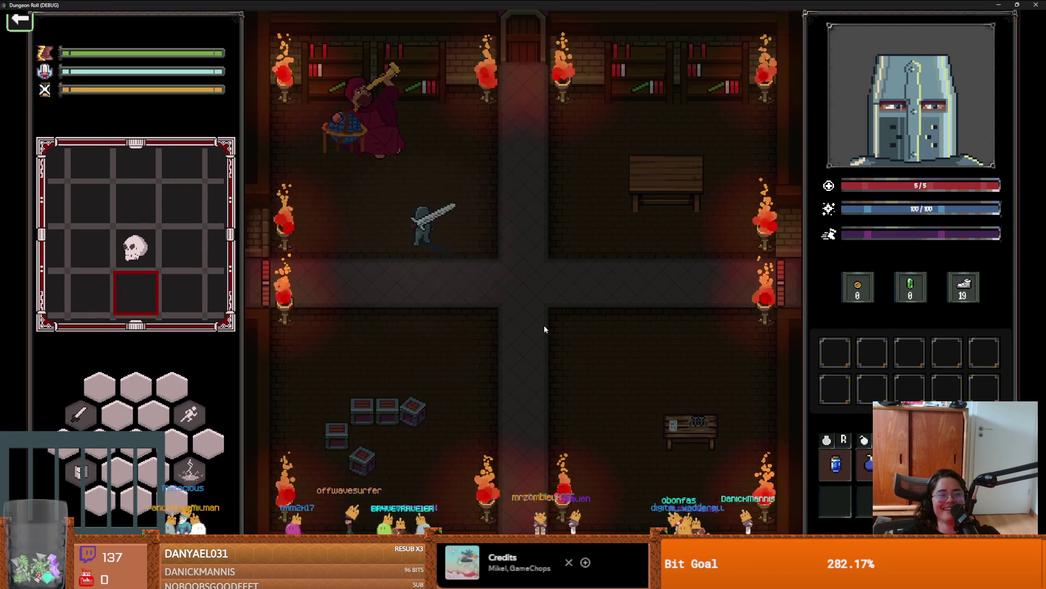
key("e")
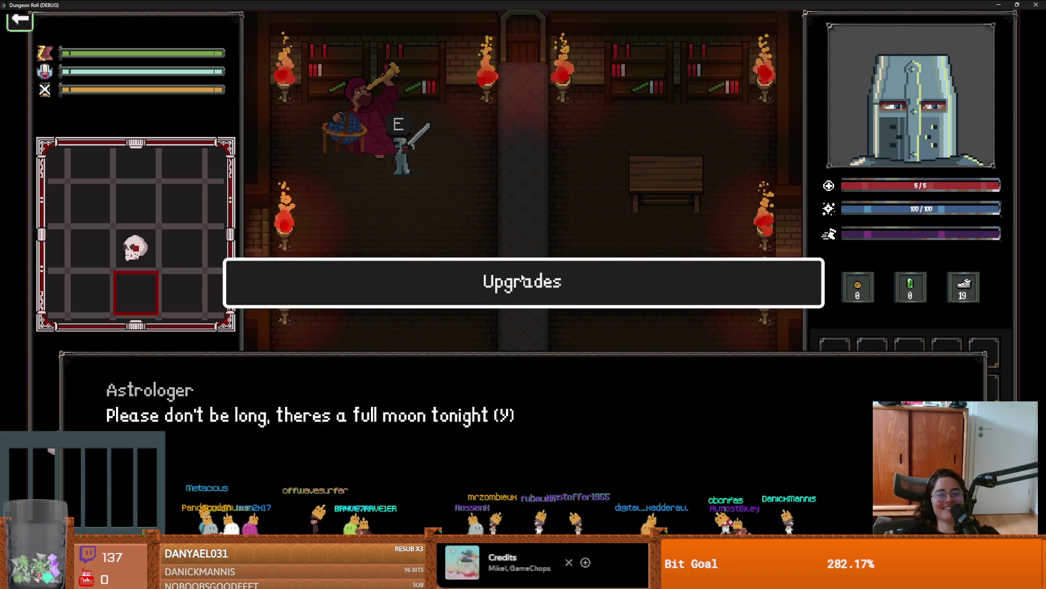
left_click(518, 285)
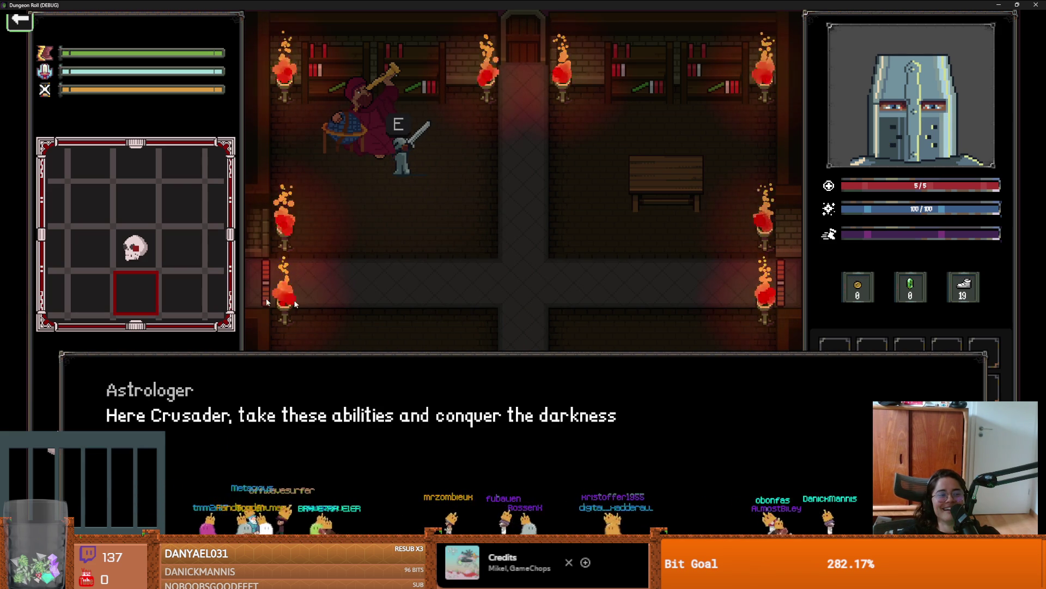
left_click(313, 401)
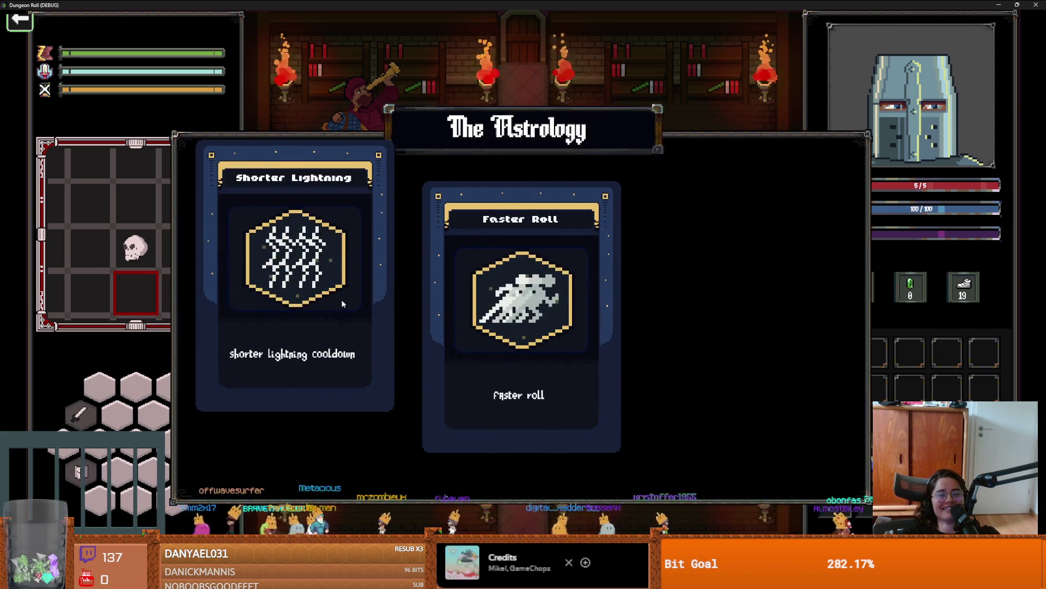
left_click(341, 300)
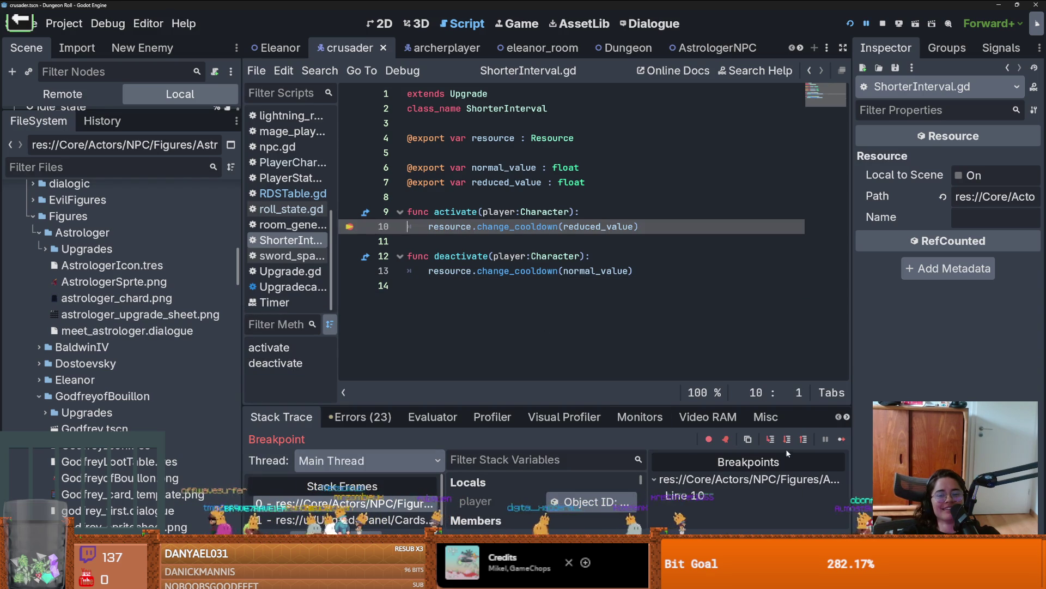
- Step into change_cooldown and view it in cooldown_resource.gd
left_click(770, 440)
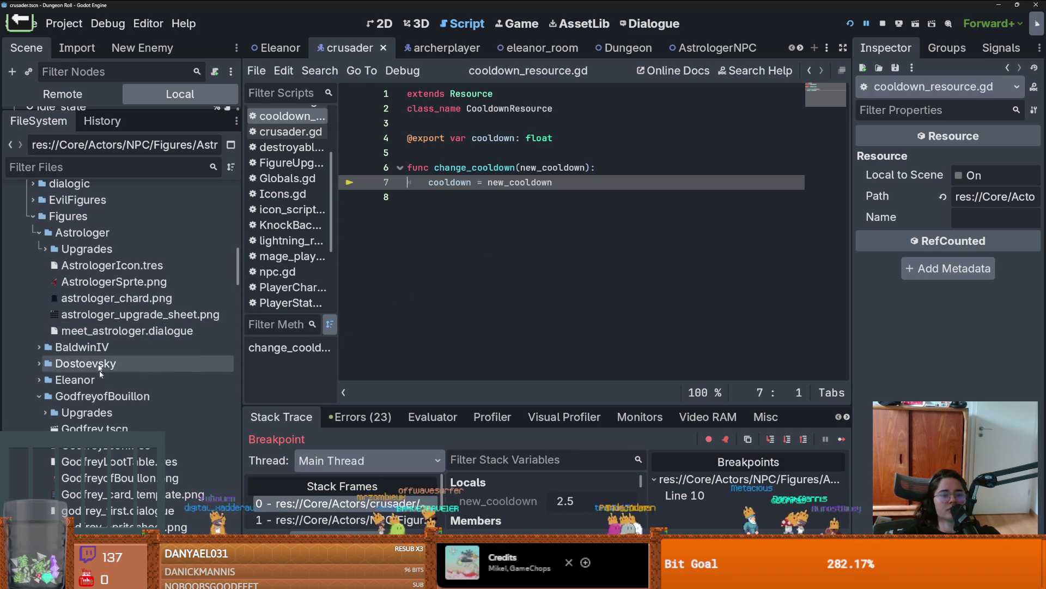
scroll(97, 450, "down", 2)
scroll(122, 420, "up", 10)
scroll(82, 354, "up", 8)
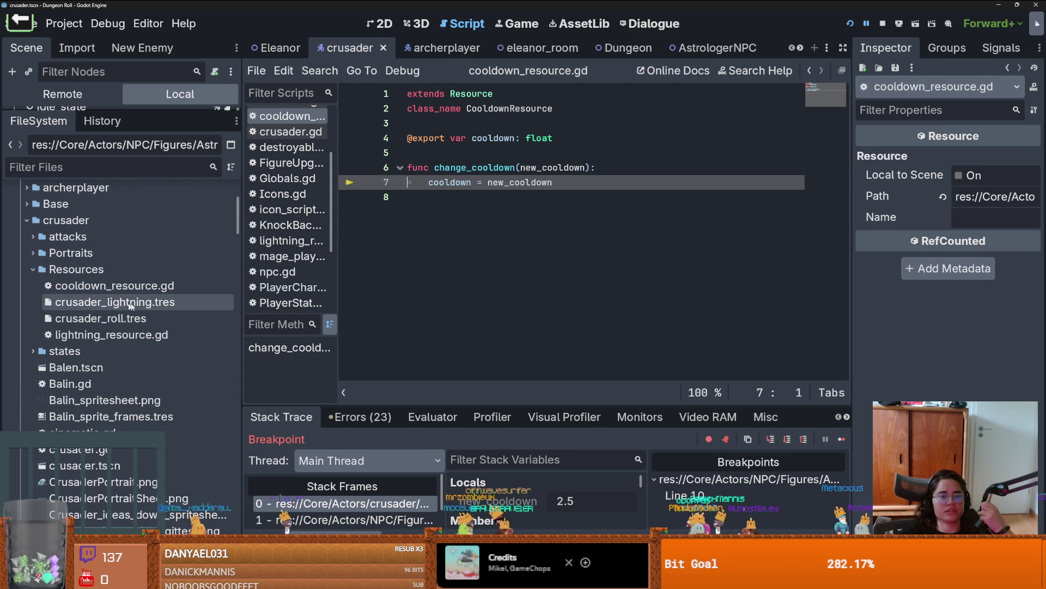
left_click(147, 292)
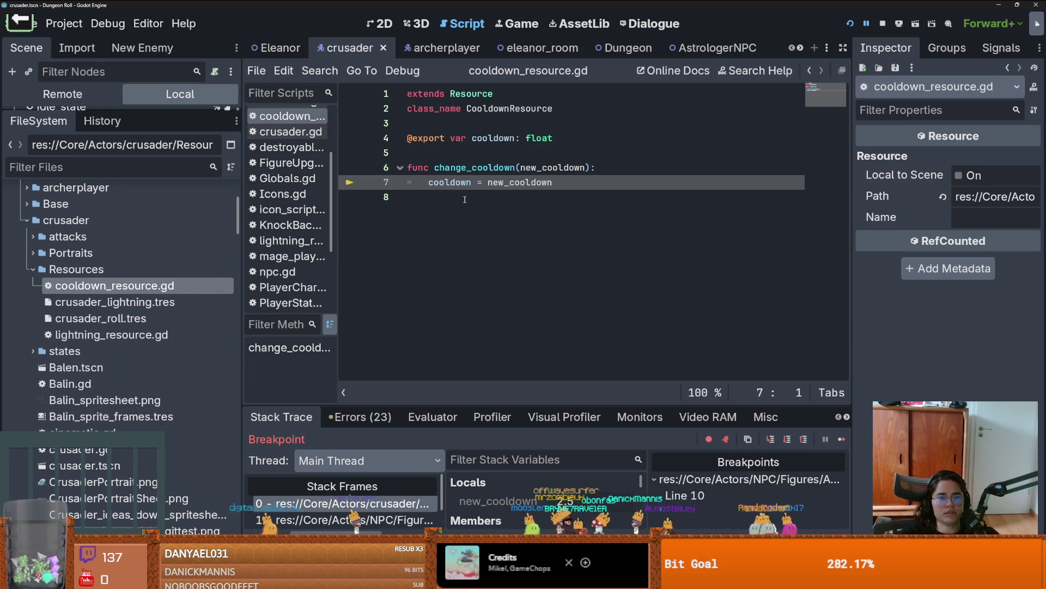
double_click(474, 168)
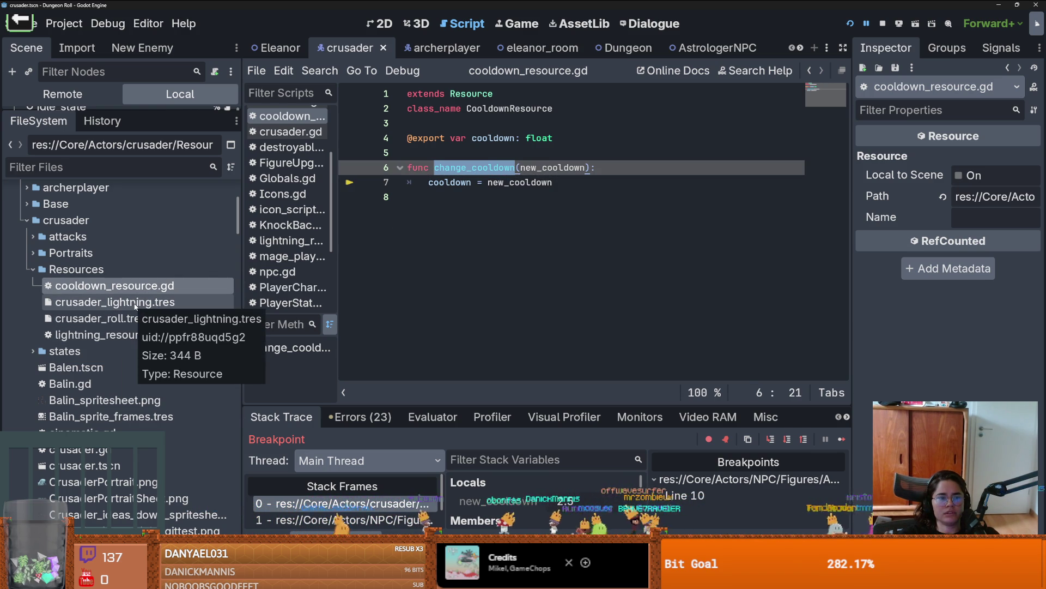
- Review lightning_resource.gd, return to cooldown_resource.gd, and step over to the upgrade card script
left_click(124, 334)
double_click(124, 334)
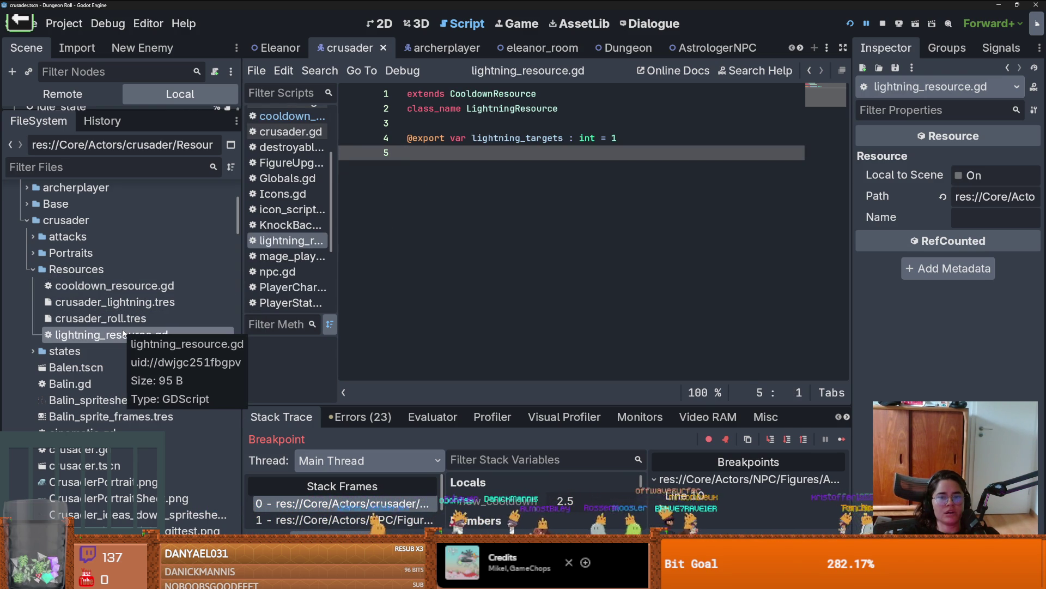
key("alt+Left")
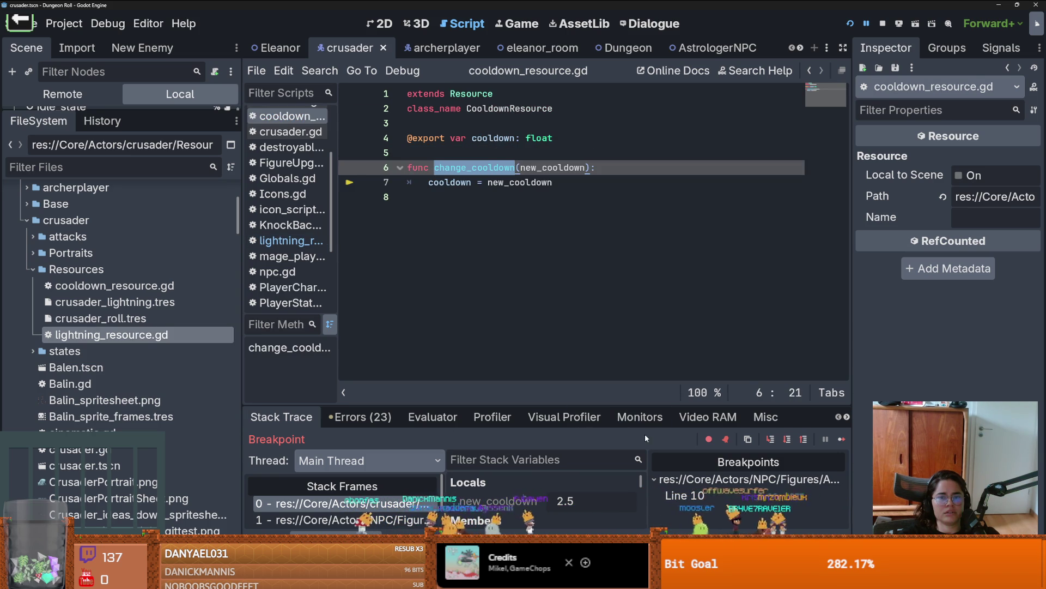
left_click(770, 439)
- Enlarge the debugger and inspect the live Globals object
left_click_drag(545, 404, 545, 214)
scroll(534, 443, "down", 5)
scroll(535, 443, "down", 3)
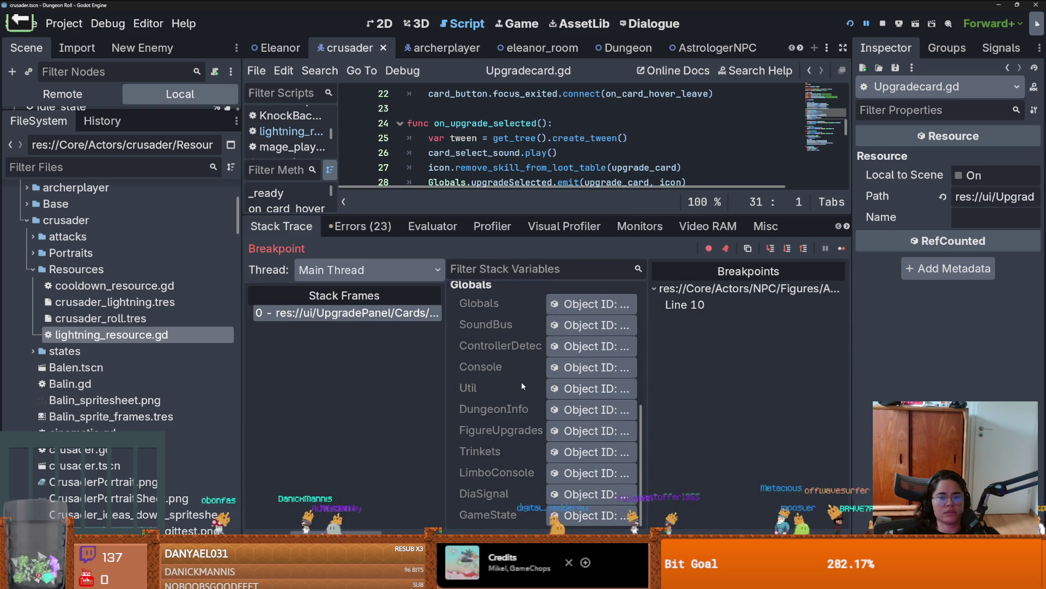
left_click(591, 303)
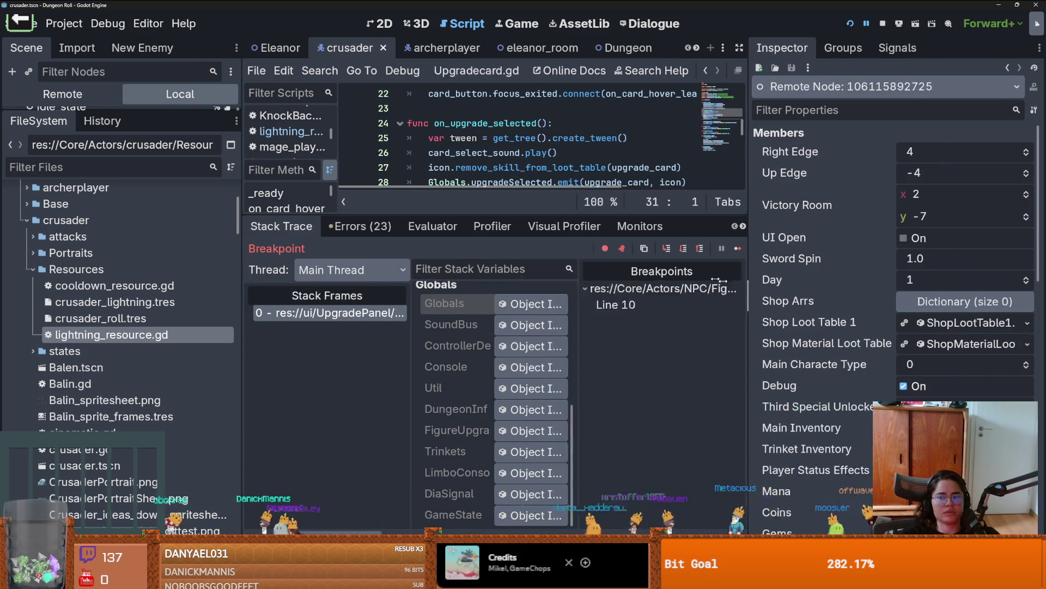
scroll(737, 361, "down", 3)
scroll(738, 360, "down", 10)
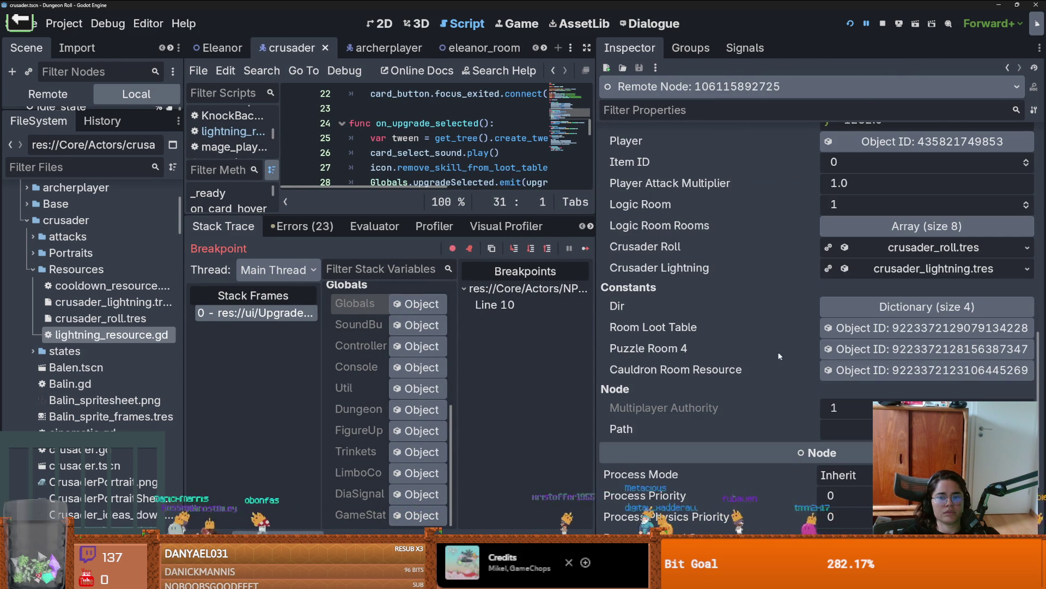
- Check the crusader_lightning.tres and crusader_roll.tres cooldowns, then resume the game
left_click(906, 275)
left_click(907, 275)
left_click(907, 273)
left_click(907, 273)
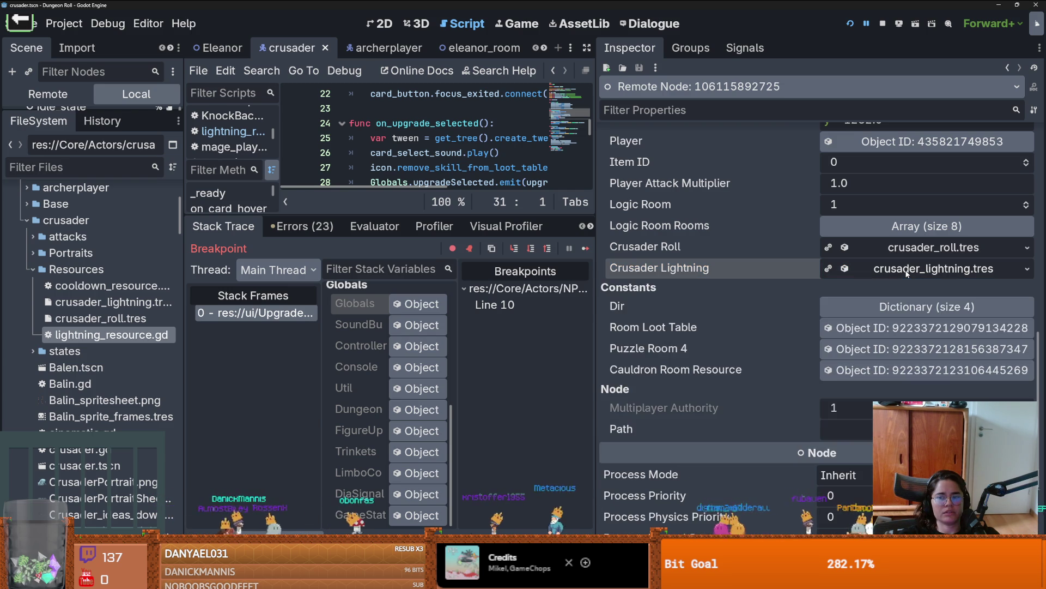
left_click(906, 274)
left_click(906, 248)
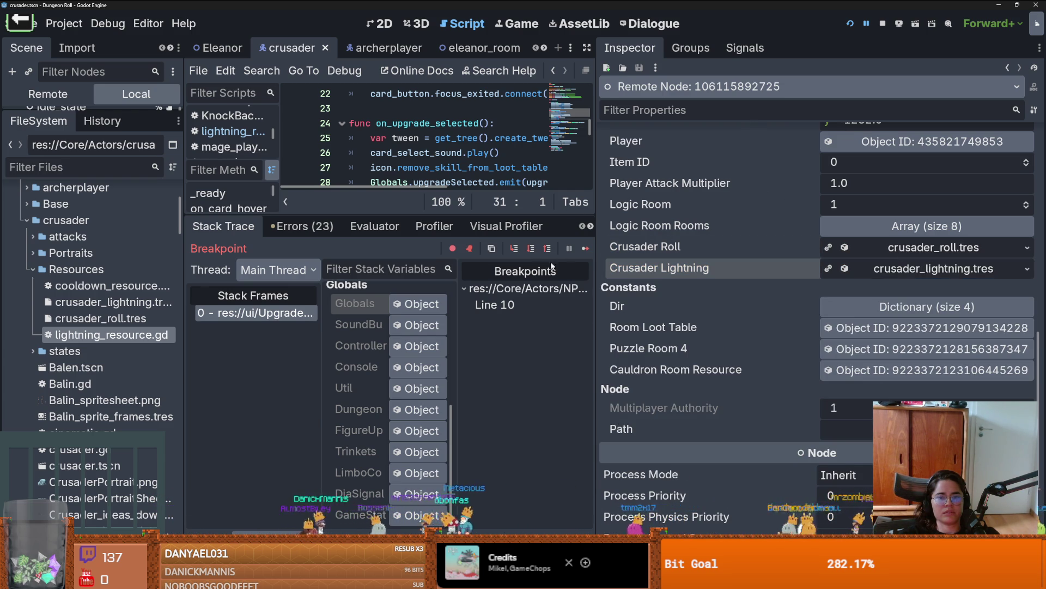
left_click(583, 248)
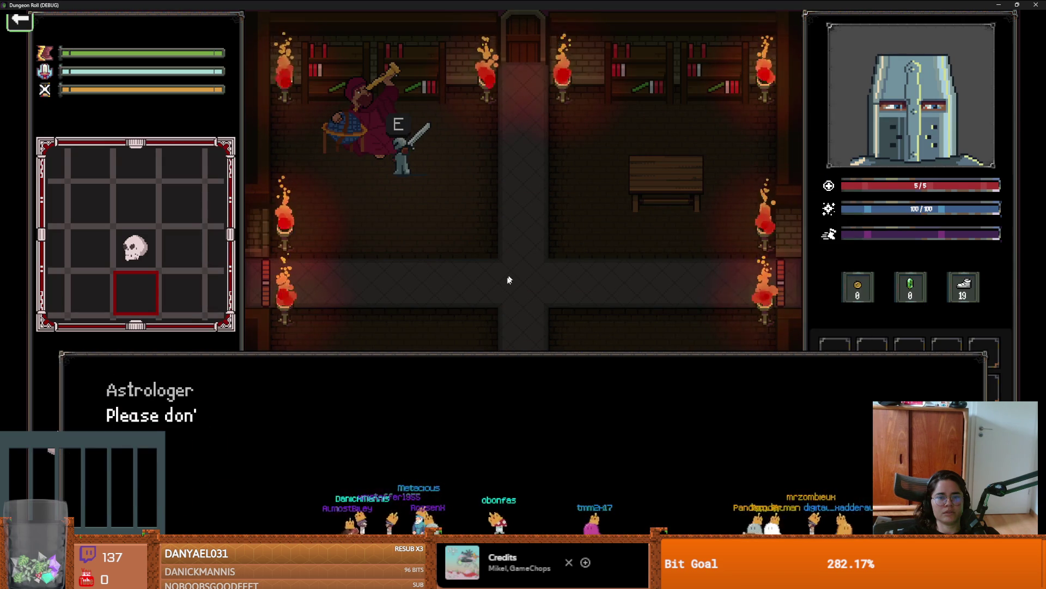
- Advance the Astrologer dialogue and choose the Faster Roll upgrade
left_click(469, 339)
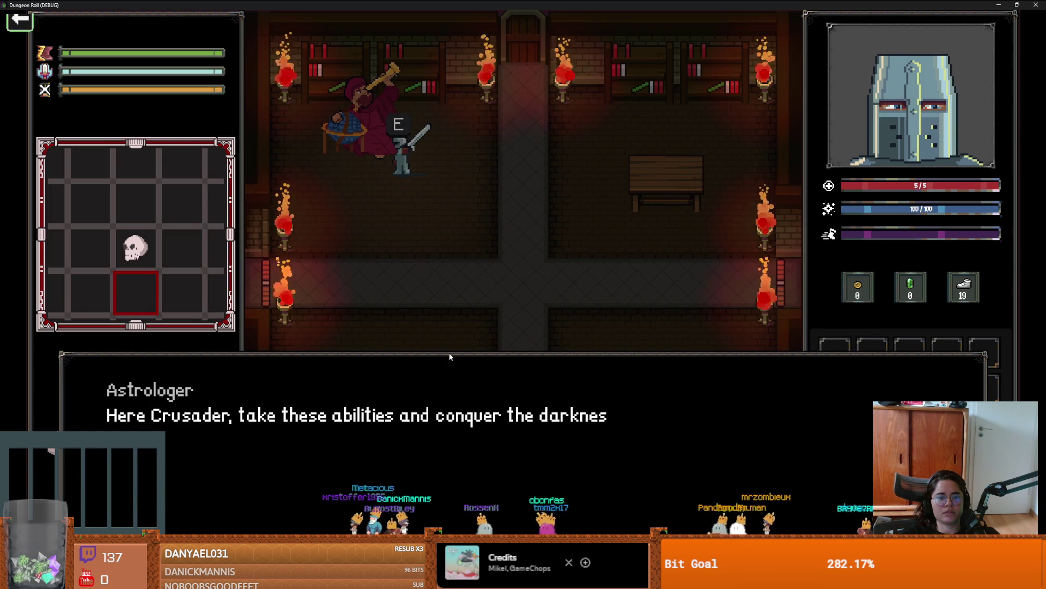
left_click(468, 420)
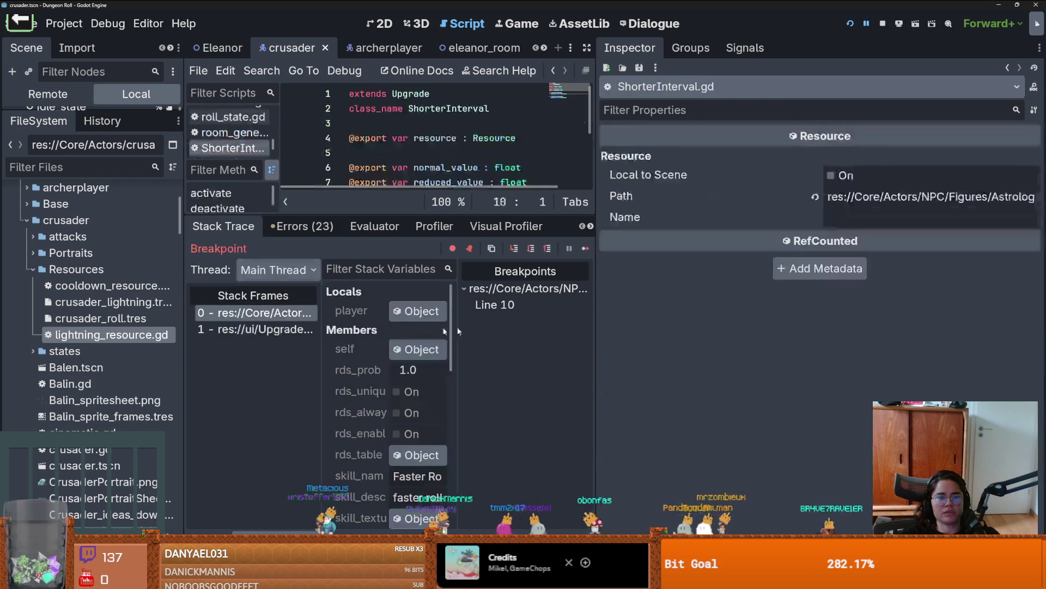
left_click_drag(570, 213, 570, 403)
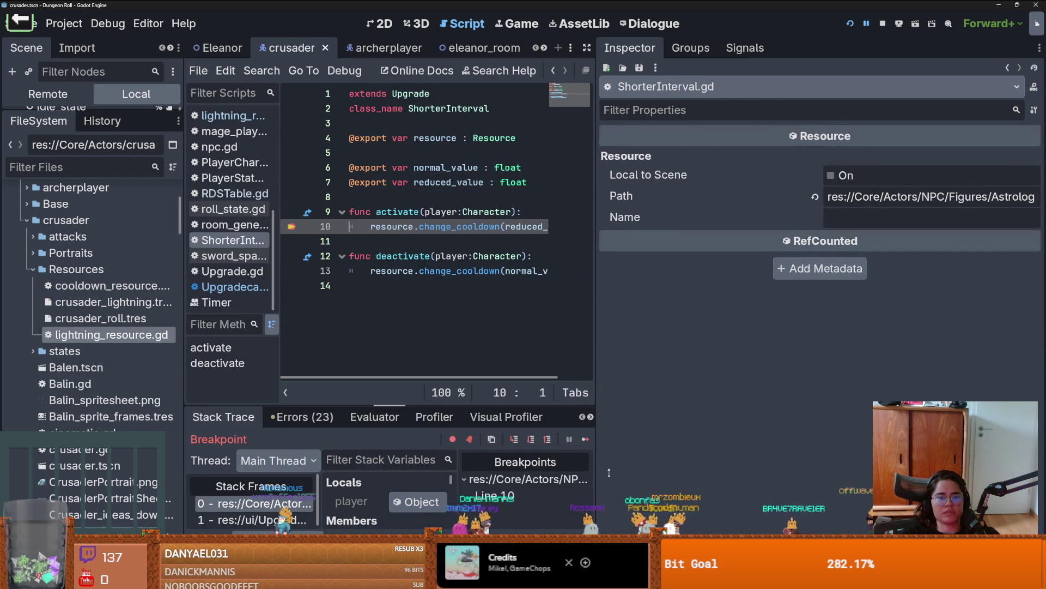
- Step through the 1.5 cooldown change into Upgradecard.gd and enlarge the debugger and Inspector
left_click(514, 439)
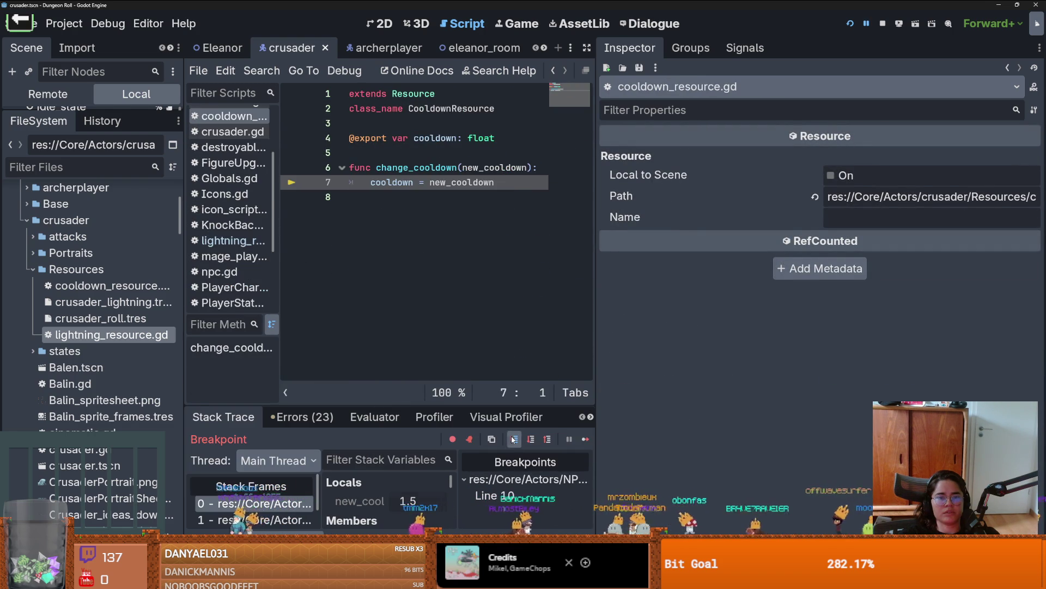
left_click(514, 439)
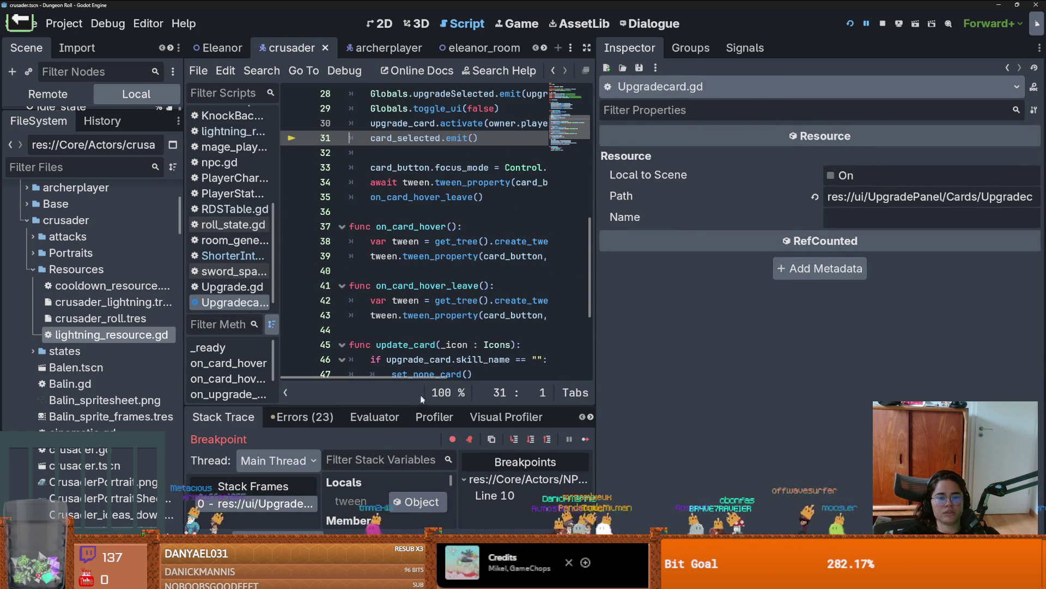
left_click_drag(421, 405, 480, 171)
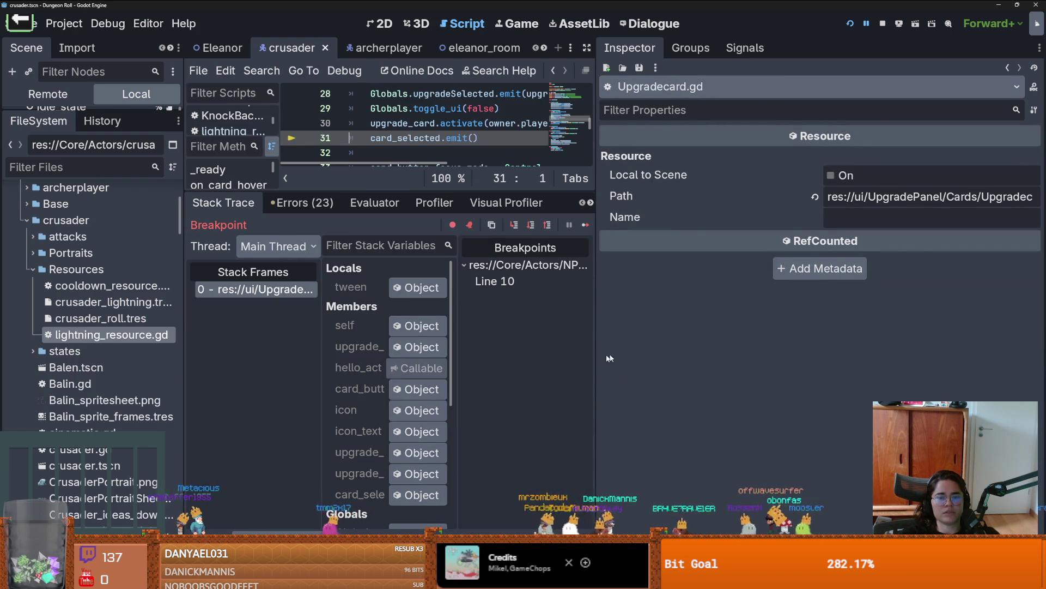
mouse_move(596, 362)
left_mouse_down()
mouse_move(845, 361)
mouse_move(793, 361)
left_mouse_up()
scroll(440, 447, "down", 5)
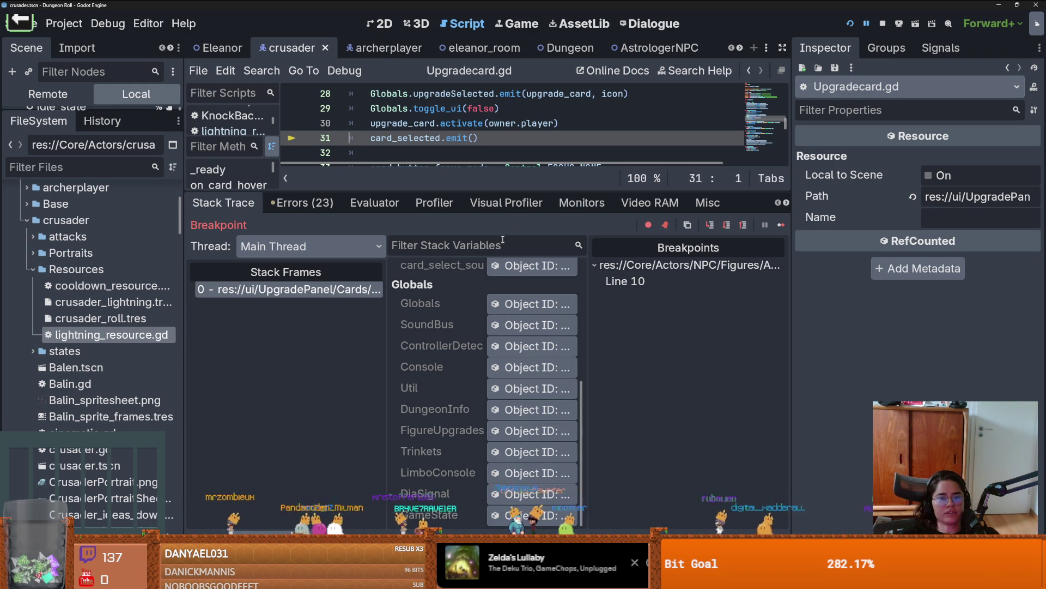
- Resize the script editor and inspect the live Globals object from the stack trace
left_click_drag(523, 189, 424, 404)
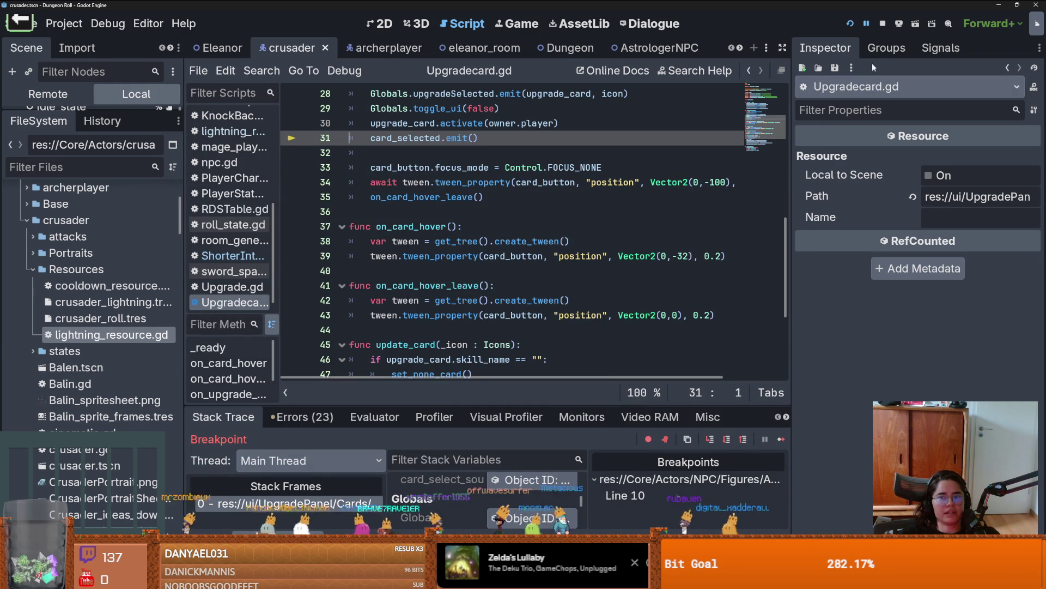
left_click(424, 414)
left_click(224, 417)
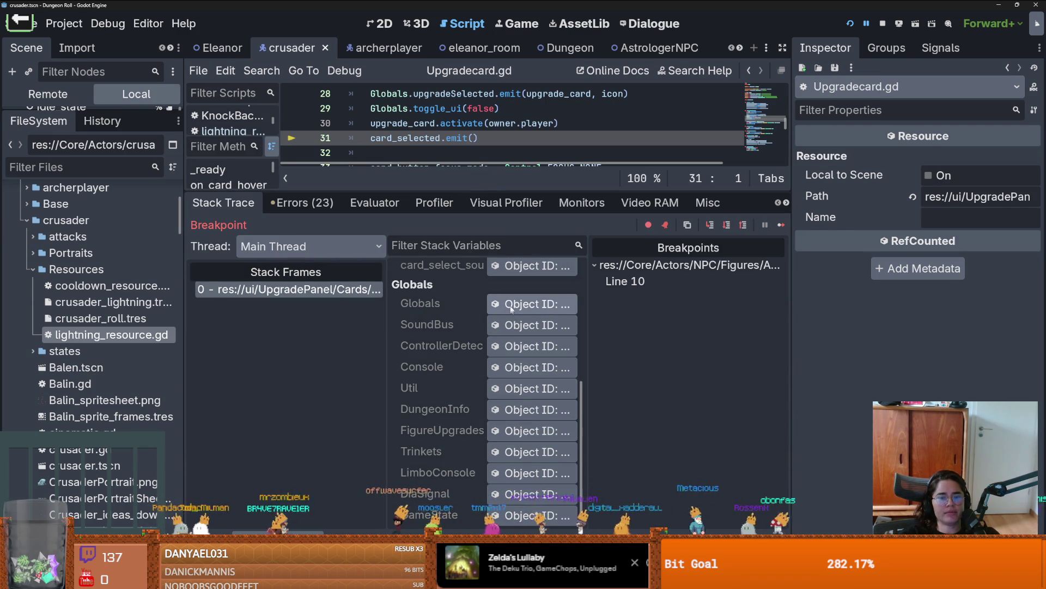
left_click(532, 304)
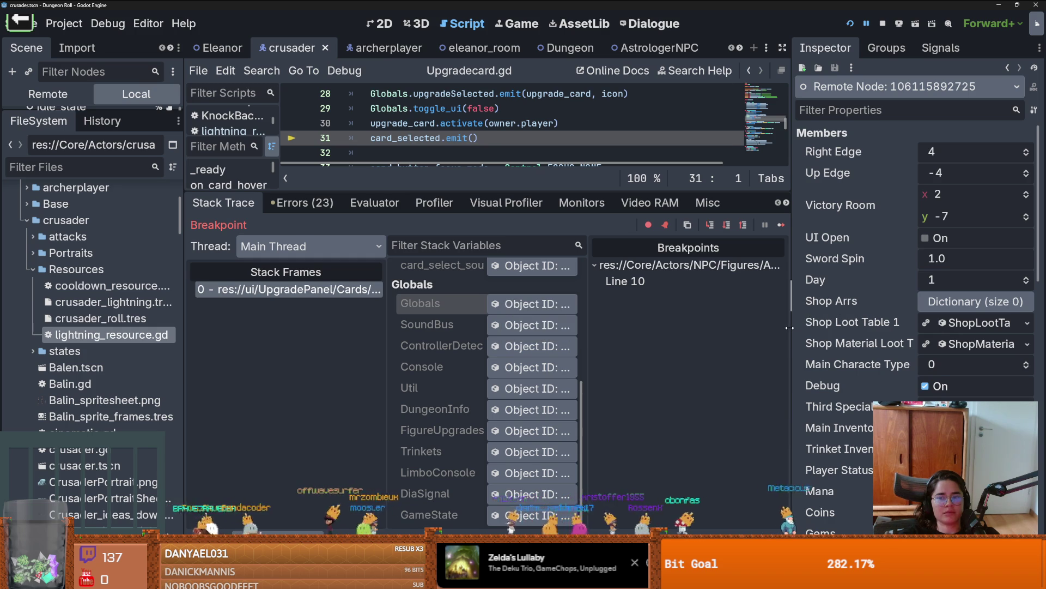
- Widen the Inspector, confirm Crusader Roll's cooldown reads 4.0, and restart the game
left_click_drag(789, 328, 622, 328)
scroll(799, 407, "down", 10)
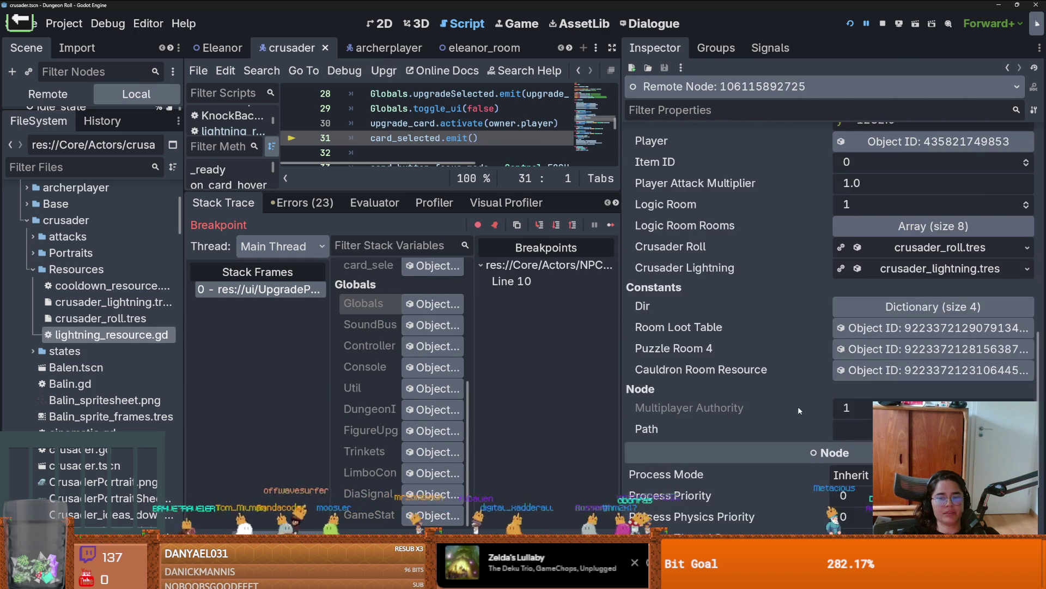
left_click(902, 249)
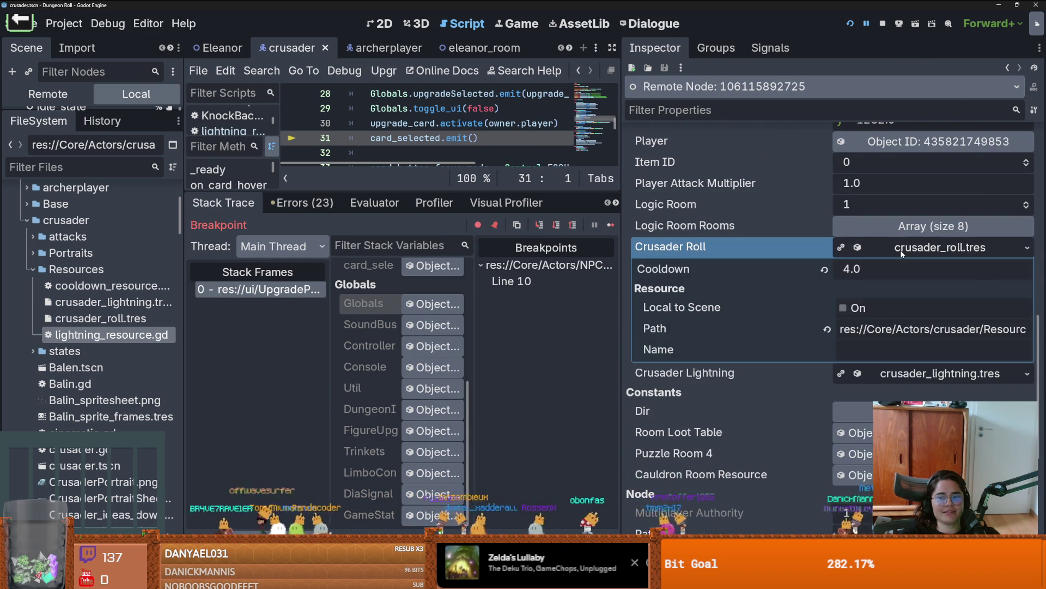
left_click(856, 22)
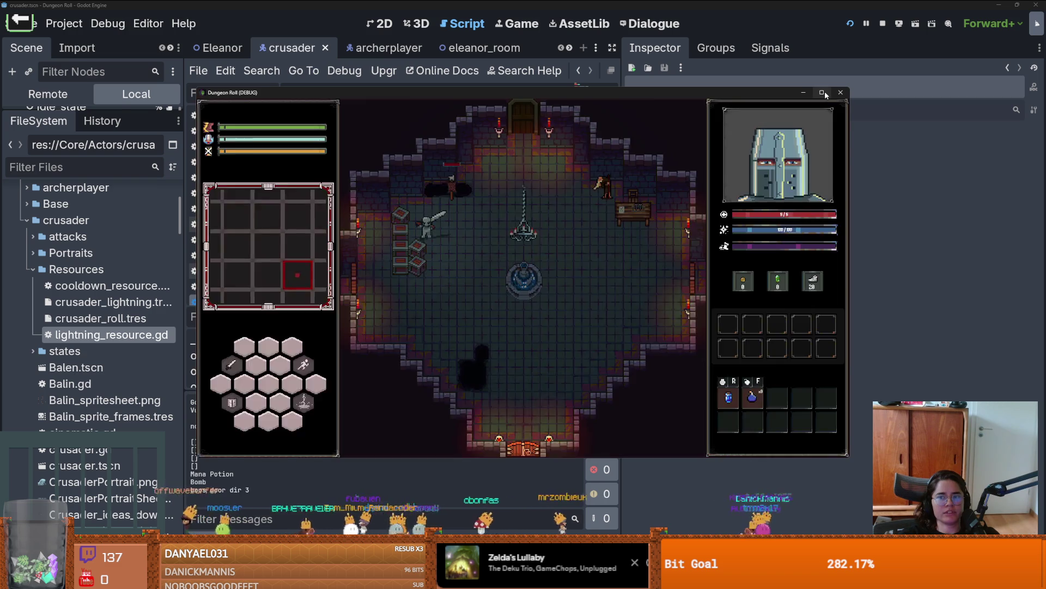
- Go full screen, pick the Joker room from the debug room list, and walk to the peasants
left_click(822, 92)
key("w")
left_click(517, 326)
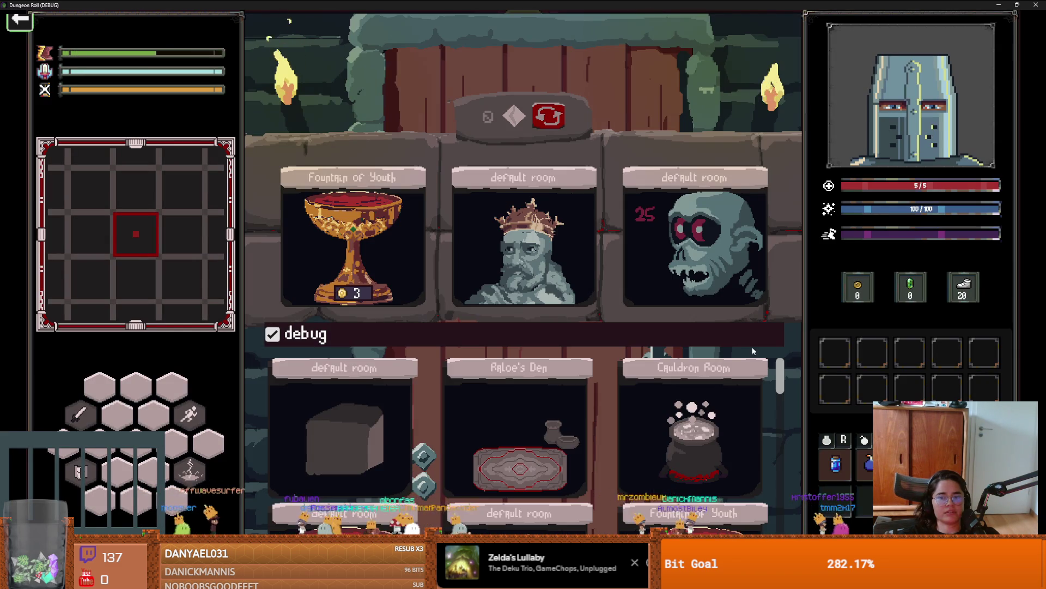
mouse_move(778, 385)
left_mouse_down()
mouse_move(769, 472)
mouse_move(779, 517)
left_mouse_up()
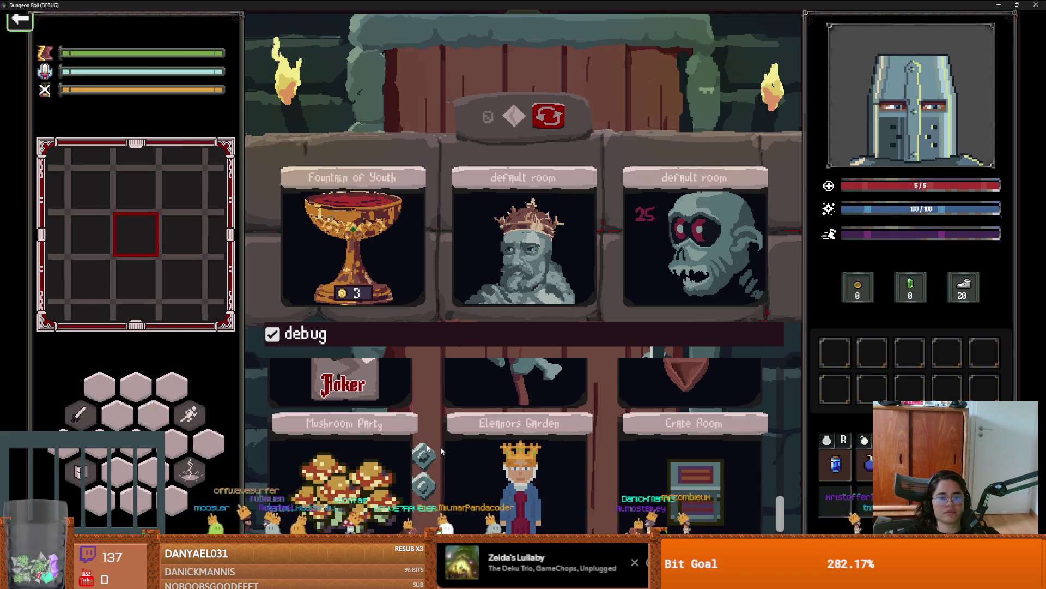
left_click(367, 385)
key("s")
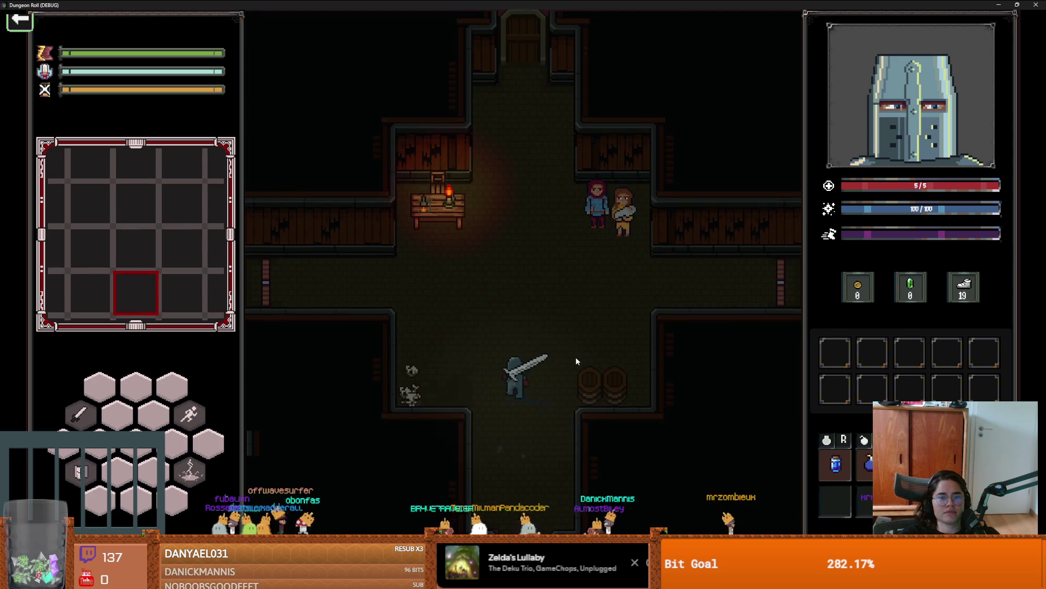
key("w+d")
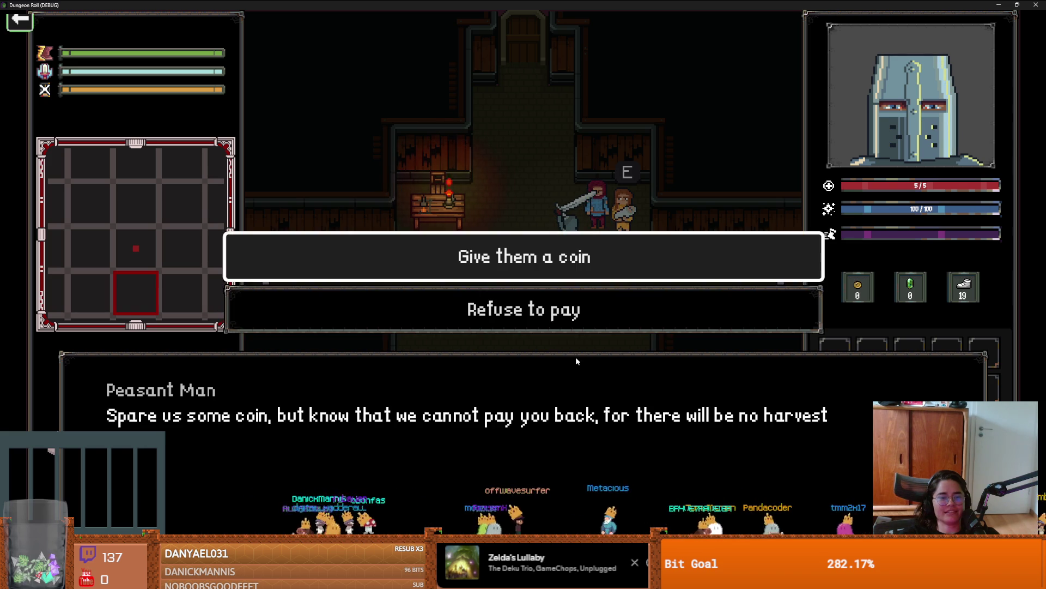
- Give the peasants a coin and talk through their follow-up dialogue
left_click(566, 253)
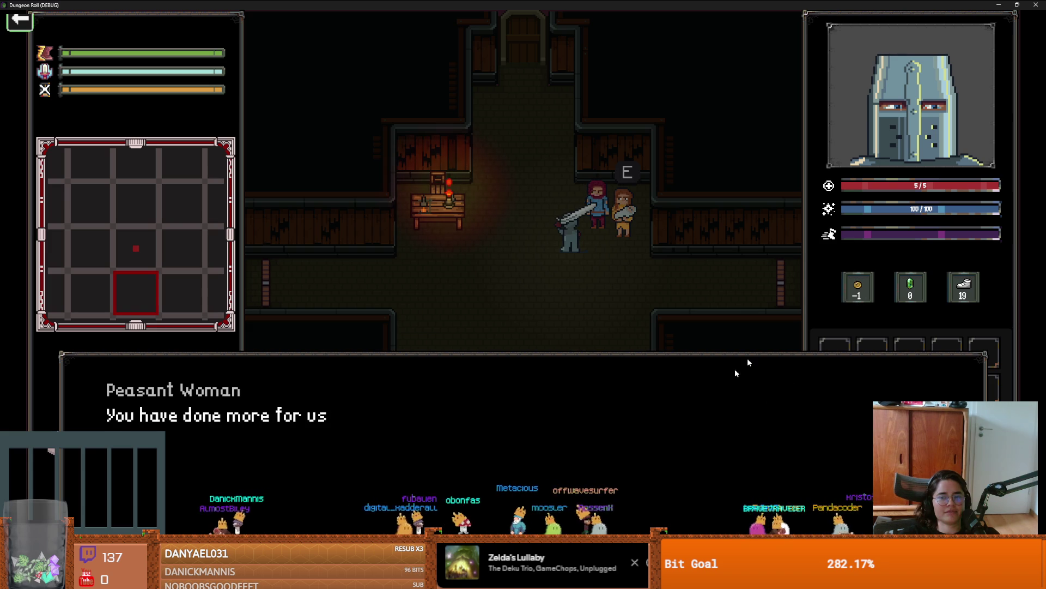
left_click(671, 447)
key("e")
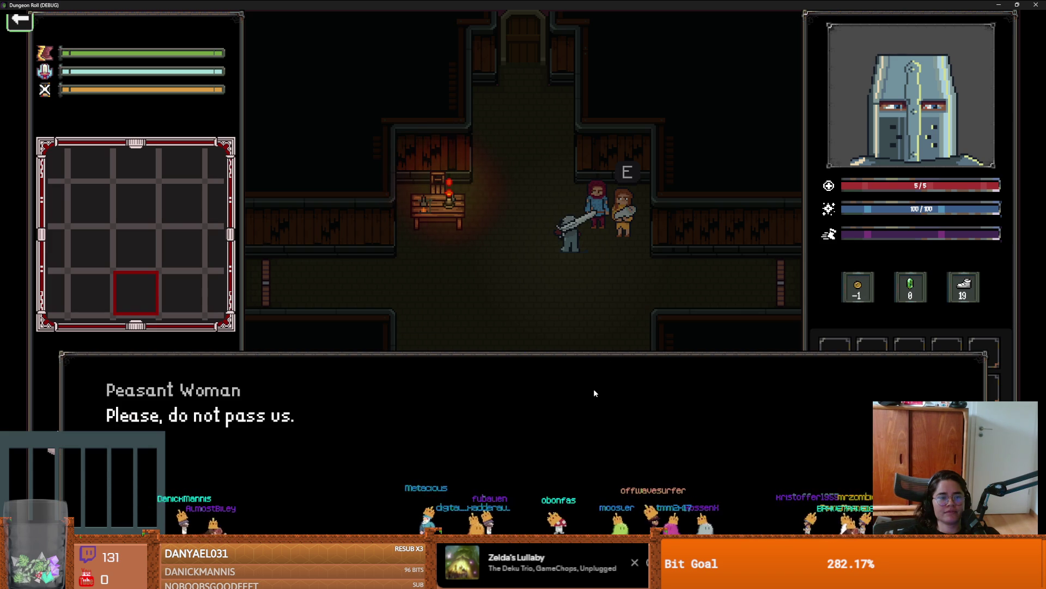
left_click(594, 391)
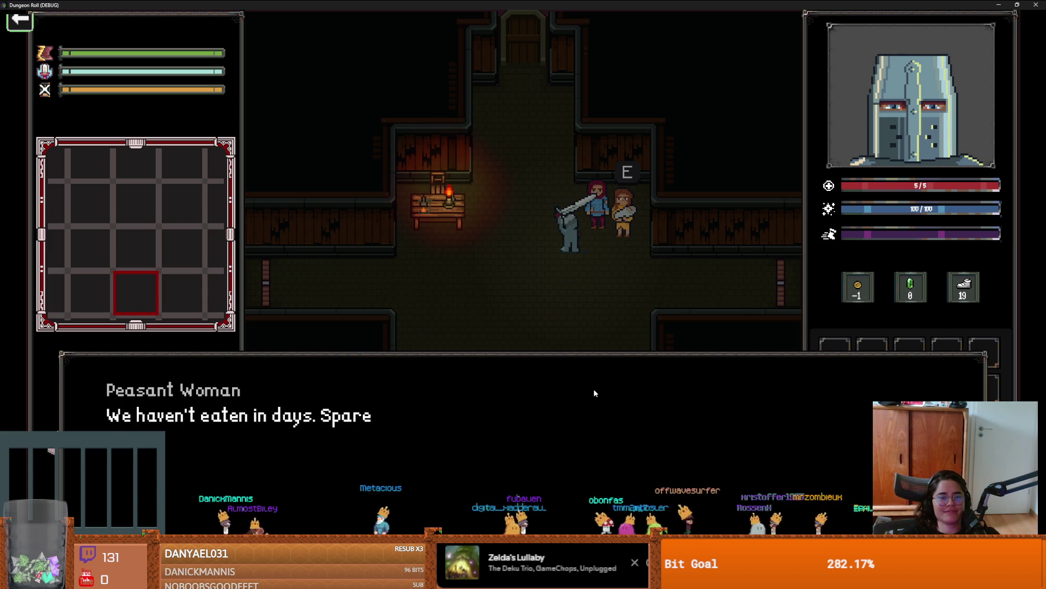
left_click(594, 392)
left_click(594, 392)
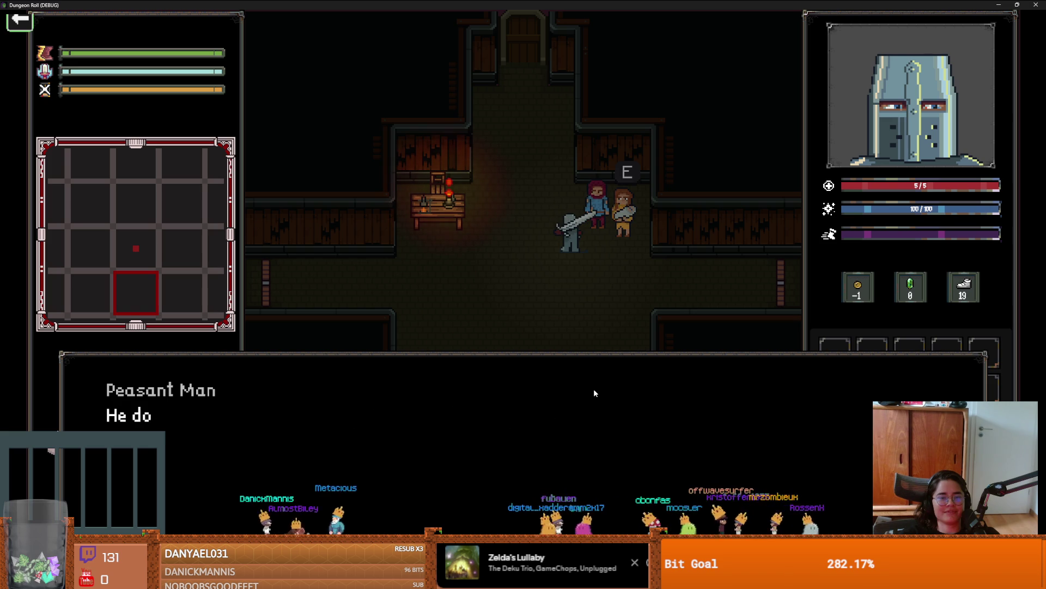
left_click(594, 392)
left_click(594, 389)
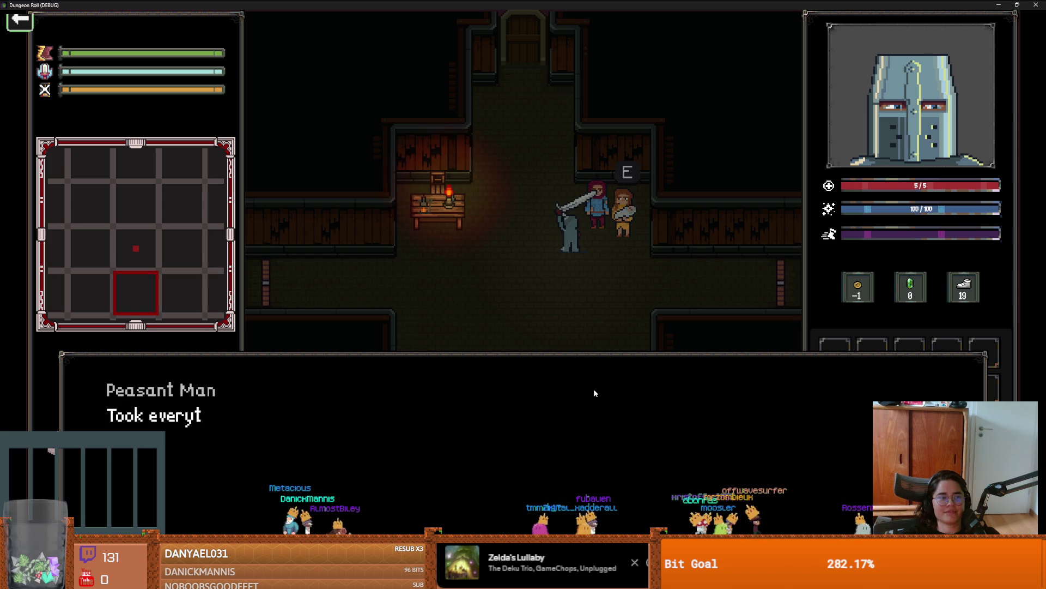
left_click(594, 392)
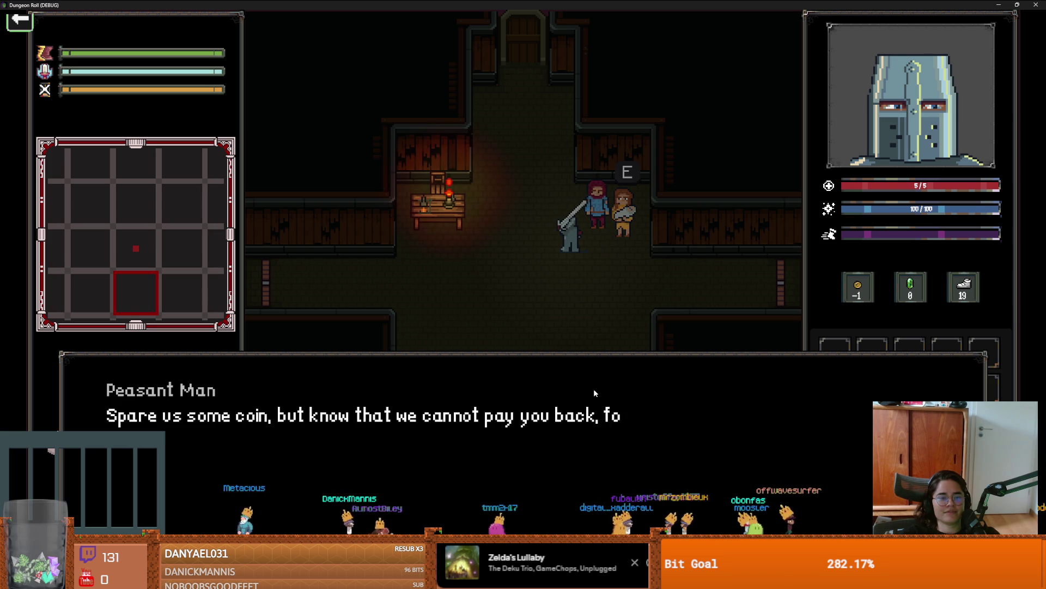
- Refuse to pay the peasants' second request and finish the conversation
left_click(600, 324)
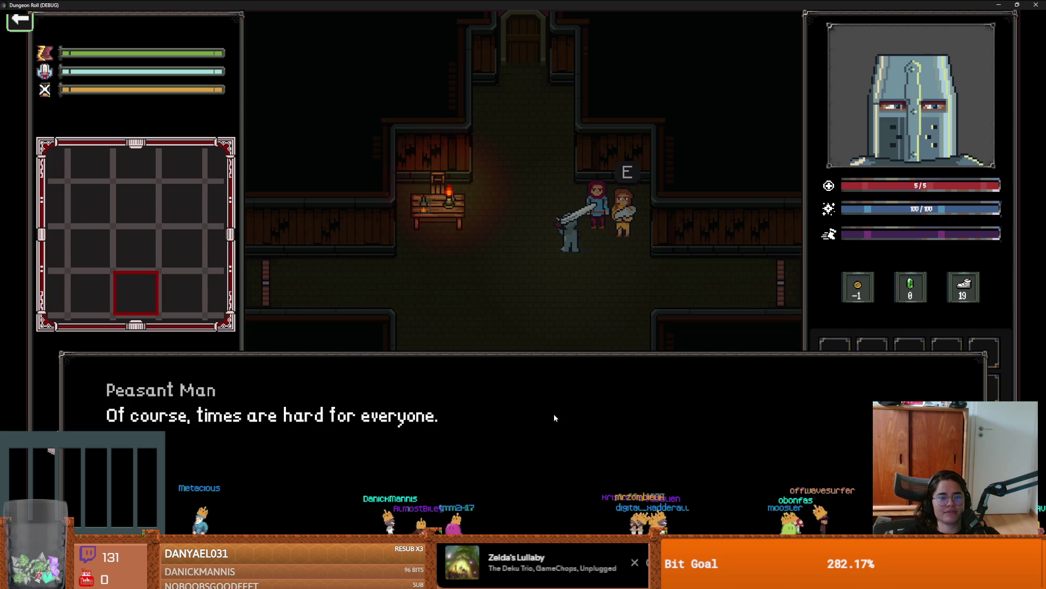
left_click(515, 416)
left_click(515, 418)
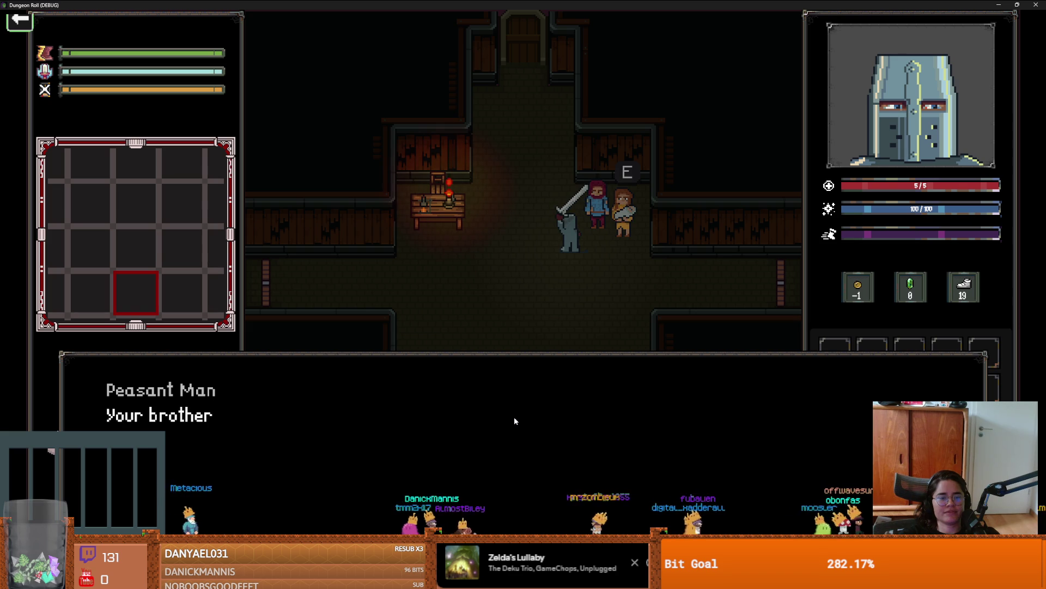
left_click(515, 416)
- Decline to unlock the north door and walk right to the next room choice
key("s")
key("w")
key("space")
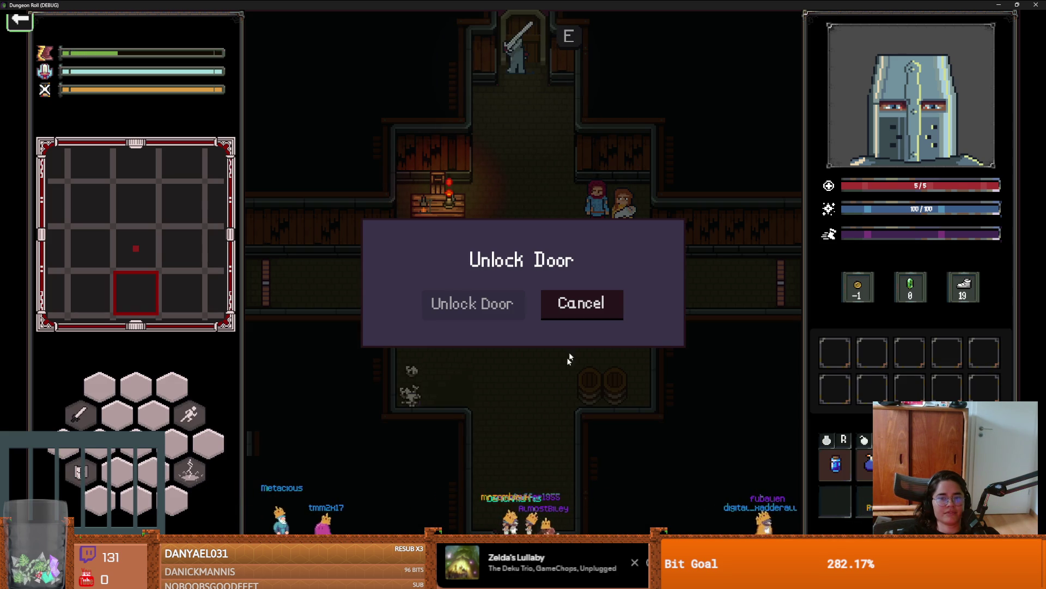
left_click(604, 307)
key("s")
key("d")
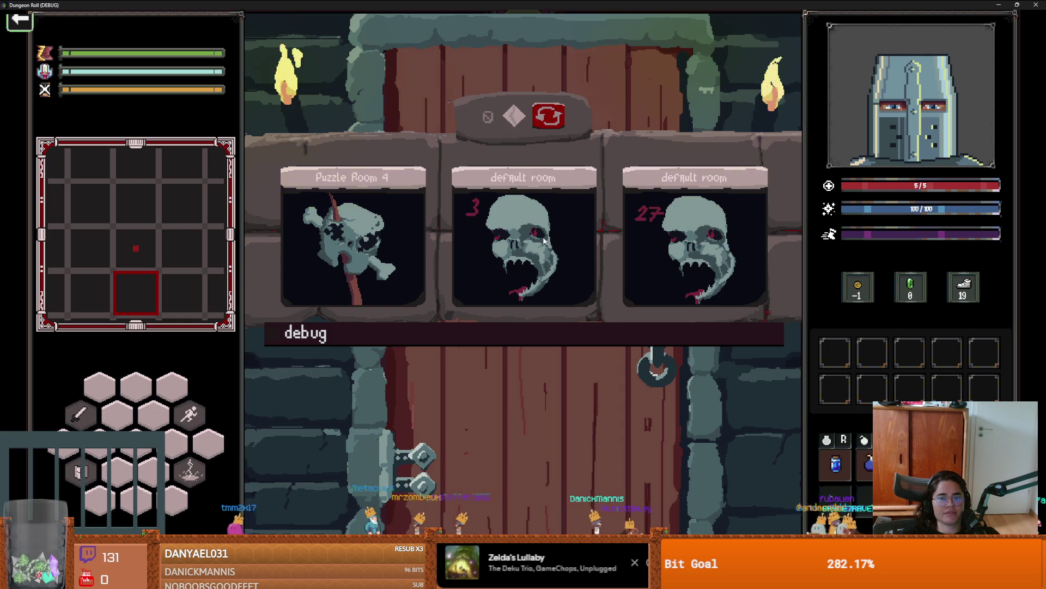
- Enter the goblin room and fight the goblins with sword swings while dodging around them
key("s")
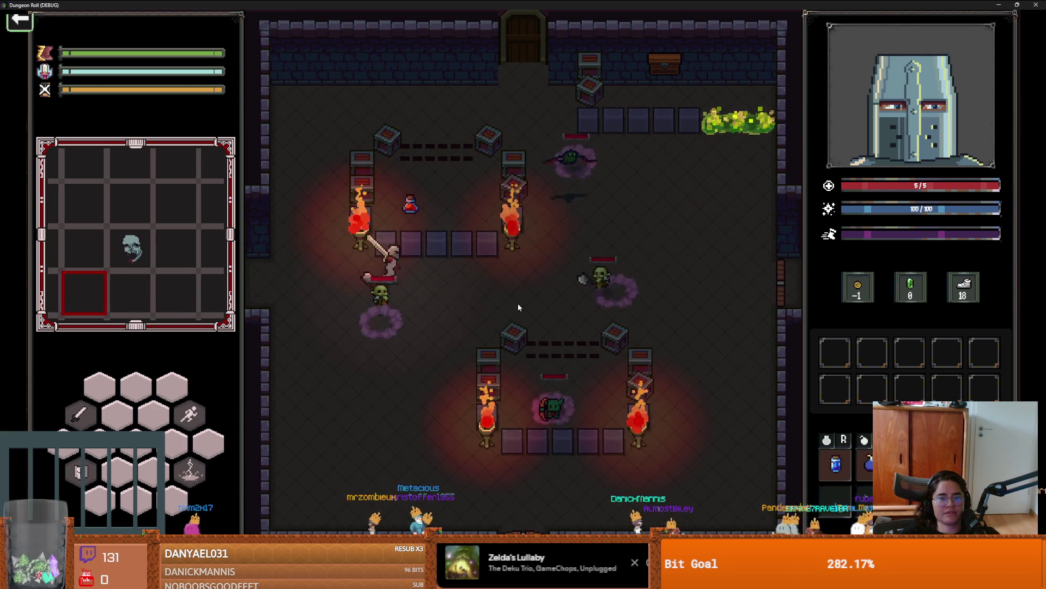
left_click(457, 332)
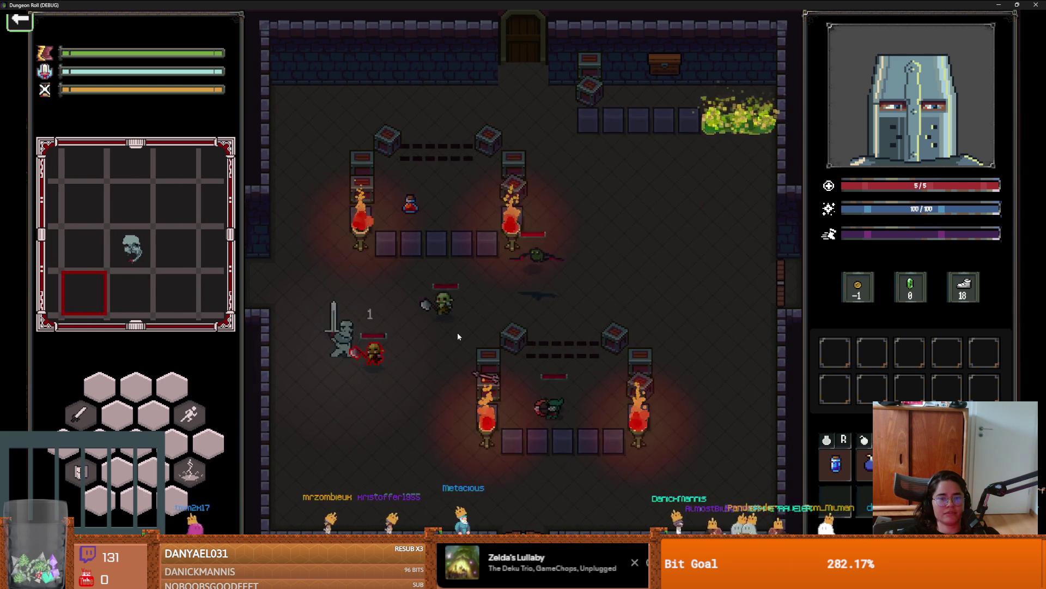
key("s")
left_click(436, 359)
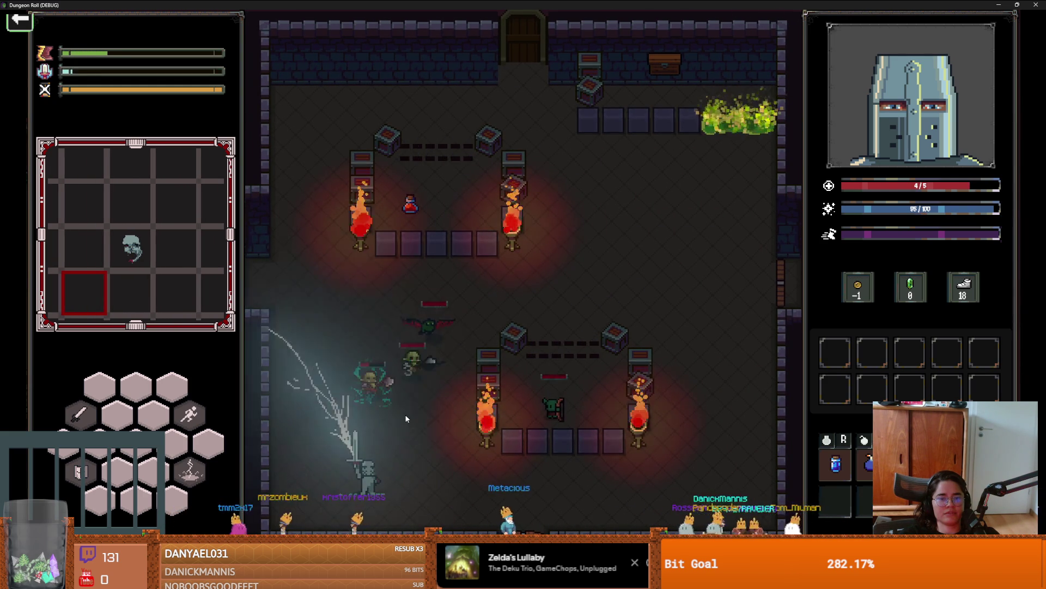
key("w")
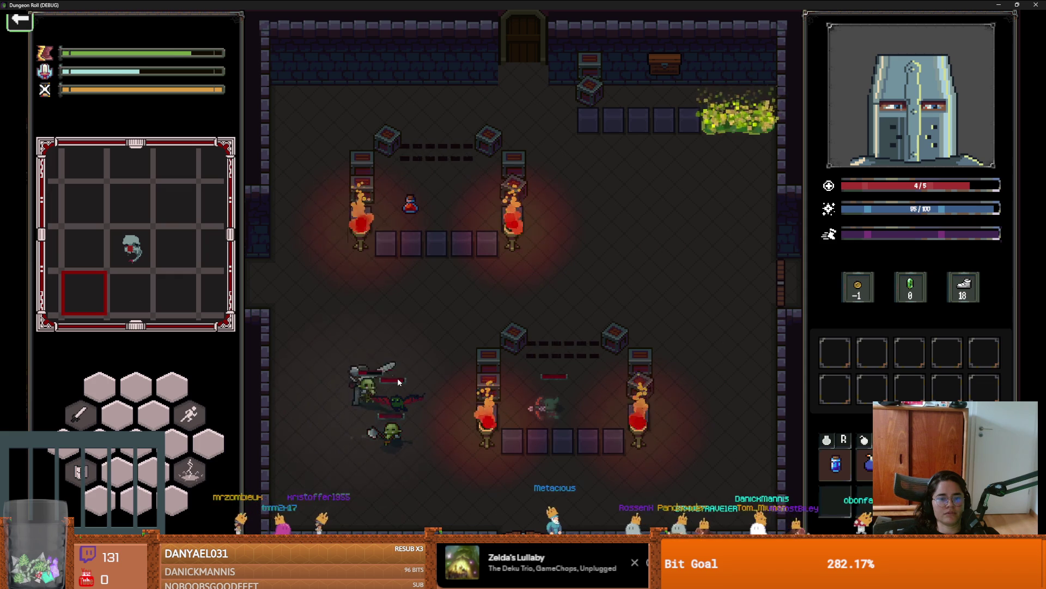
key("d")
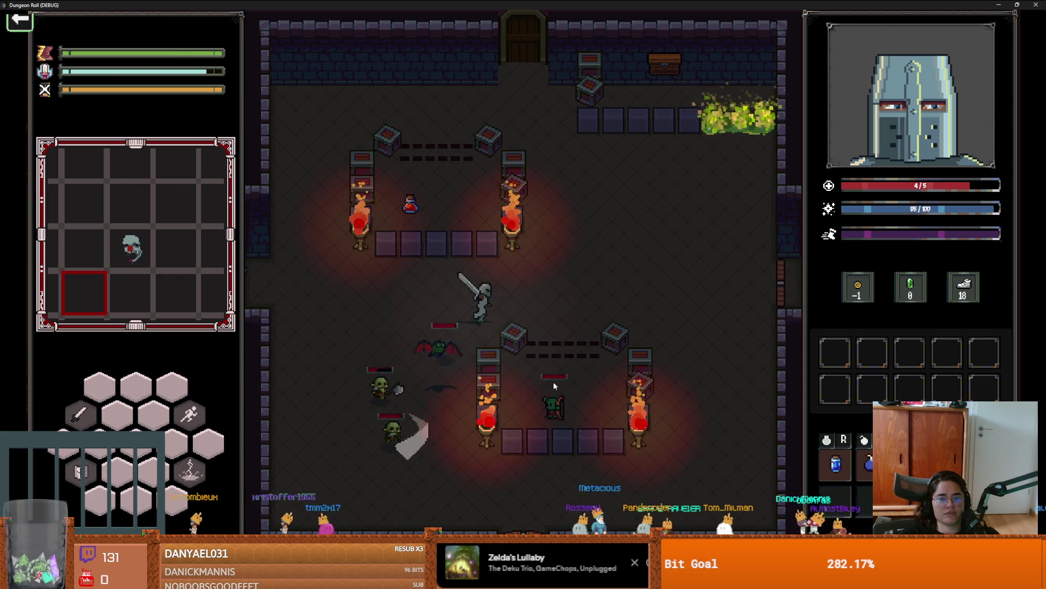
key("s")
key("d")
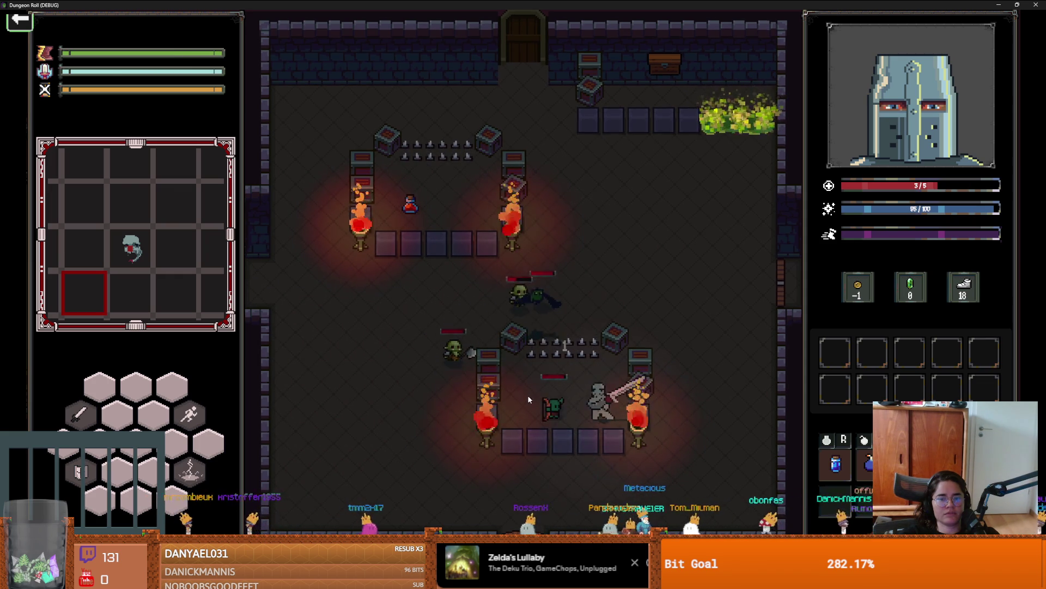
left_click(582, 380)
left_click(595, 371)
- Move the knight around the room toward the bat, rolling, and swing beside the knight
key("w")
key("d")
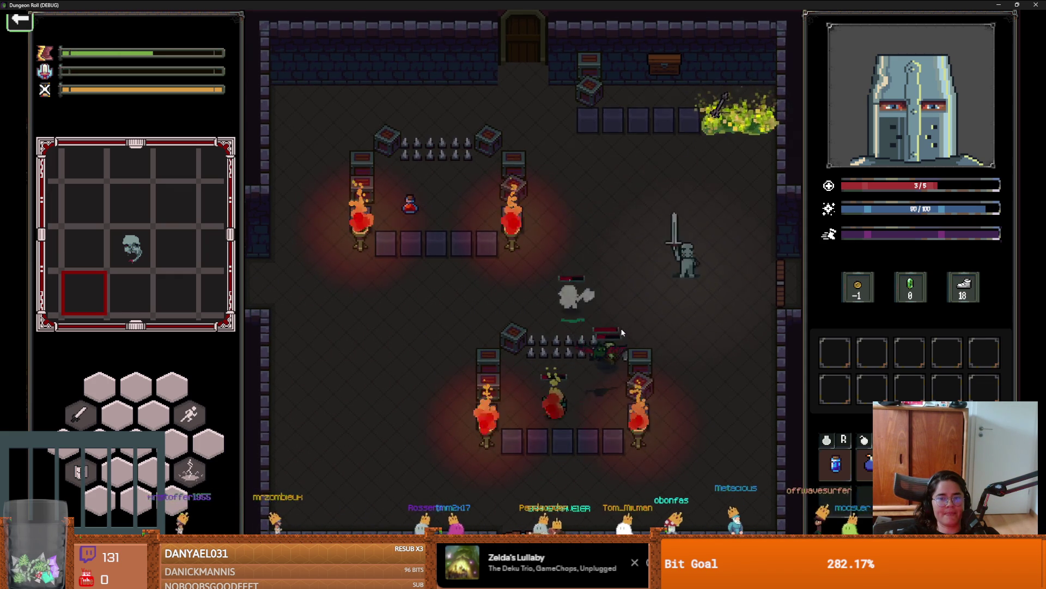
key("a")
key("w")
key("d")
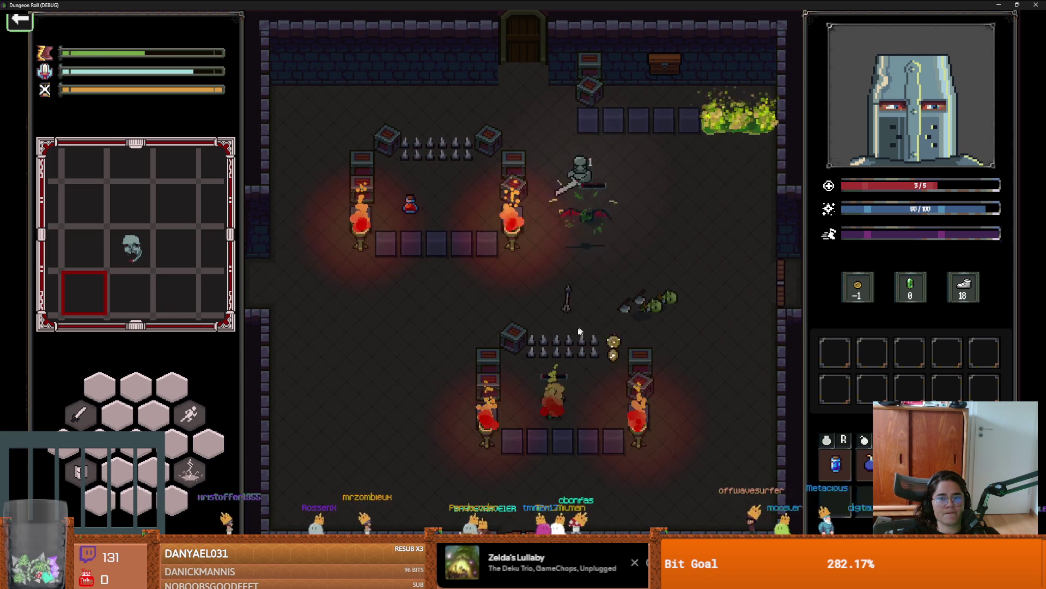
key("s")
key("space")
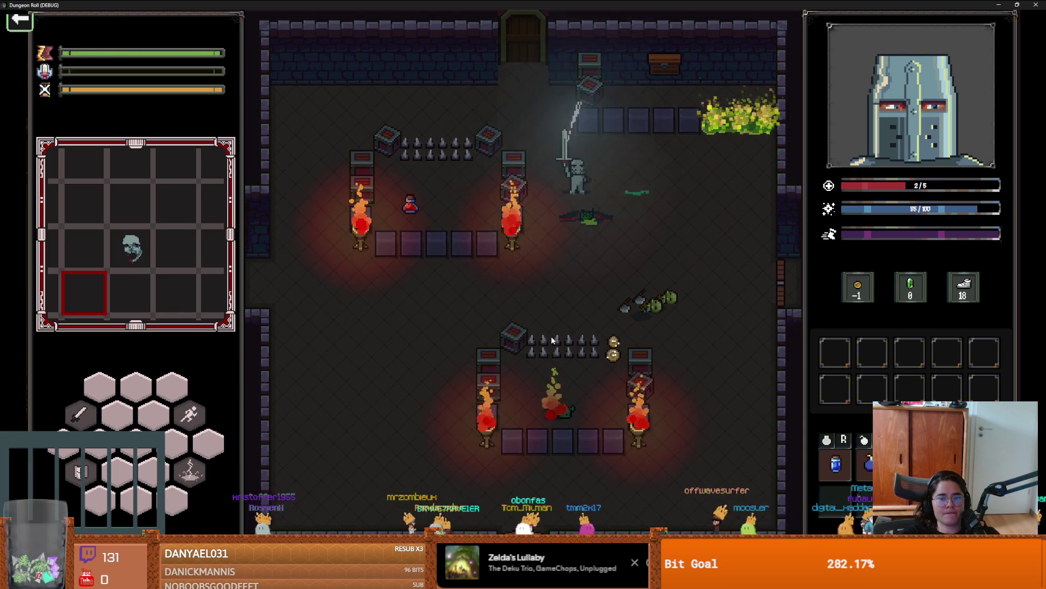
key("a")
left_click(381, 269)
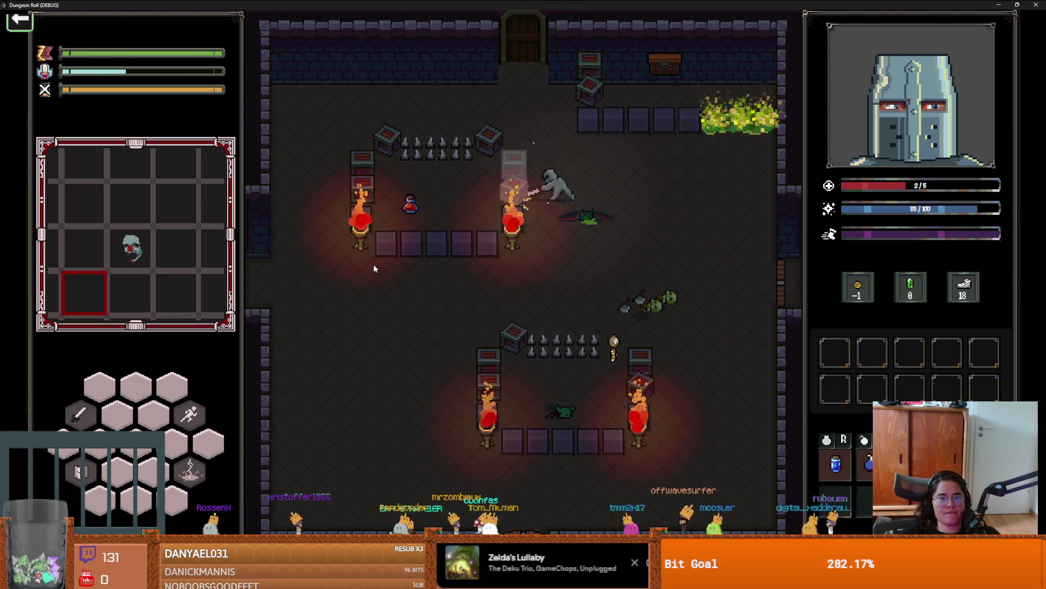
- Grab the red potion on the left, then slash at enemies while moving toward the door
key("a")
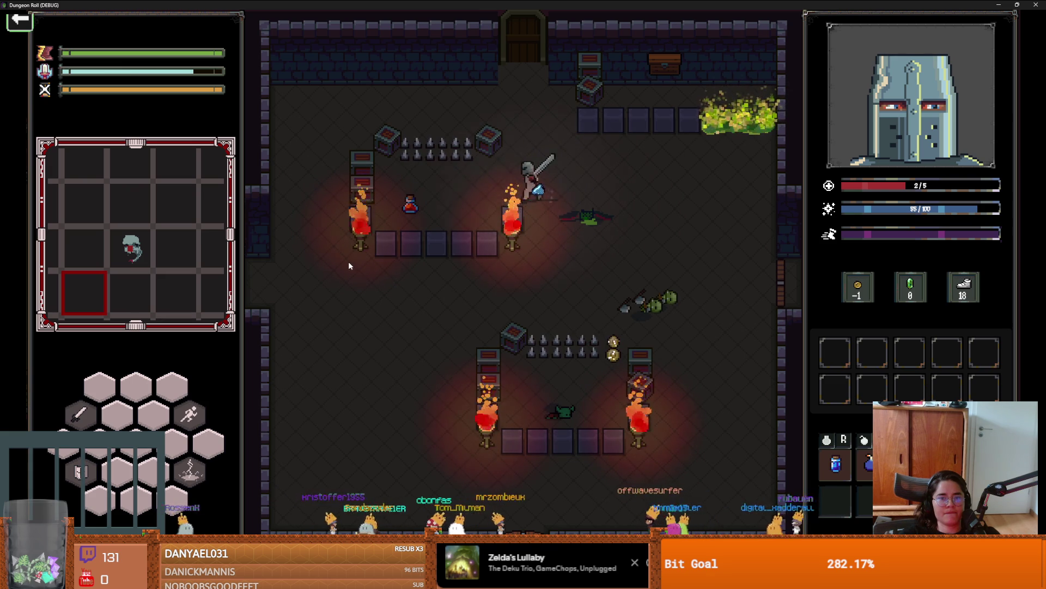
key("a")
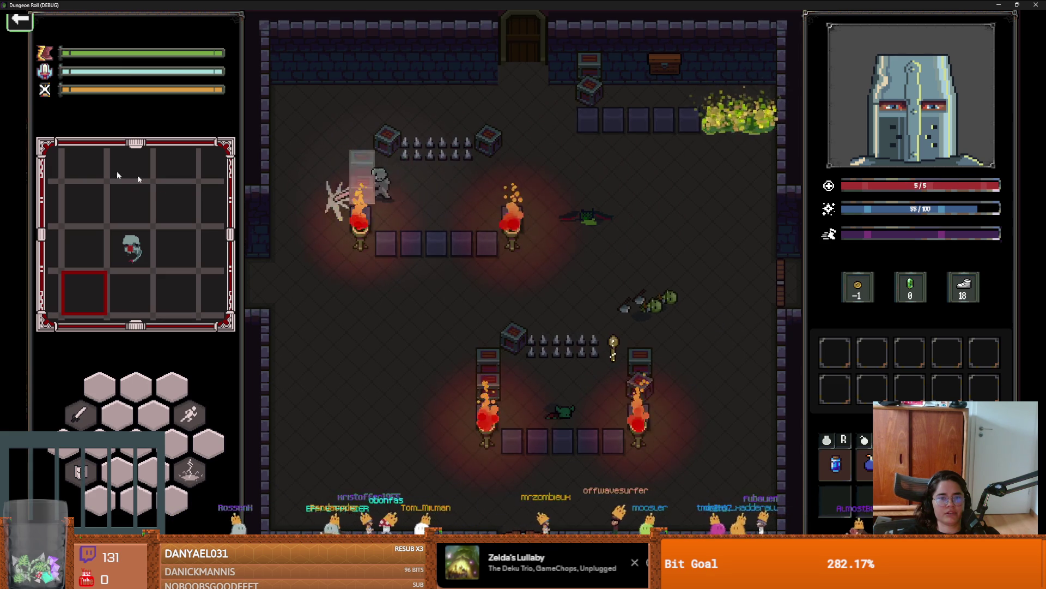
left_click(321, 196)
key("w")
left_click(415, 169)
key("d")
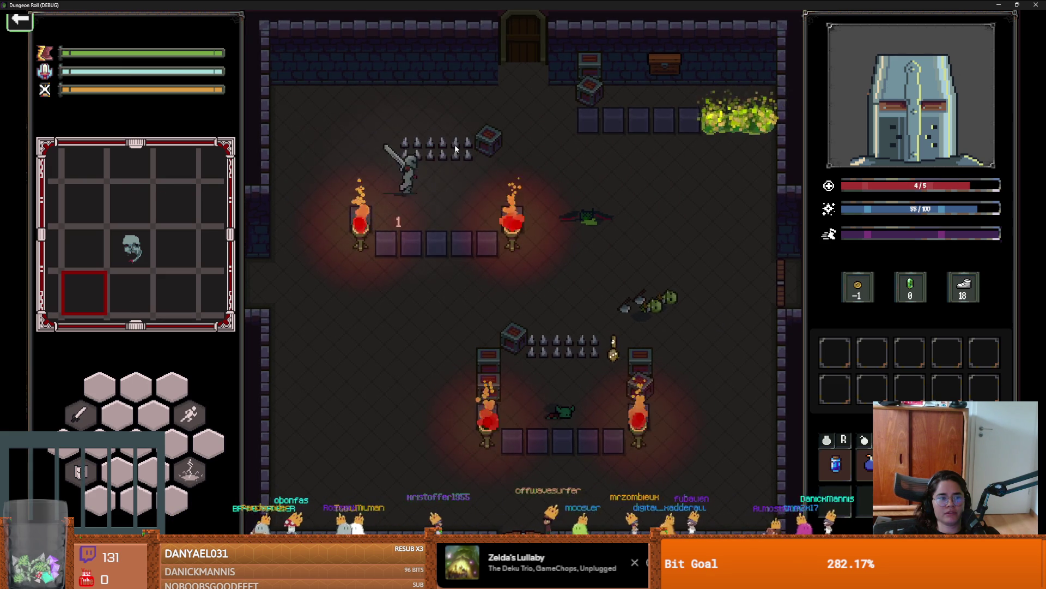
left_click(393, 157)
key("d")
key("w")
left_click(632, 126)
- Fight the remaining enemies in the lower part of the room with repeated slashes
key("s")
key("s")
key("a")
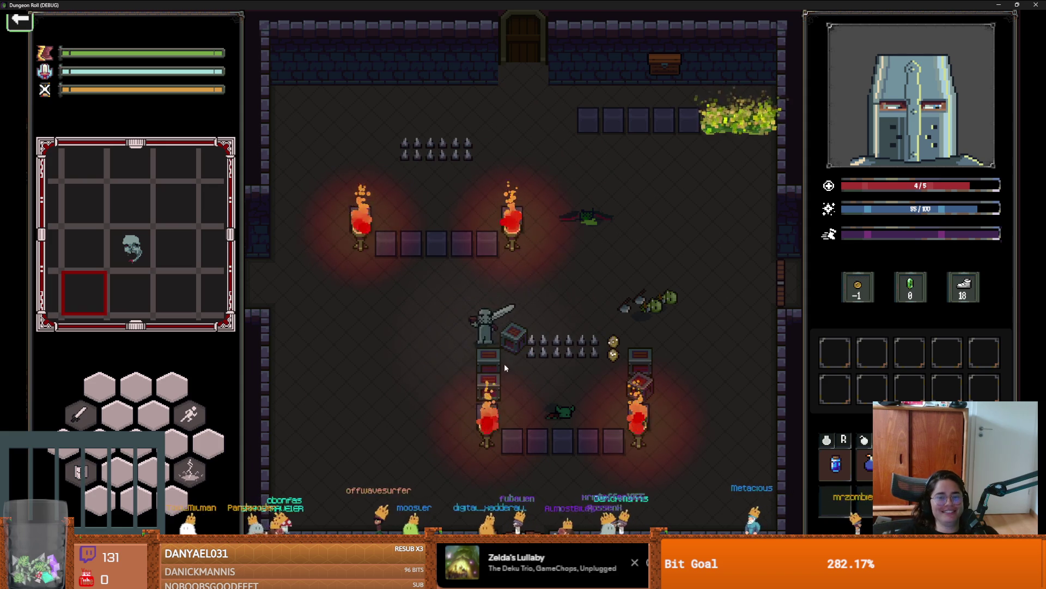
left_click(491, 416)
key("s")
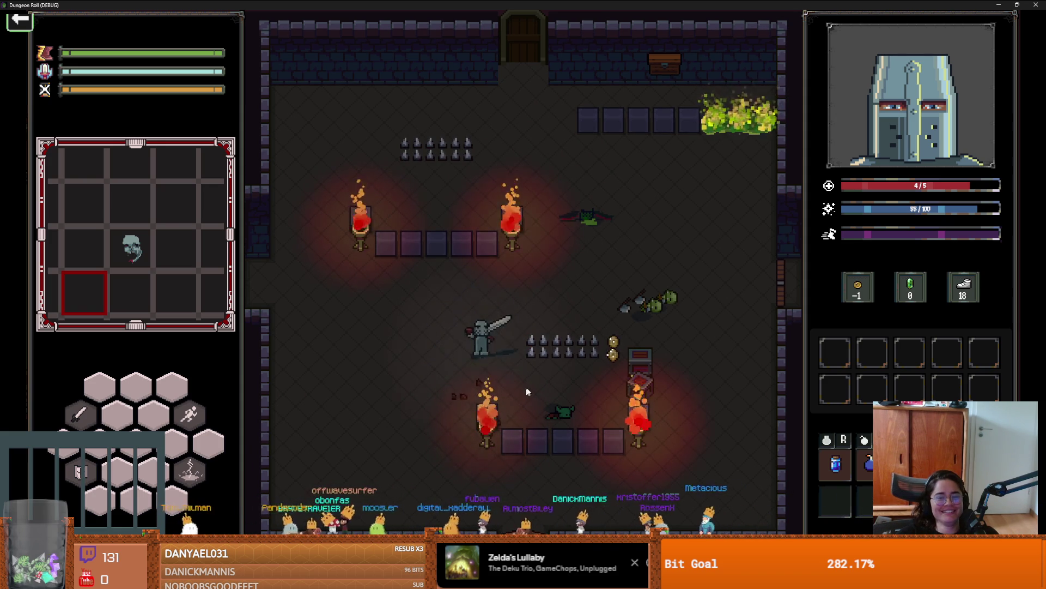
left_click(489, 445)
key("s")
left_click(492, 441)
key("a")
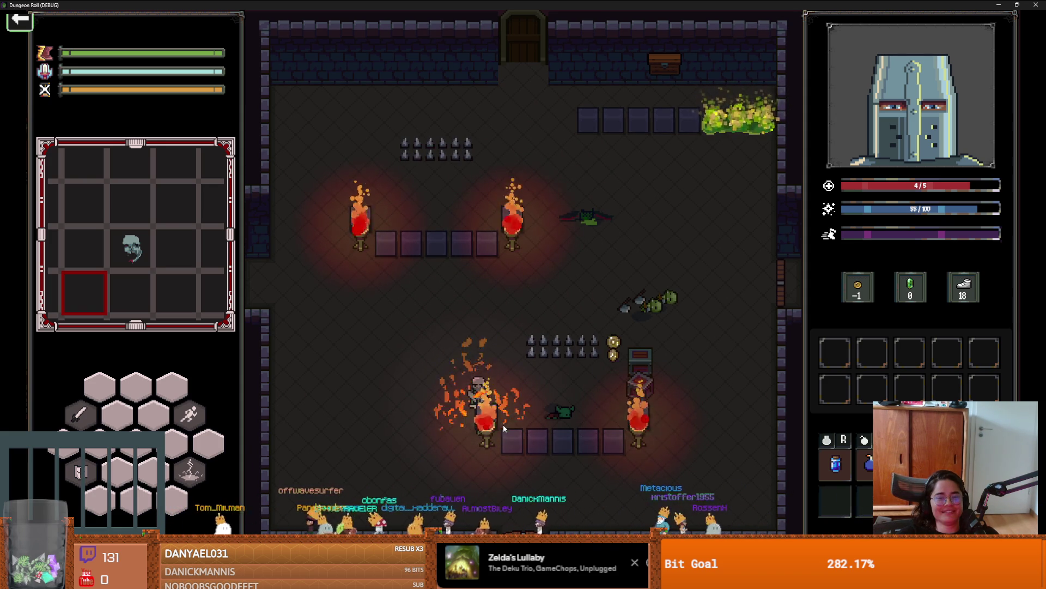
left_click(523, 415)
left_click(527, 408)
key("d")
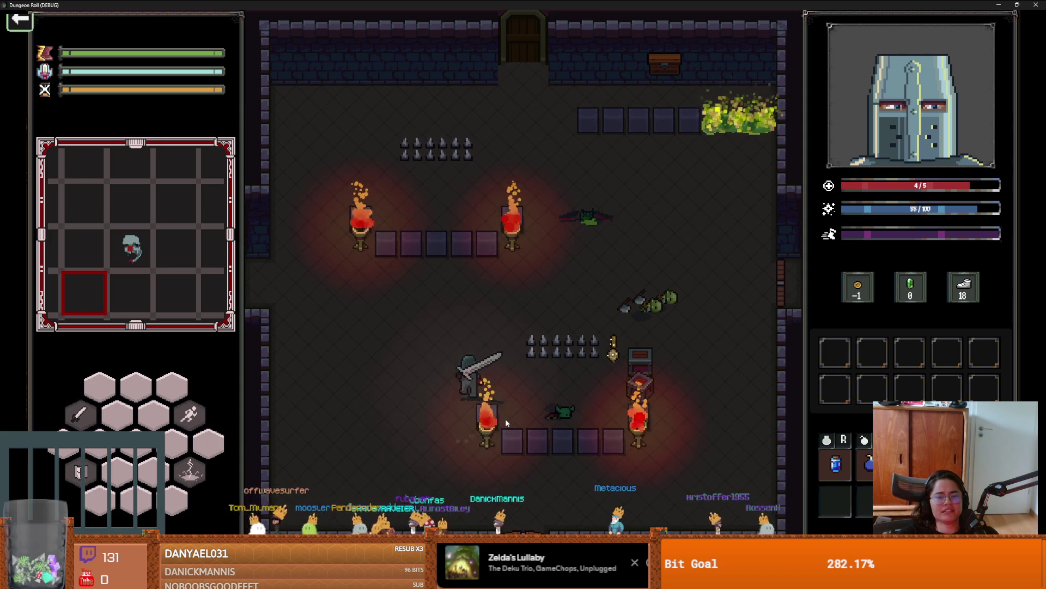
key("d")
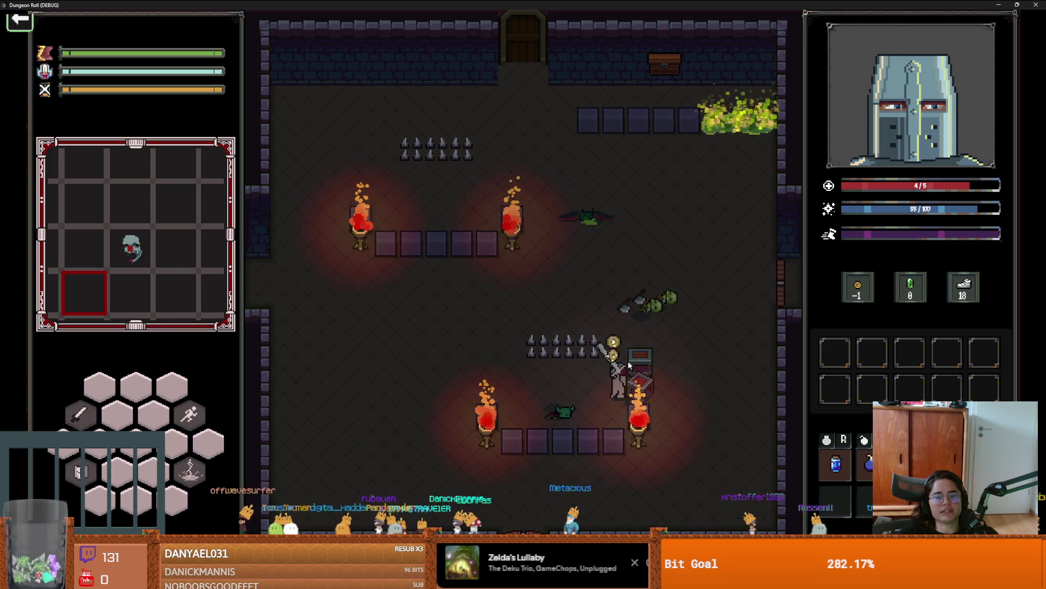
left_click(651, 379)
- Collect the dropped coins, then try the locked door and cancel the unlock
key("w")
key("s")
key("w")
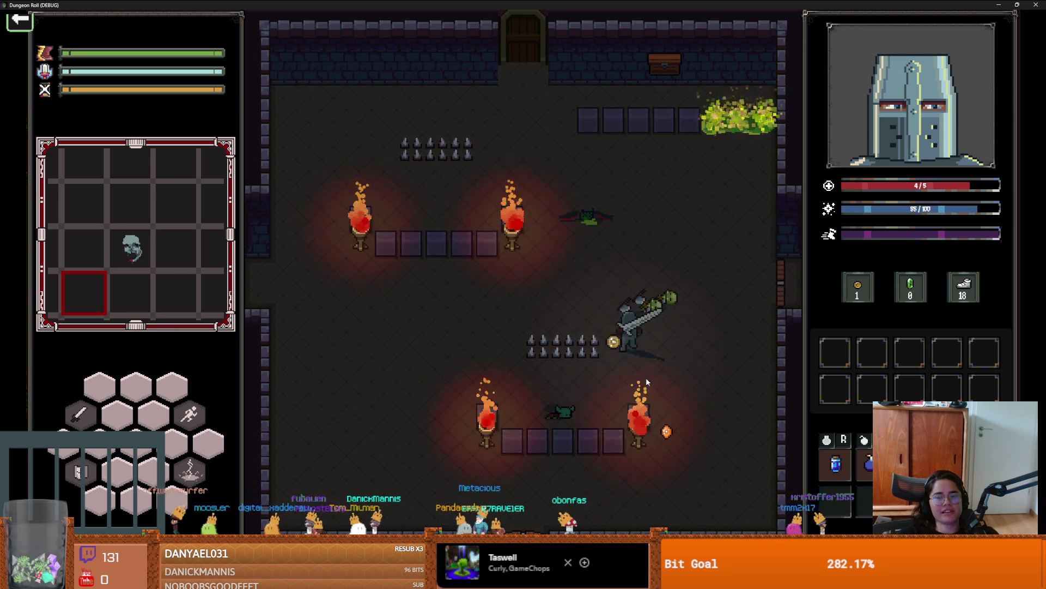
key("d")
key("s")
key("s")
key("w")
key("d")
key("e")
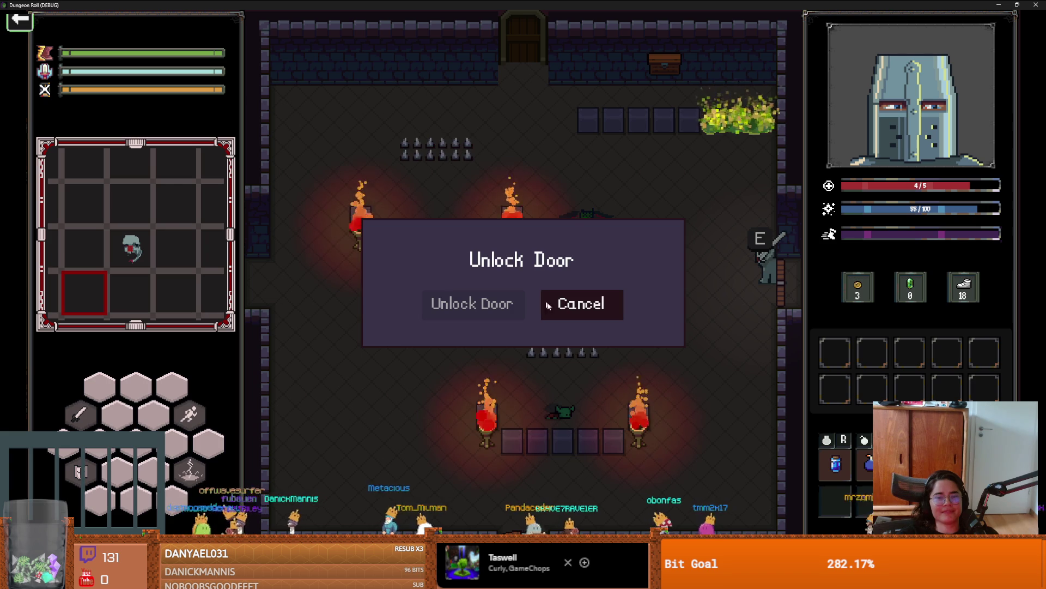
left_click(578, 298)
- Roll across the room, leave through the left exit, and choose the next room card
key("w")
key("space")
key("a")
key("s")
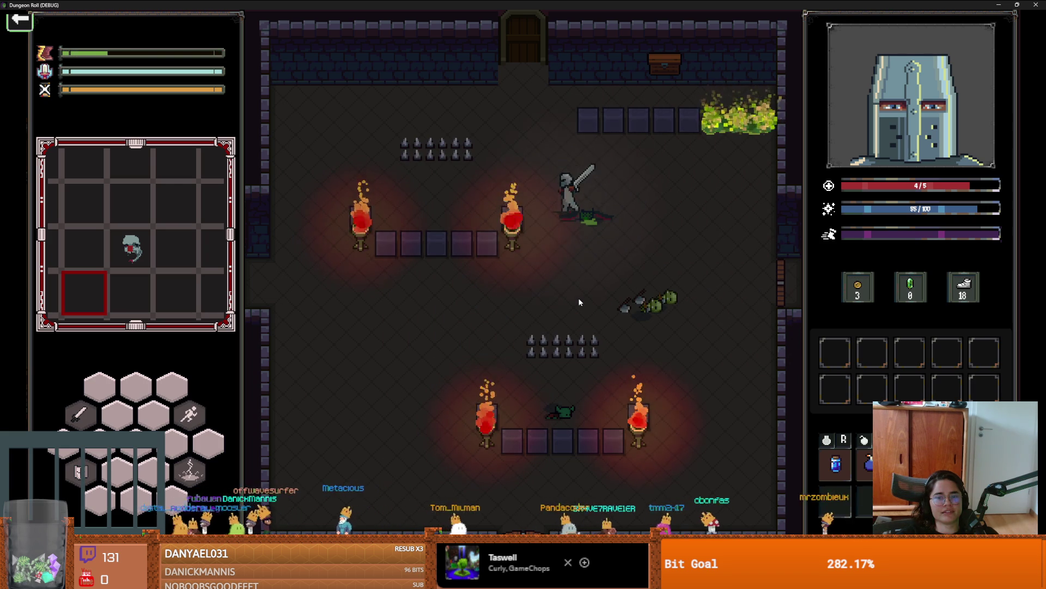
key("a")
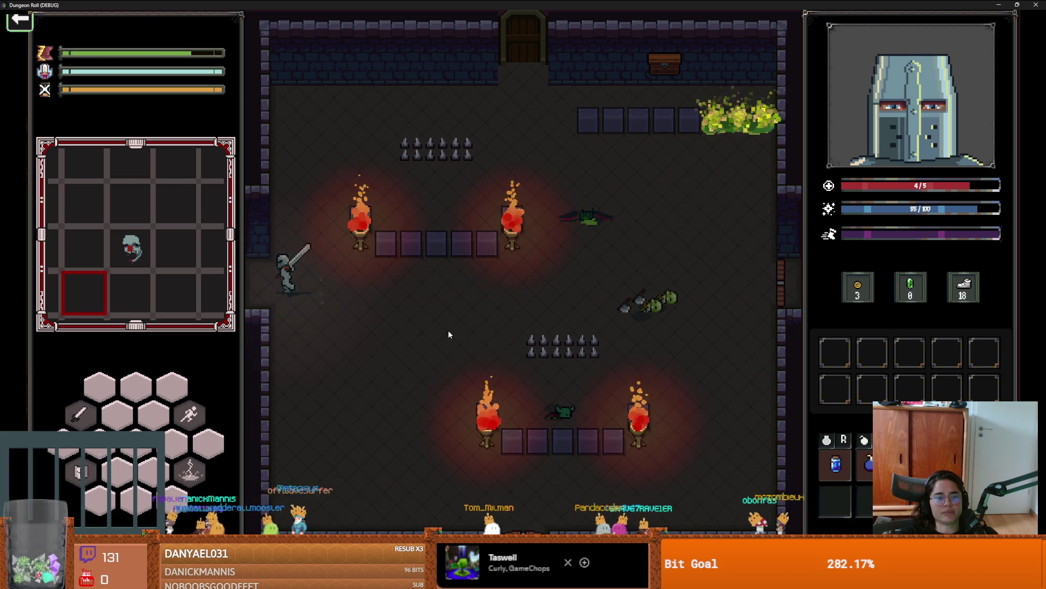
key("a")
key("space")
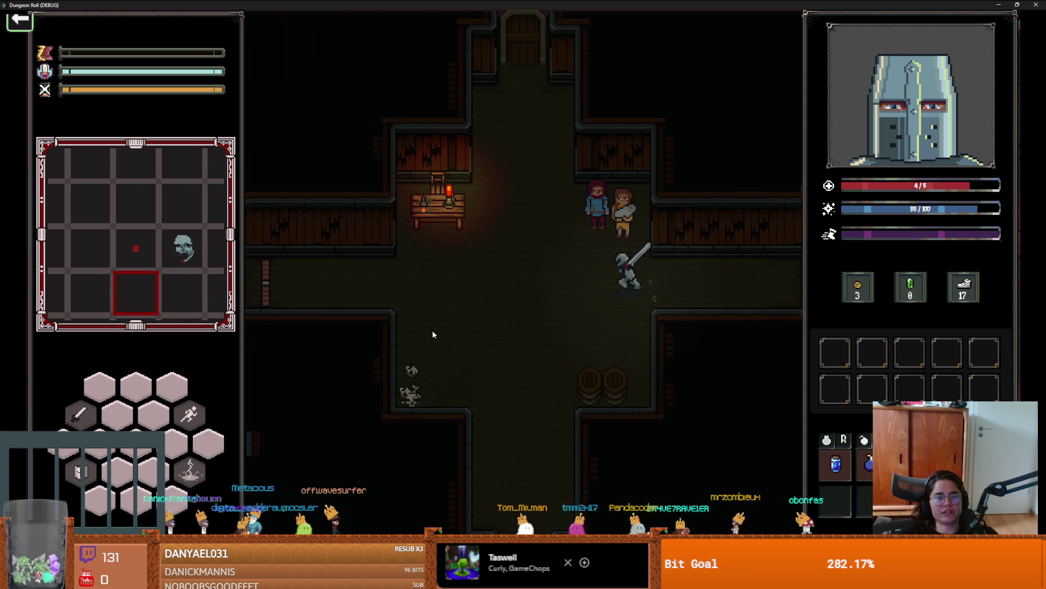
key("a")
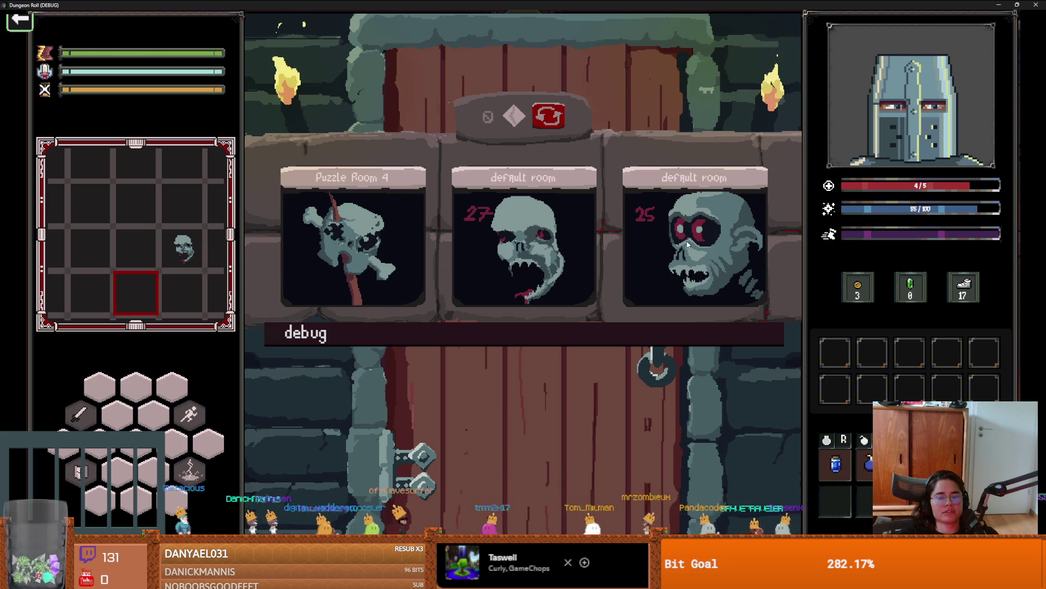
left_click(680, 244)
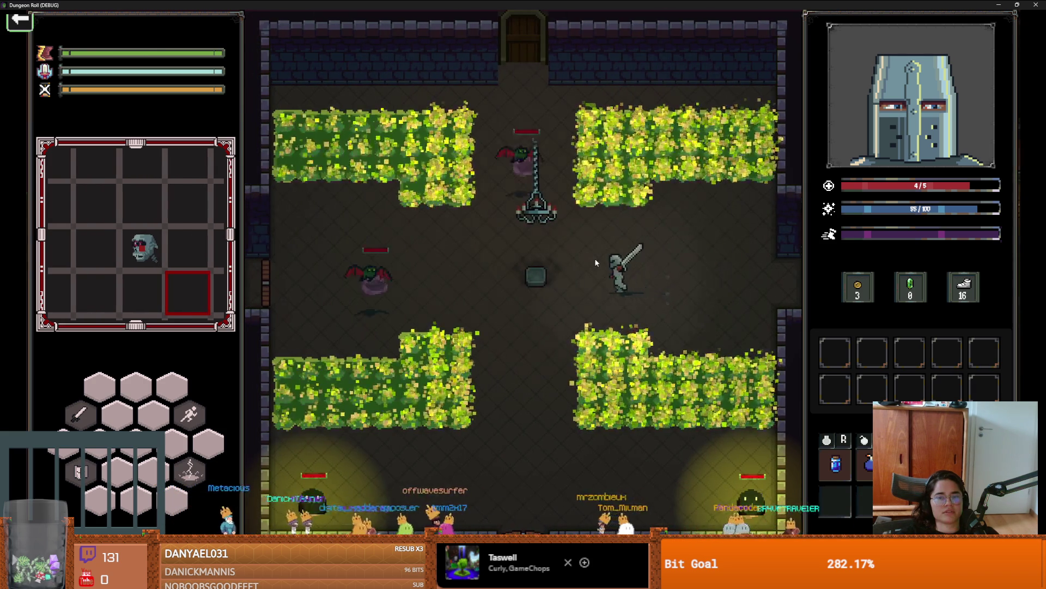
- In the new room, trigger the lightning sword strike and keep fighting until the knight dies
key("s")
key("space")
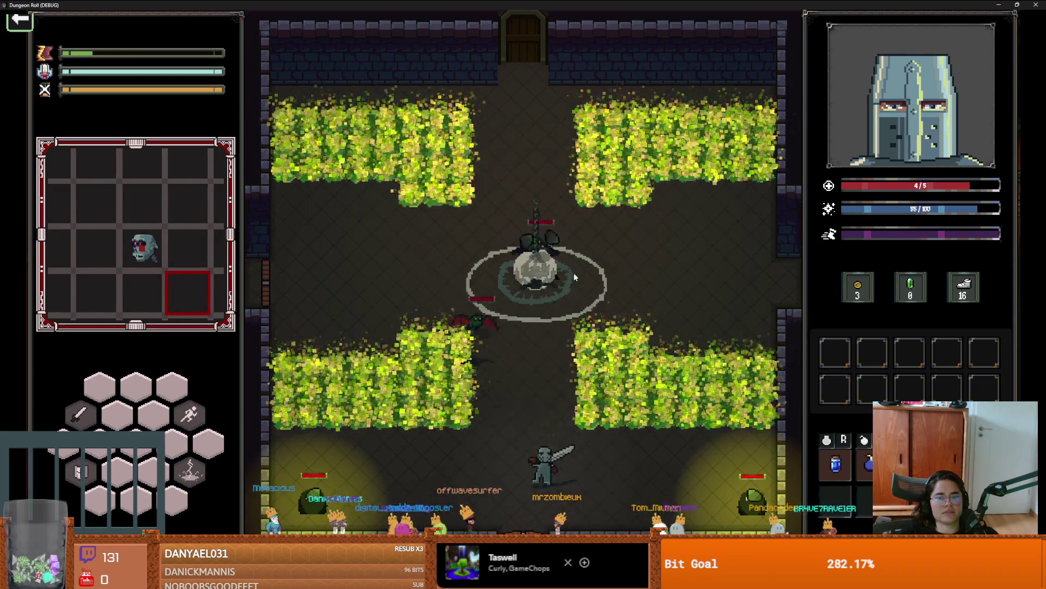
key("d")
left_click(661, 446)
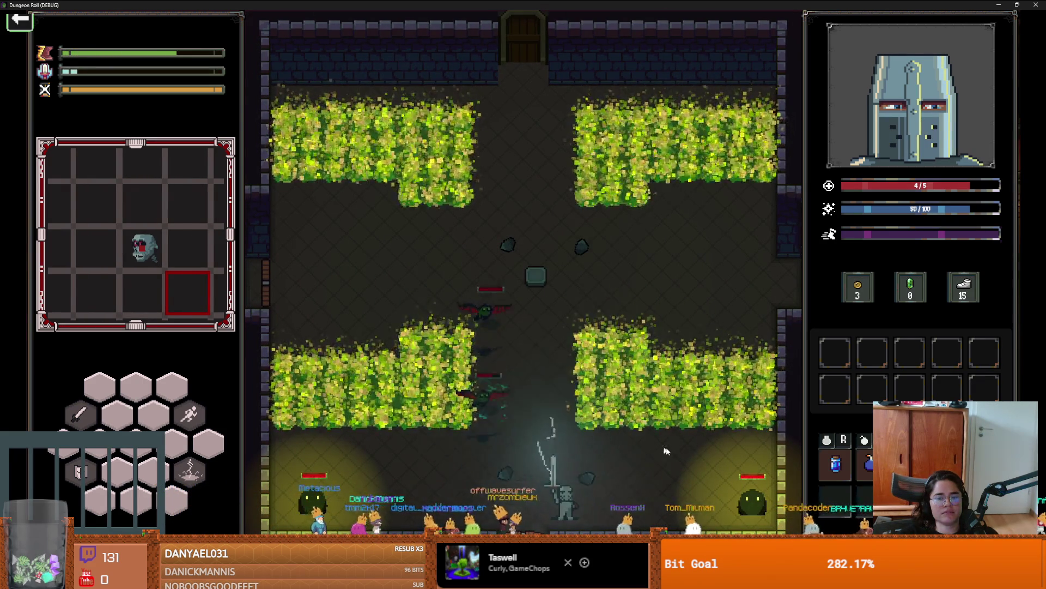
key("d")
left_click(750, 510)
key("a")
key("space")
key("a")
key("w")
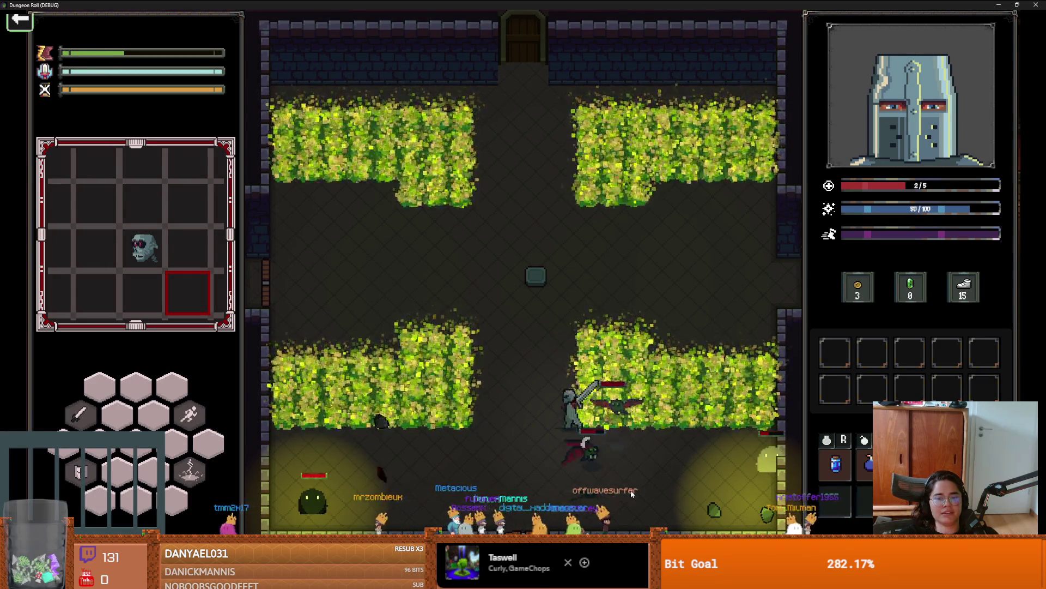
key("a")
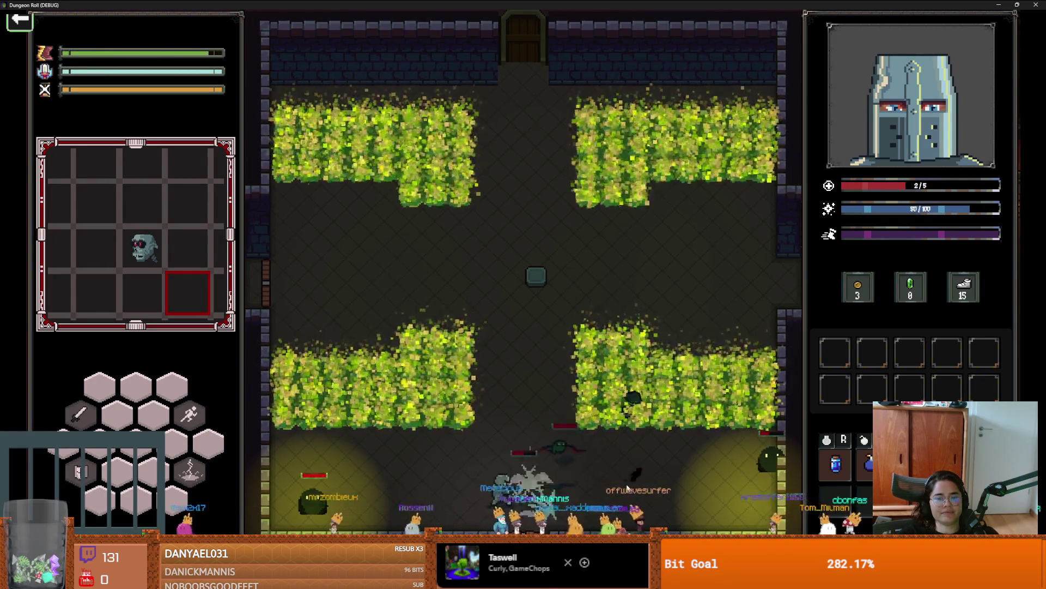
key("space")
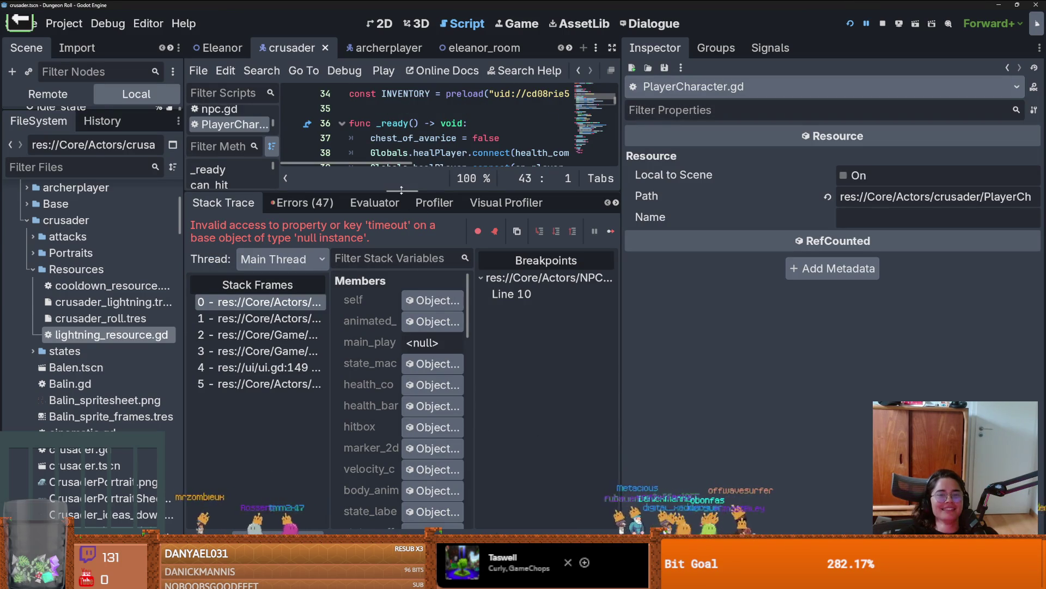
- Enlarge the code and debugger panes and save the scene
left_click_drag(401, 190, 383, 420)
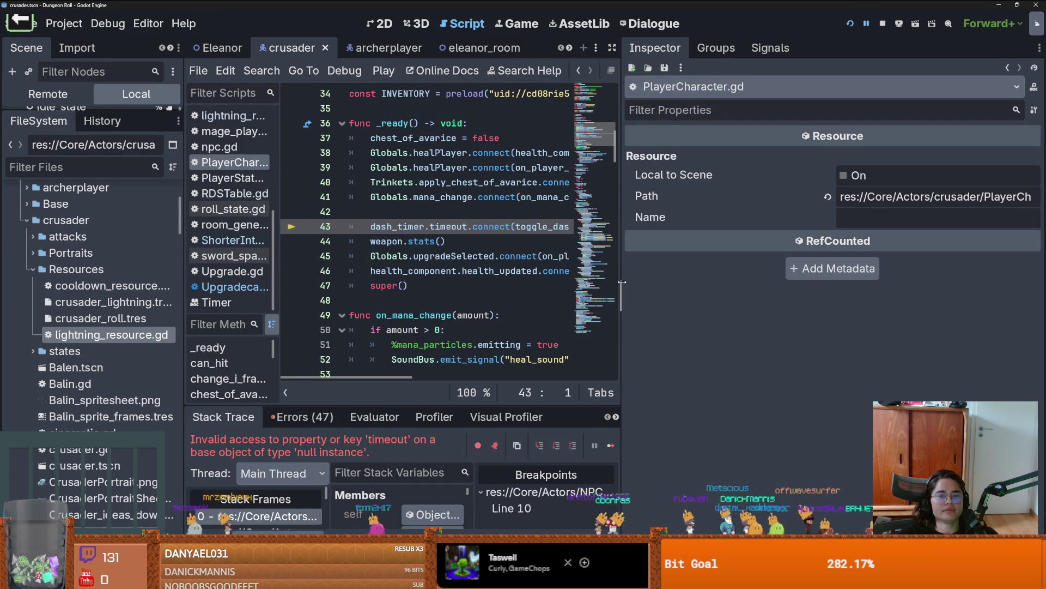
left_click_drag(620, 284, 839, 283)
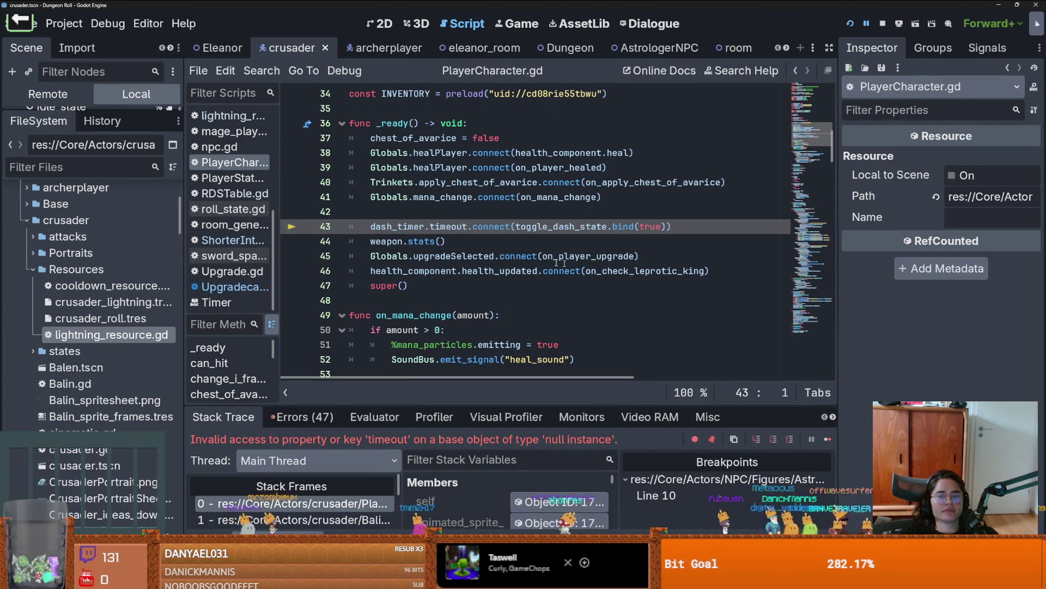
key("ctrl+s")
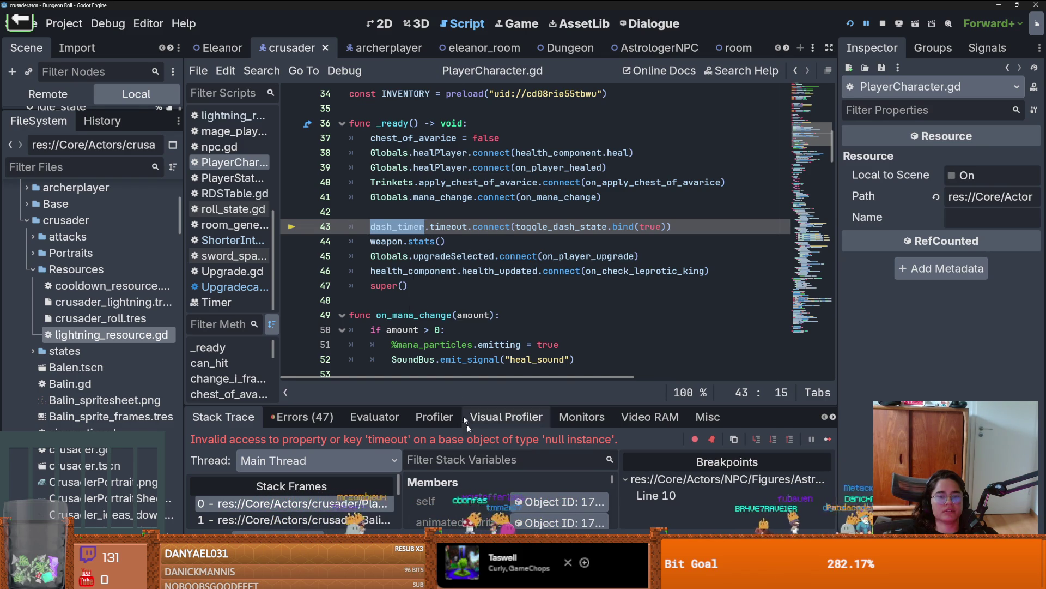
scroll(393, 224, "up", 1)
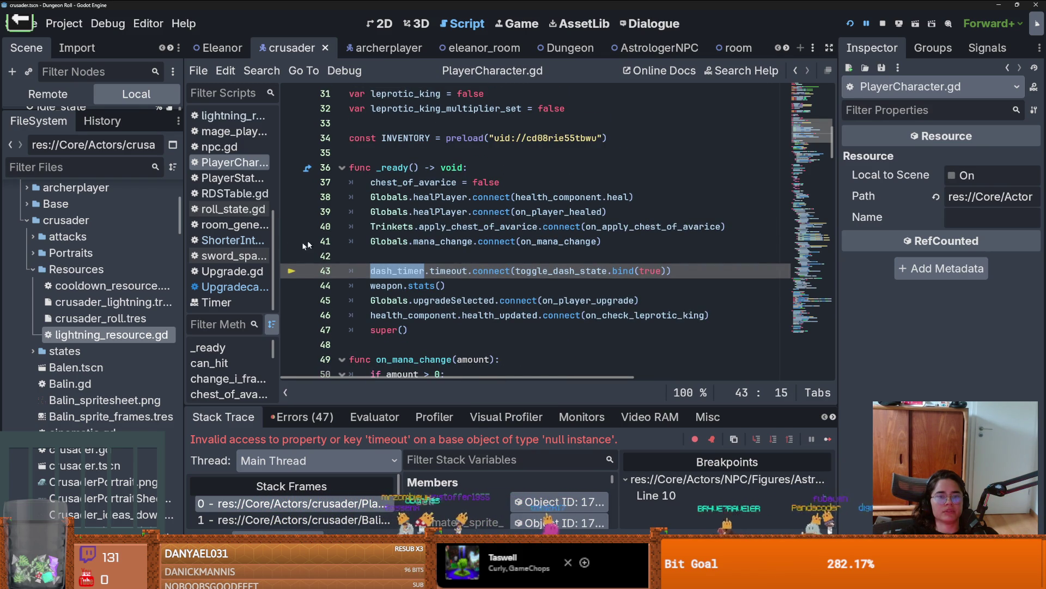
- Select dash_timer on line 43 and check its declaration on line 4
left_click_drag(651, 267, 370, 271)
double_click(390, 271)
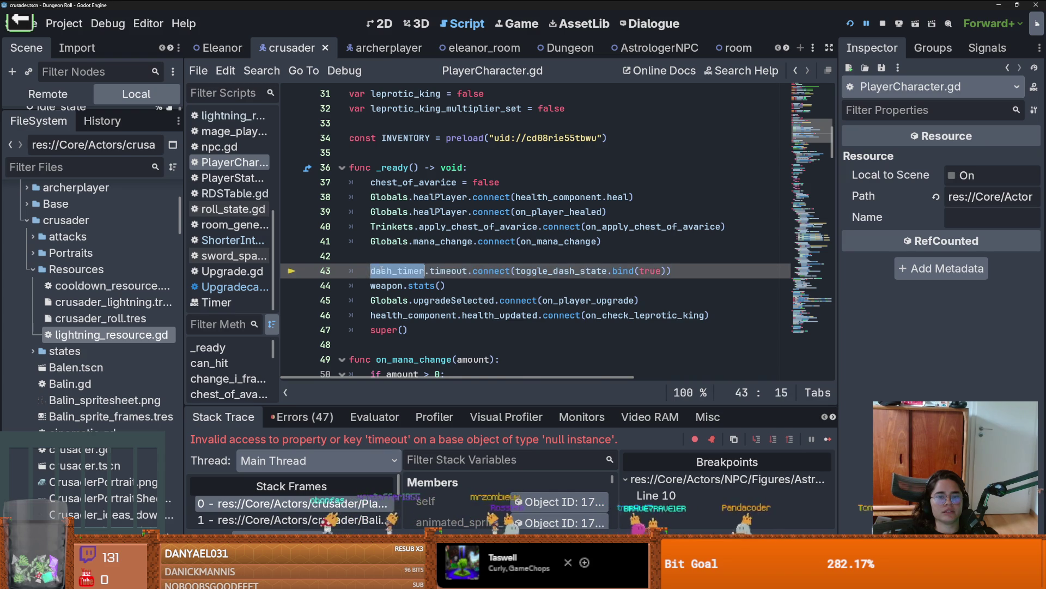
scroll(480, 290, "up", 10)
scroll(477, 286, "down", 7)
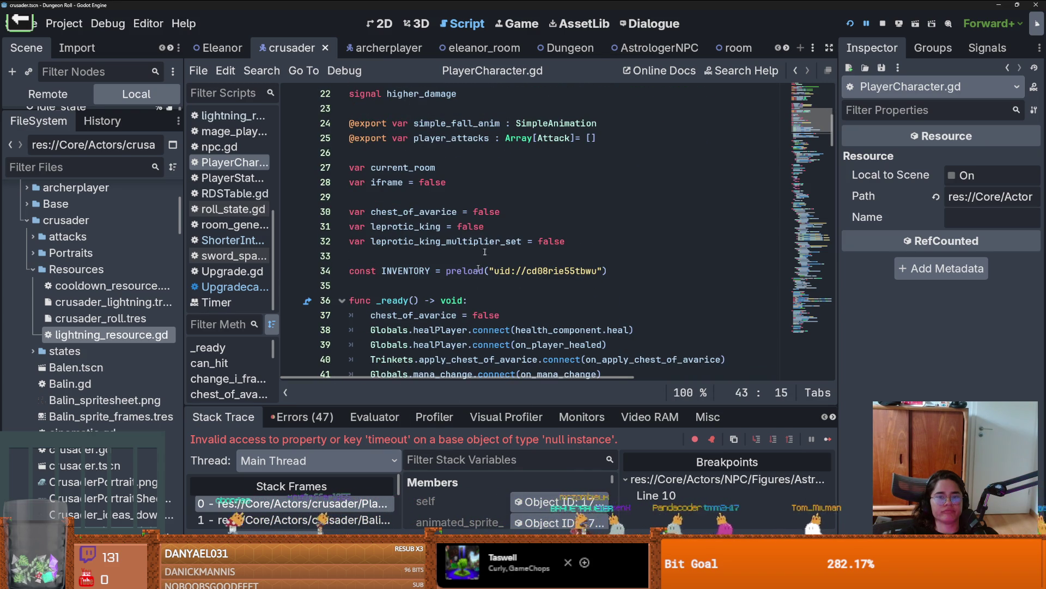
scroll(637, 145, "up", 7)
left_click_drag(710, 137, 526, 137)
scroll(557, 172, "down", 2)
scroll(557, 172, "down", 6)
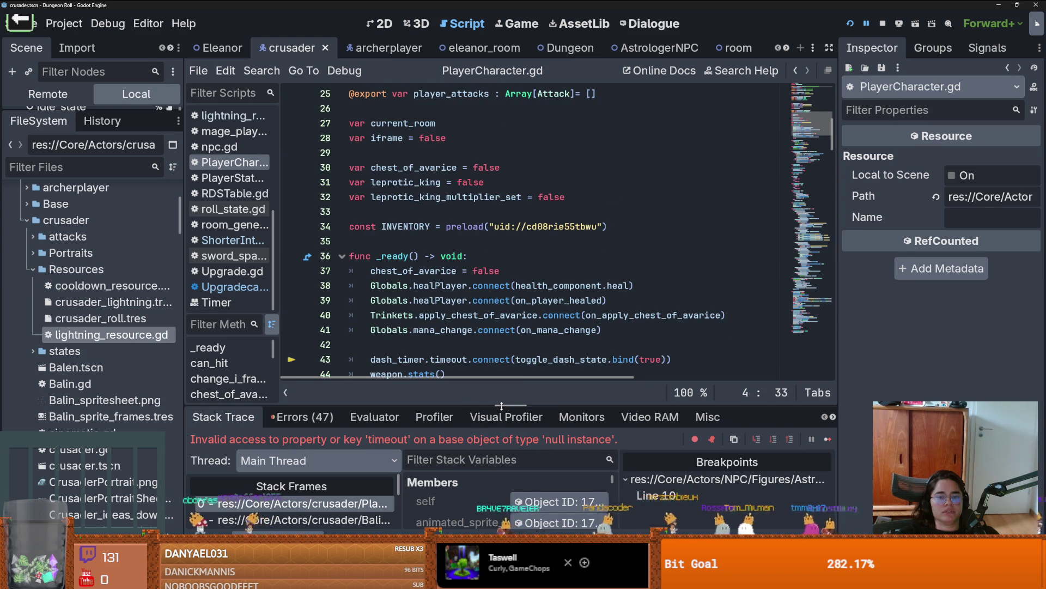
- Check dash_timer in the debugger's Members list, then rearrange the code, files and scene panels
left_click_drag(501, 406, 511, 139)
scroll(497, 430, "down", 3)
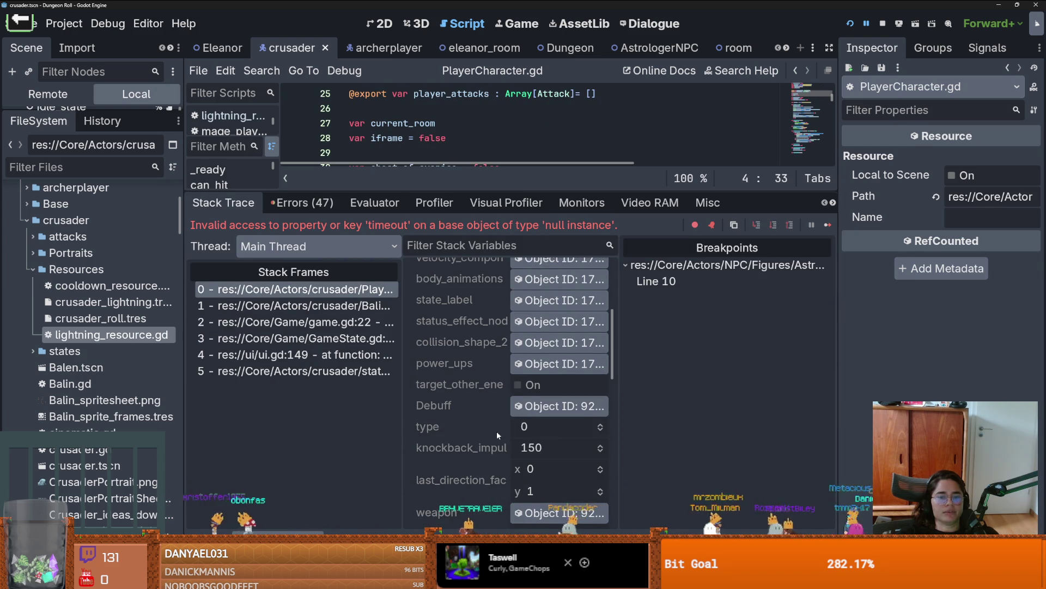
scroll(496, 430, "down", 2)
scroll(496, 435, "down", 1)
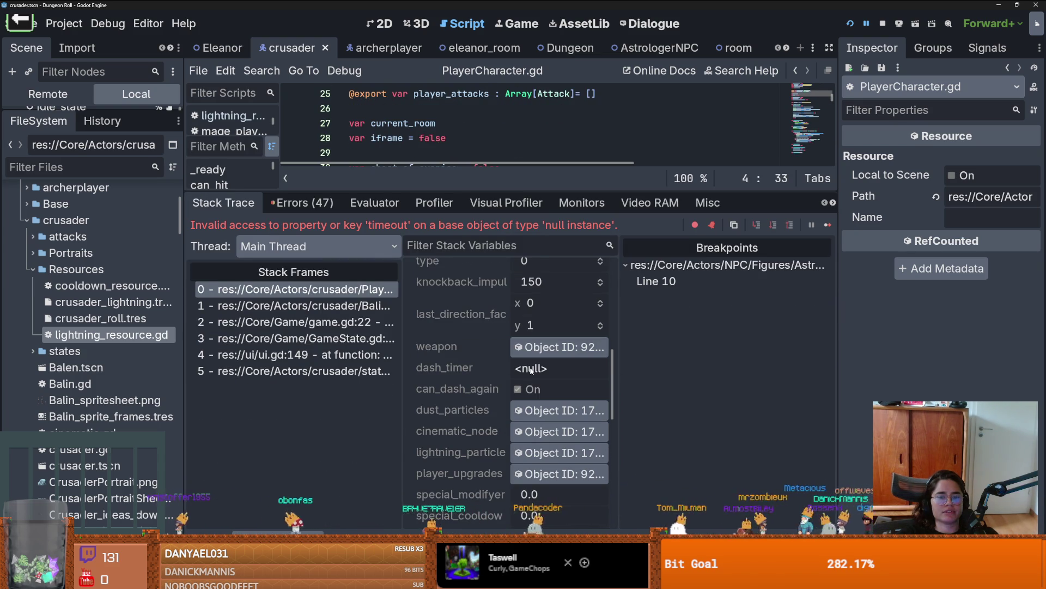
left_click_drag(482, 191, 381, 379)
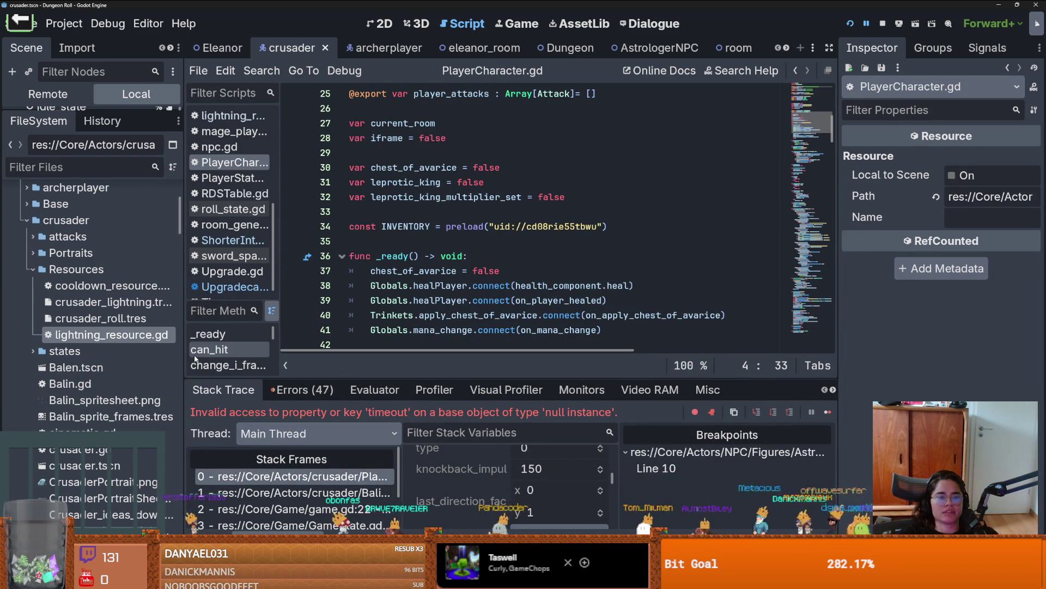
left_click_drag(185, 356, 299, 355)
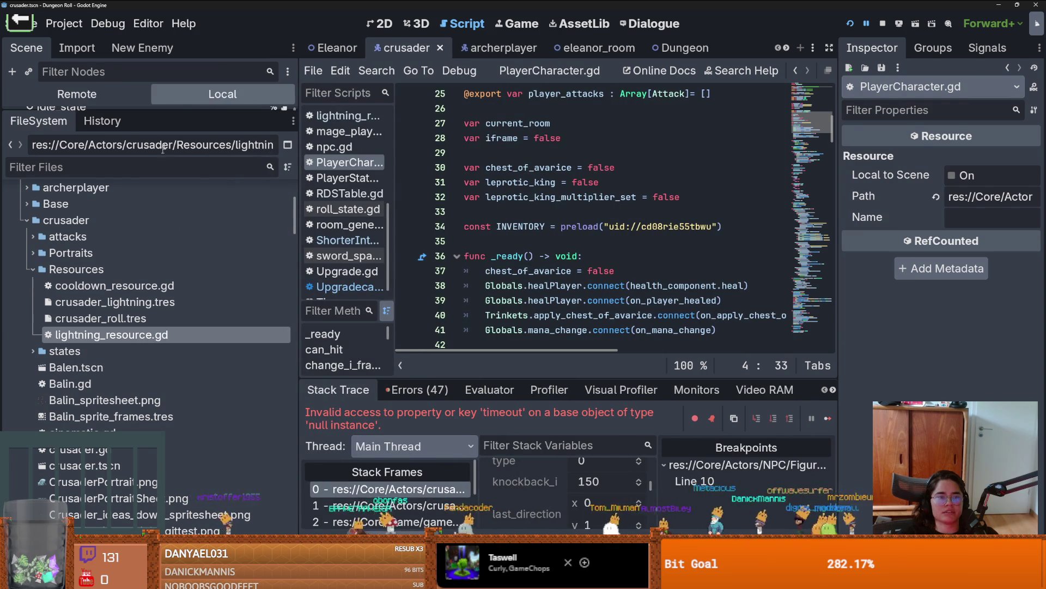
mouse_move(165, 108)
left_mouse_down()
mouse_move(185, 466)
mouse_move(198, 399)
left_mouse_up()
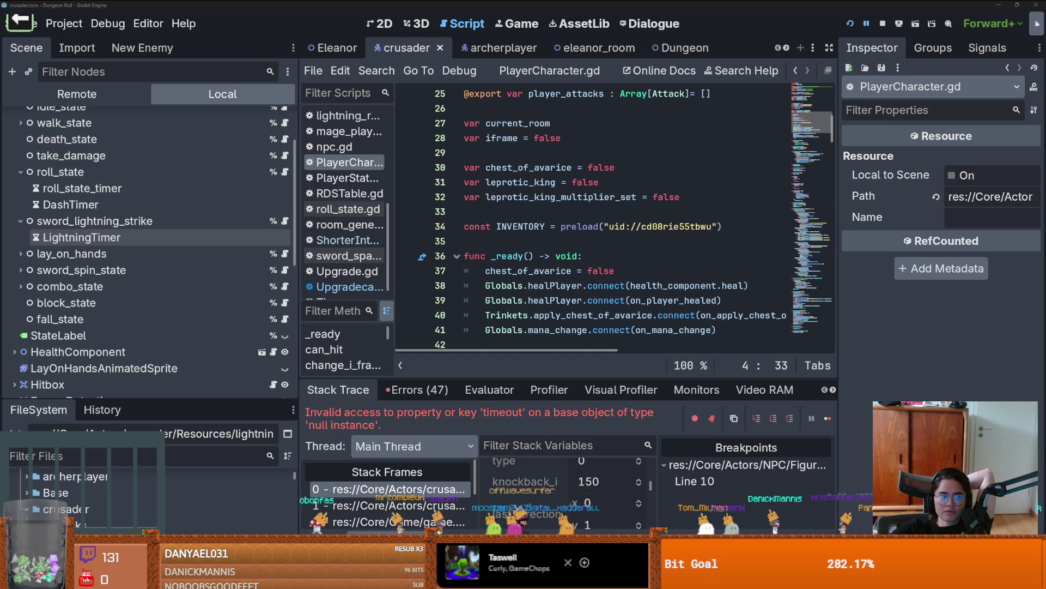
- Review the _ready function at line 36, then narrow the left dock to widen the code
left_click(576, 255)
scroll(570, 256, "down", 3)
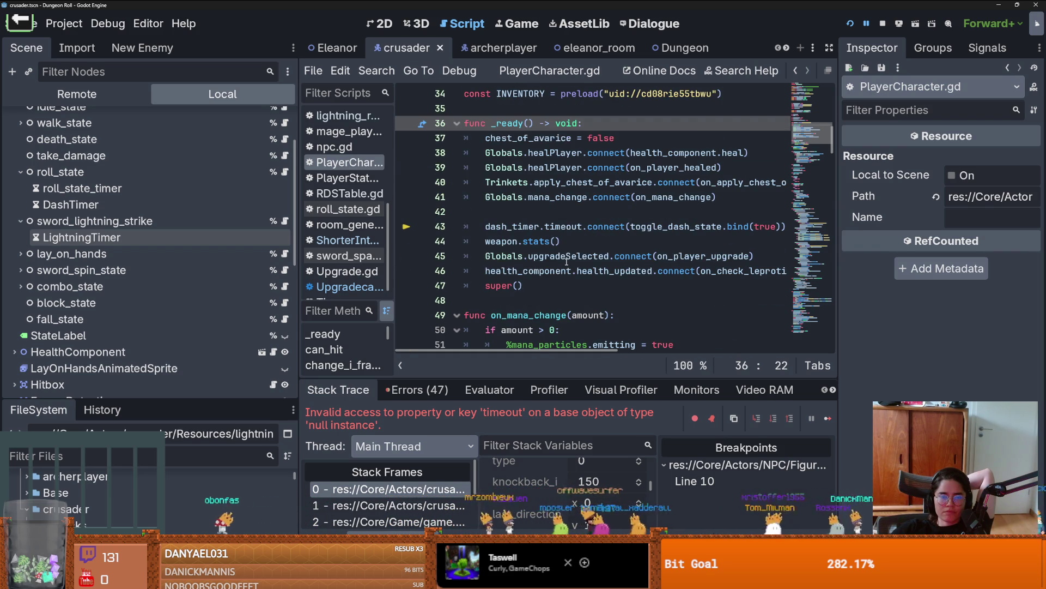
scroll(567, 261, "down", 1)
scroll(567, 261, "down", 1)
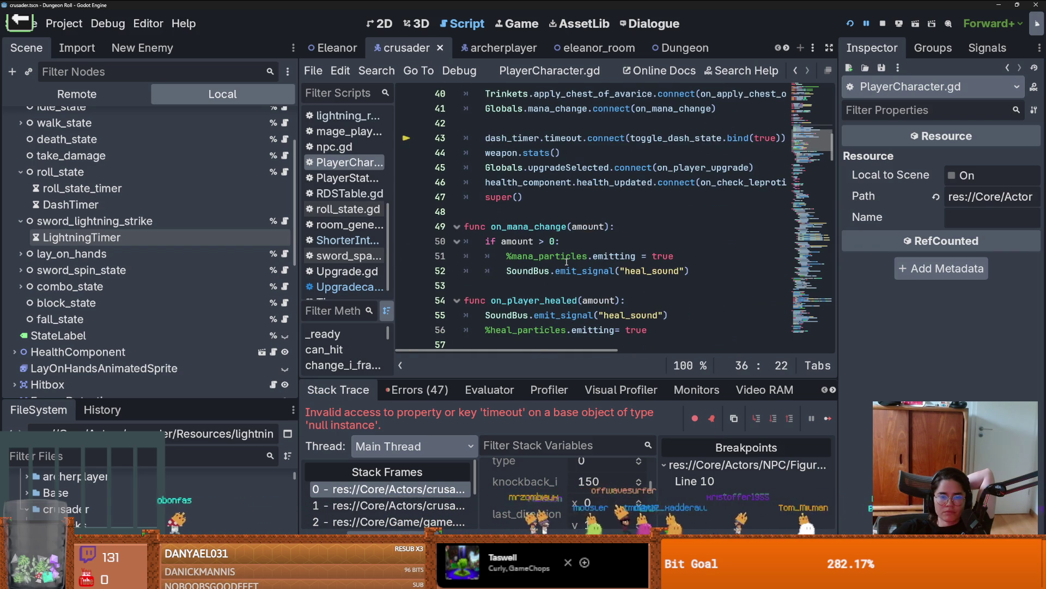
scroll(567, 262, "up", 1)
scroll(567, 262, "down", 1)
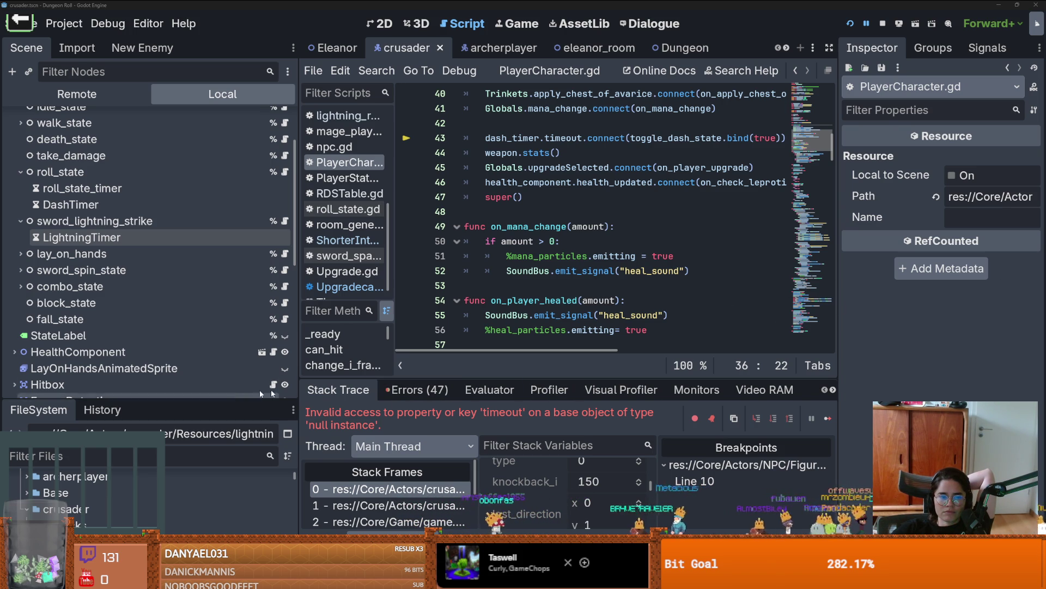
mouse_move(295, 391)
left_mouse_down()
mouse_move(264, 394)
mouse_move(196, 344)
mouse_move(180, 279)
left_mouse_up()
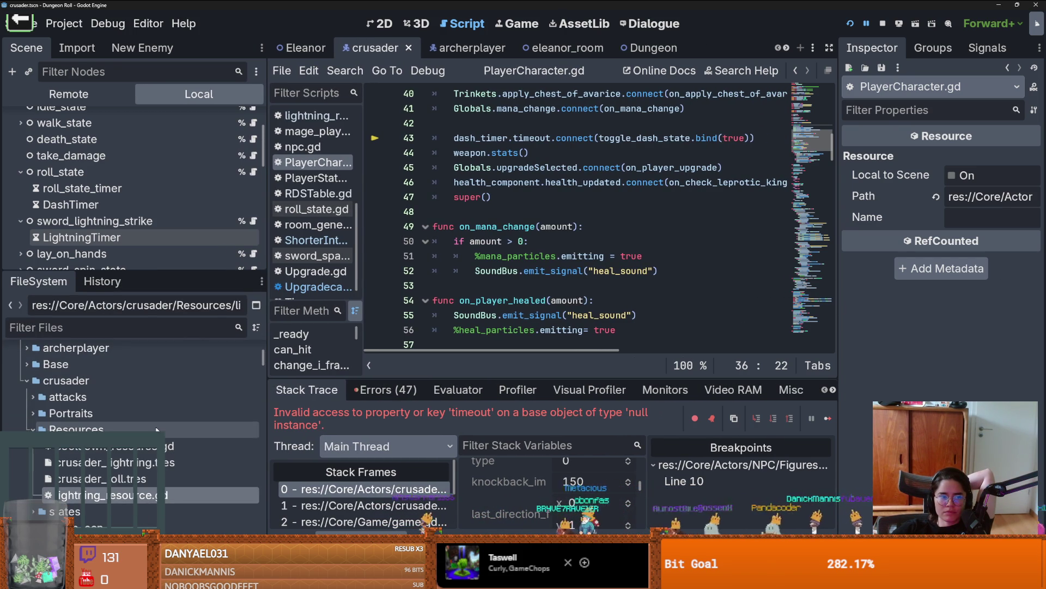
- Load crusader_lightning.tres (Lightning Targets 1, Cooldown 5.0) into the Inspector, then open cooldown_resource.gd
left_click(109, 462)
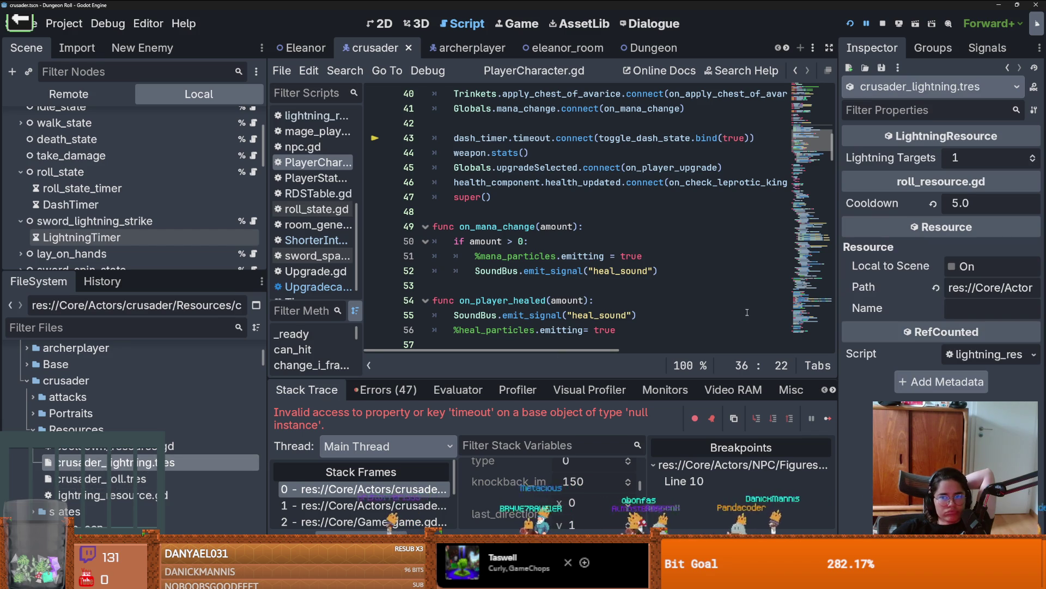
scroll(214, 440, "down", 5)
scroll(218, 438, "down", 10)
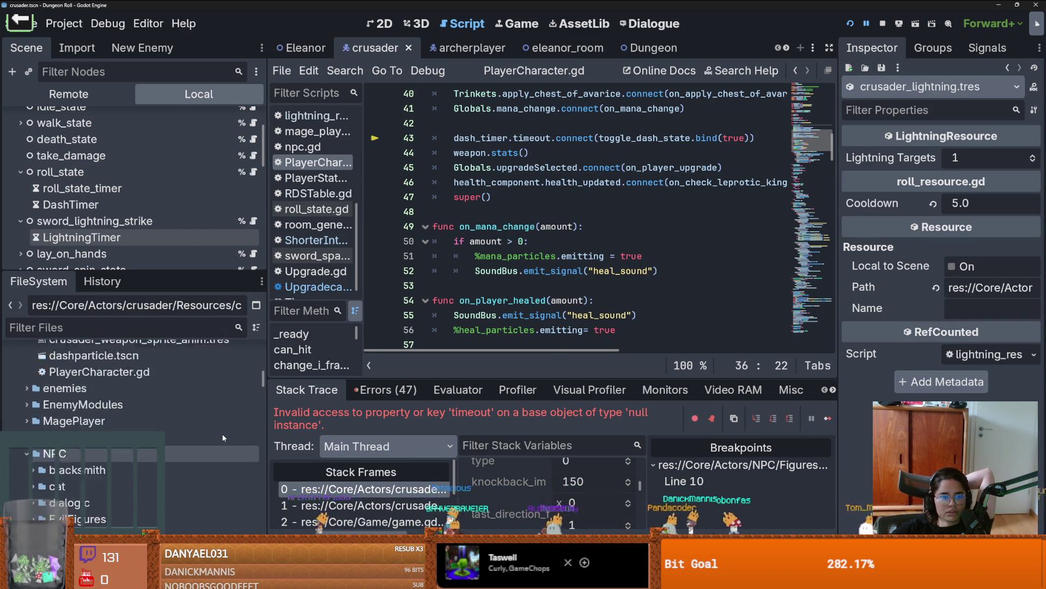
scroll(224, 431, "up", 10)
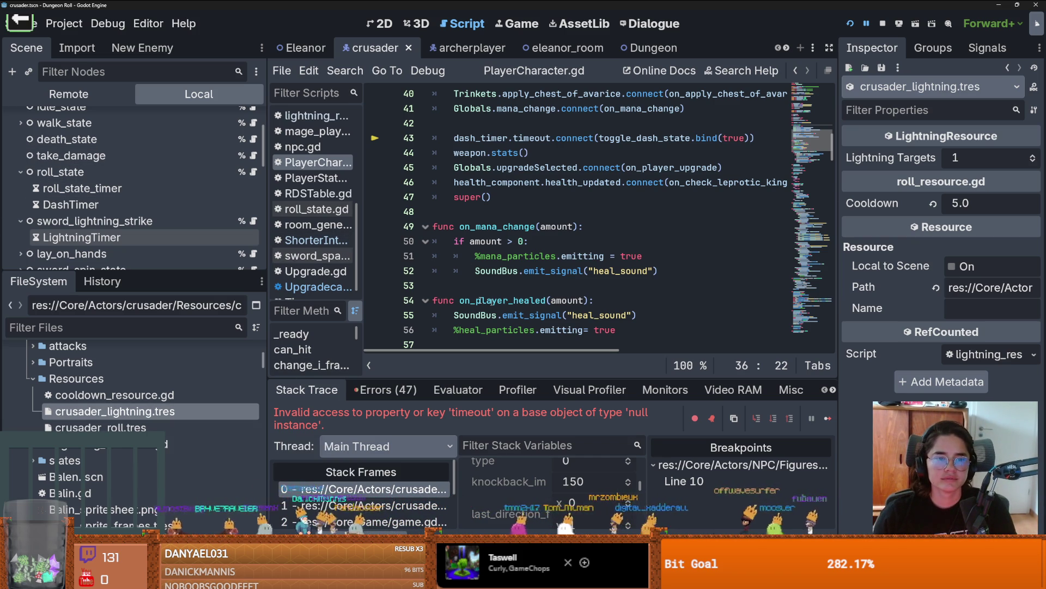
scroll(327, 235, "up", 3)
scroll(327, 235, "up", 3)
scroll(601, 267, "up", 4)
scroll(601, 266, "up", 3)
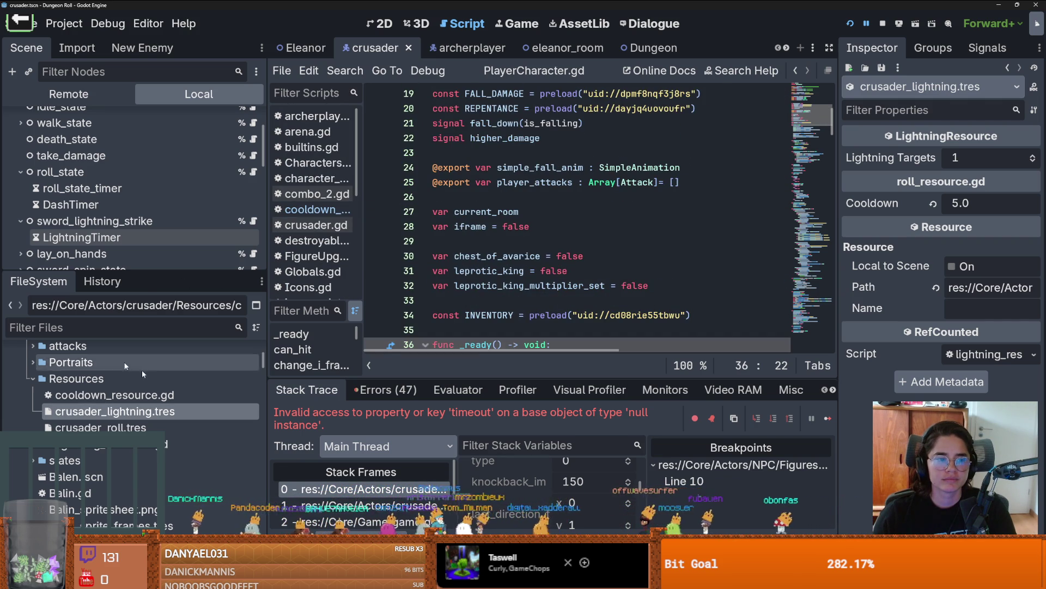
double_click(109, 395)
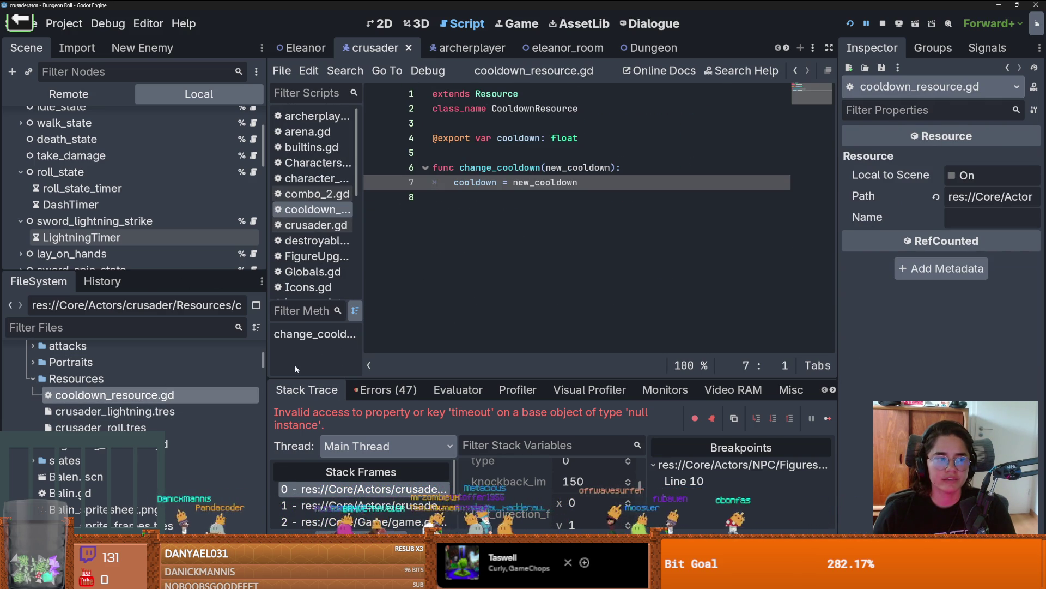
- Save cooldown_resource.gd, enlarge the FileSystem dock, and browse to Core/Actors/crusader
left_click(450, 242)
key("ctrl+s")
left_click_drag(135, 273, 134, 150)
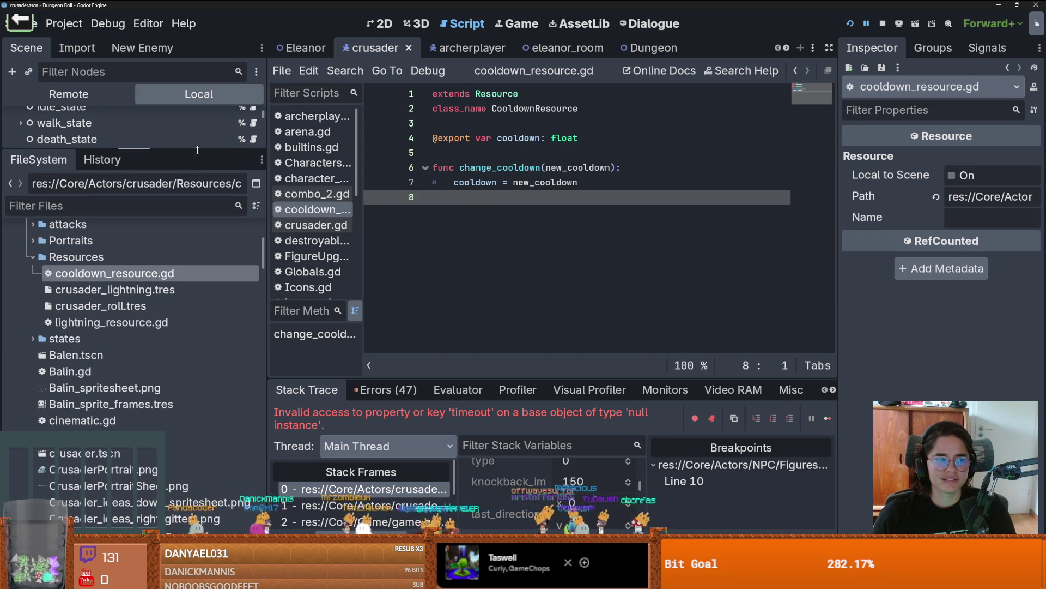
left_click_drag(266, 316, 283, 306)
key("ctrl+s")
left_click(32, 257)
key("ctrl+s")
scroll(122, 327, "down", 1)
scroll(125, 325, "up", 5)
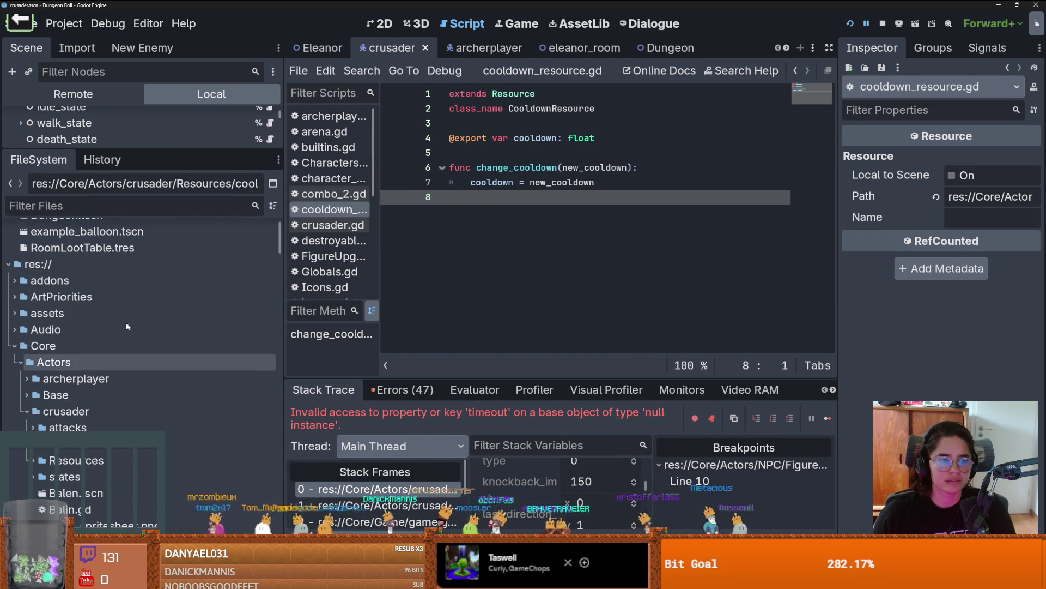
scroll(16, 355, "down", 2)
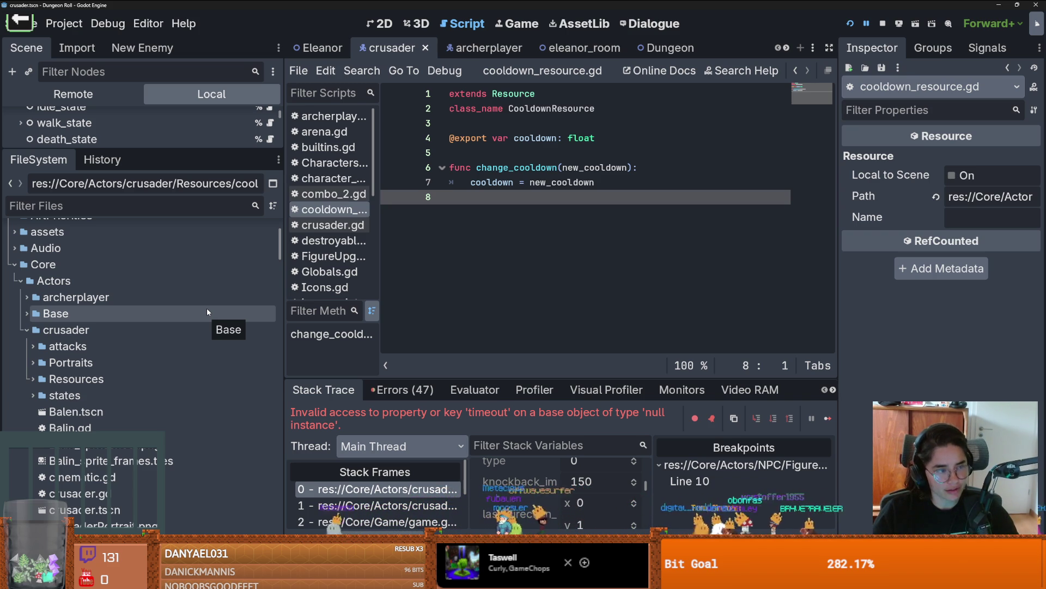
- Open crusader's Portraits folder, save, and scroll through crusader.gd, crusader.tscn and portrait sheets
left_click(131, 362)
key("ctrl+s")
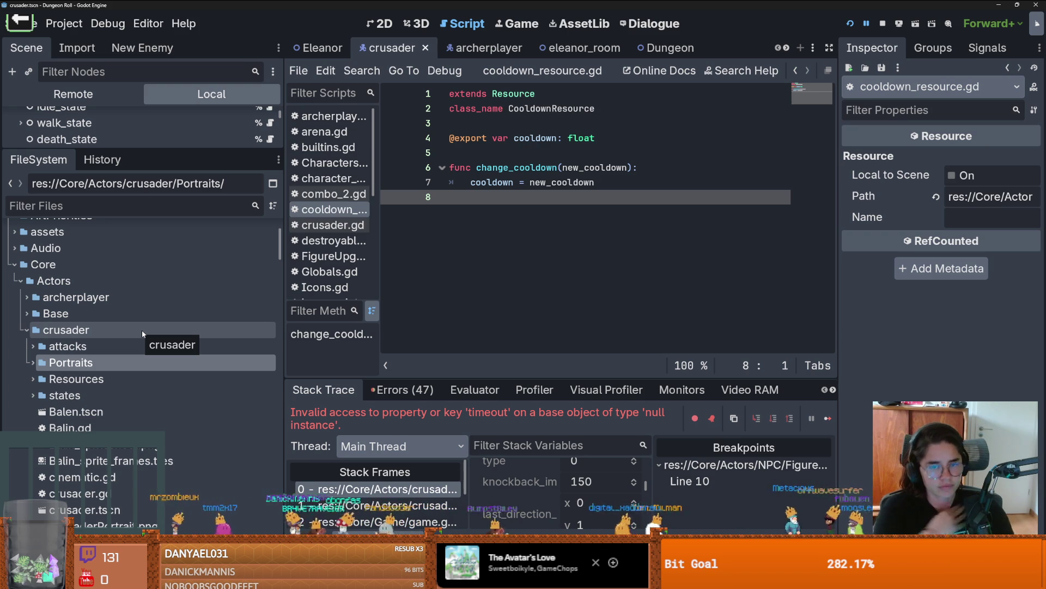
key("ctrl+s")
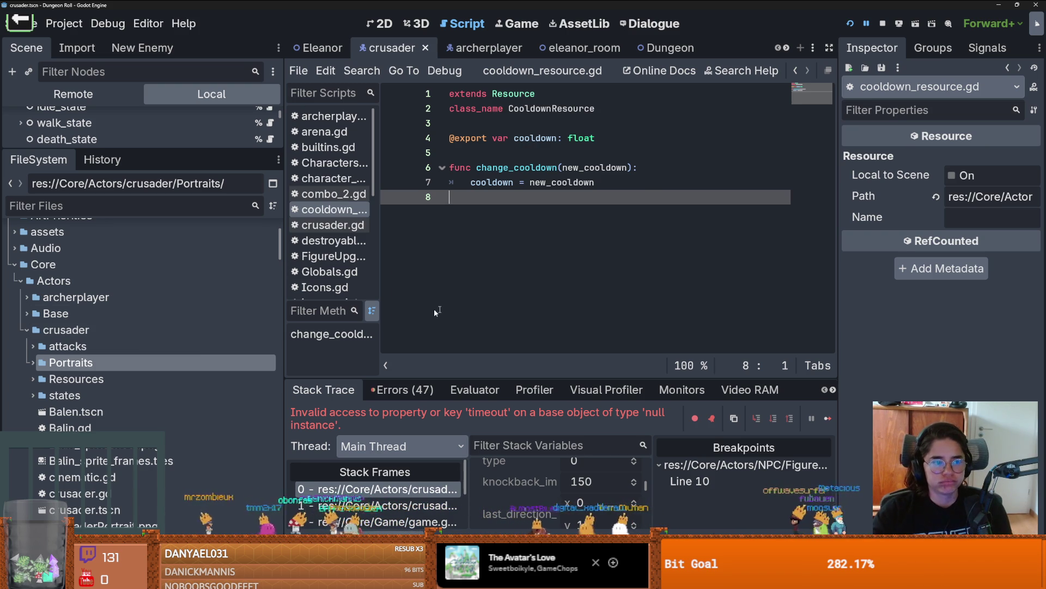
scroll(68, 364, "down", 1)
scroll(69, 364, "down", 2)
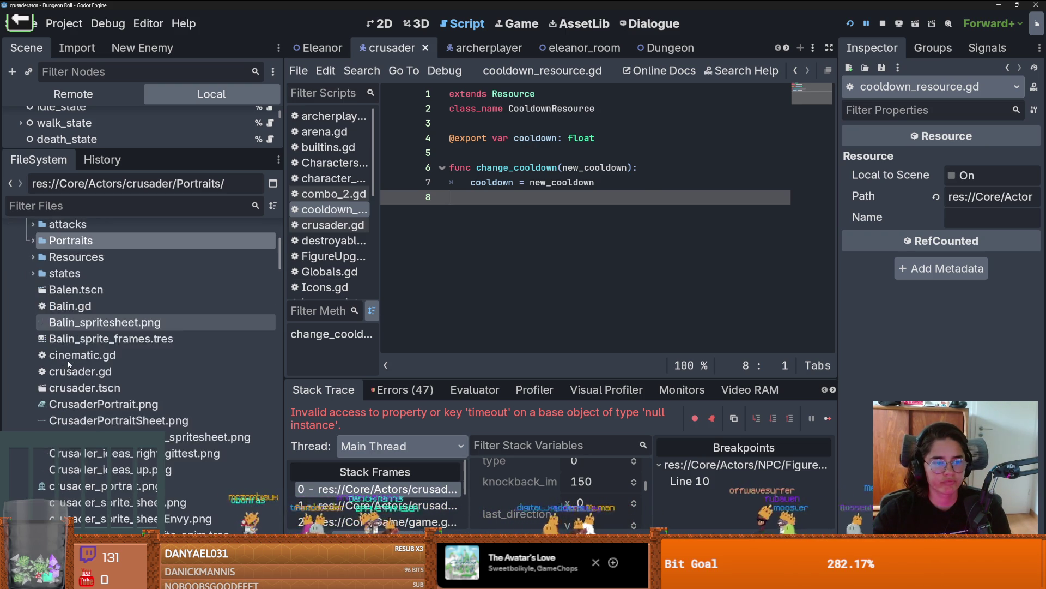
scroll(32, 338, "up", 3)
- Clear the file filter and inspect crusader_roll.tres and crusader_lightning.tres in the crusader Resources folder
left_click(60, 210)
type("Glob")
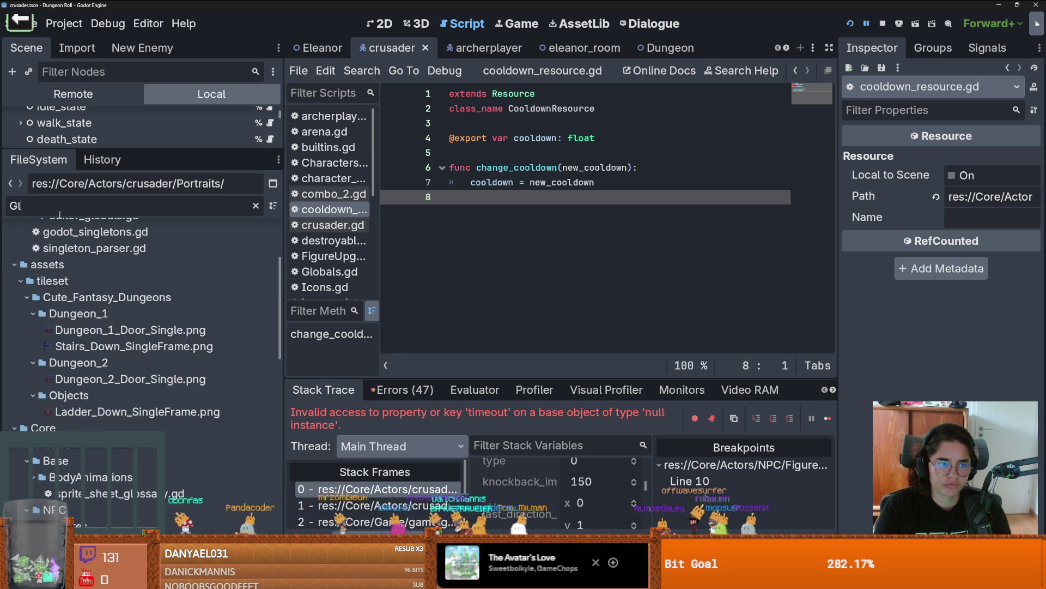
key("BackSpace")
key("BackSpace")
key("BackSpace")
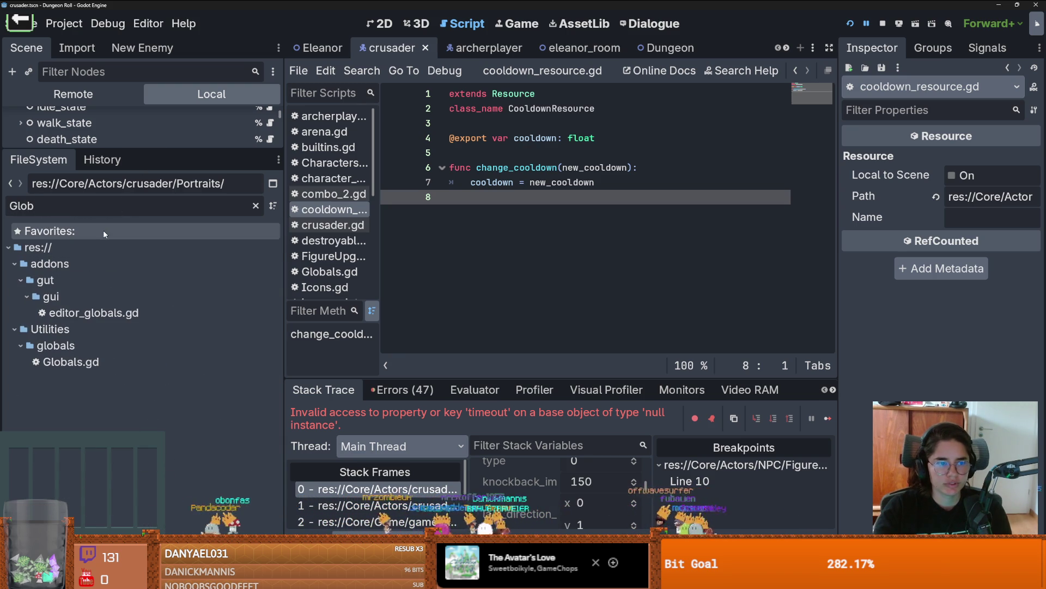
scroll(100, 418, "down", 5)
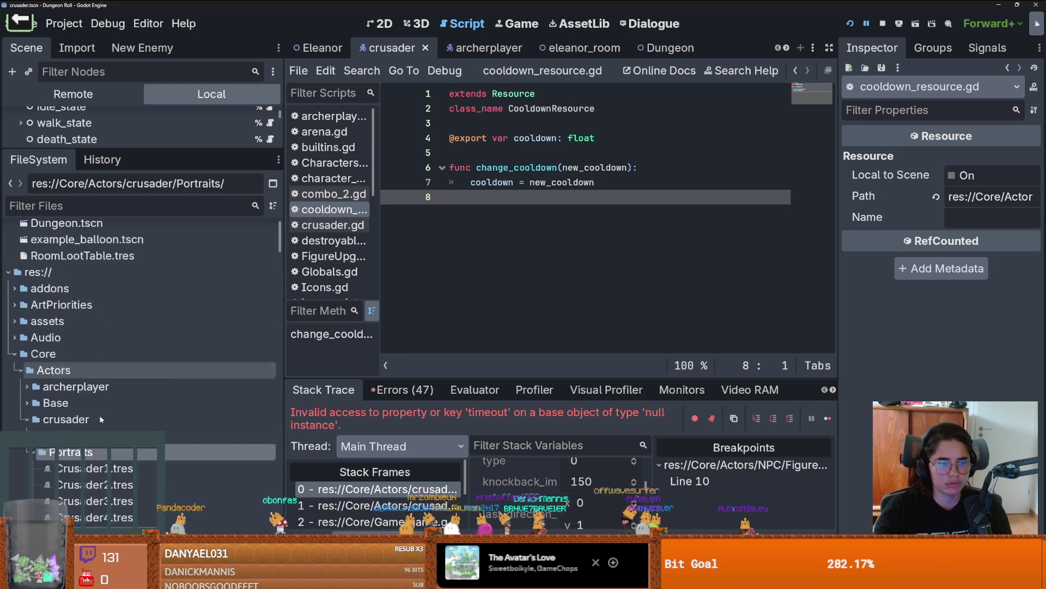
left_click(32, 362)
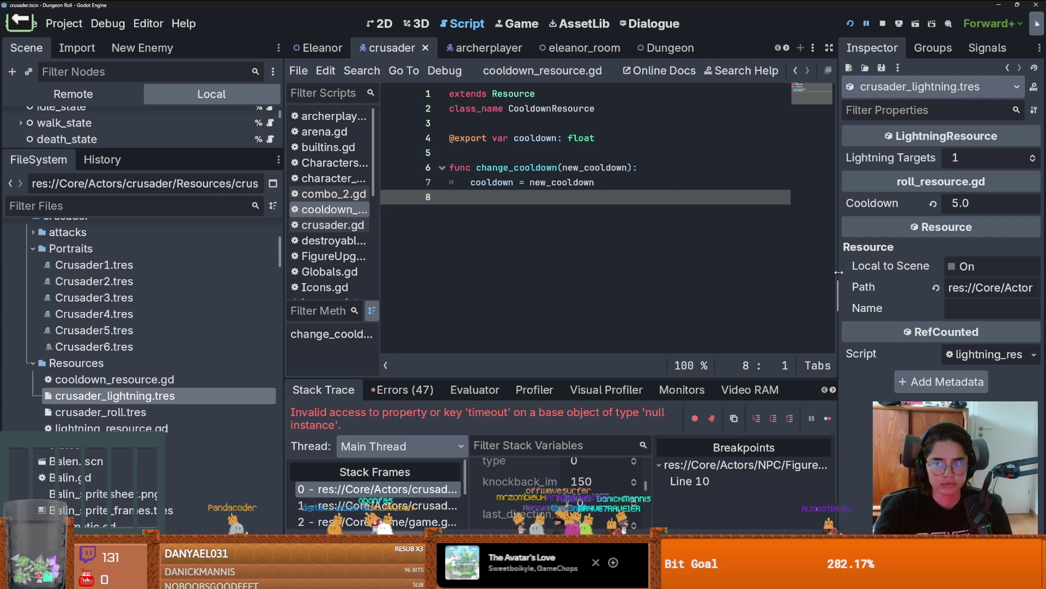
left_click(178, 411)
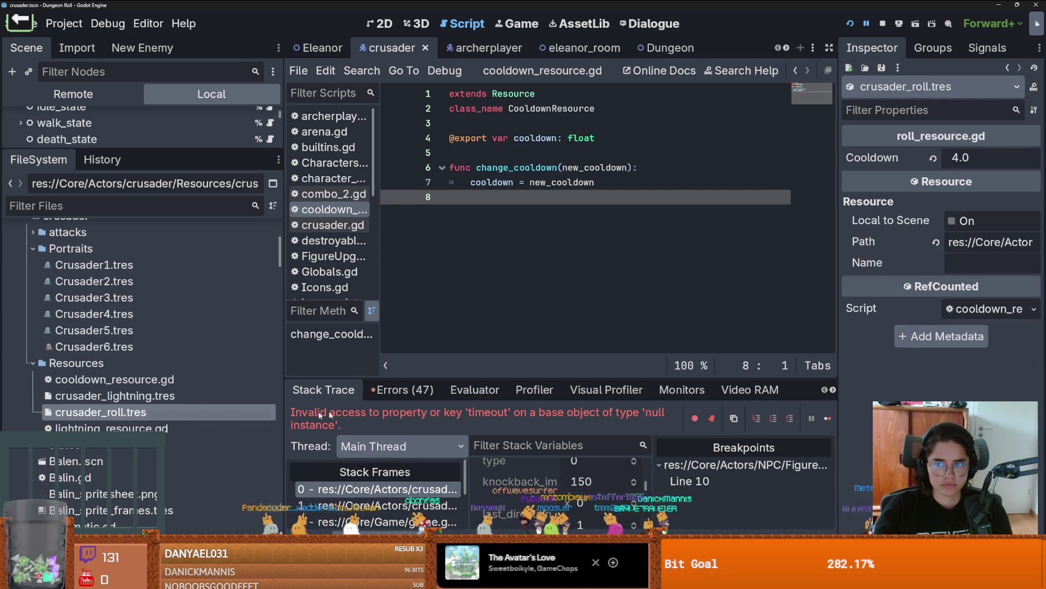
scroll(137, 409, "down", 5)
scroll(134, 381, "up", 4)
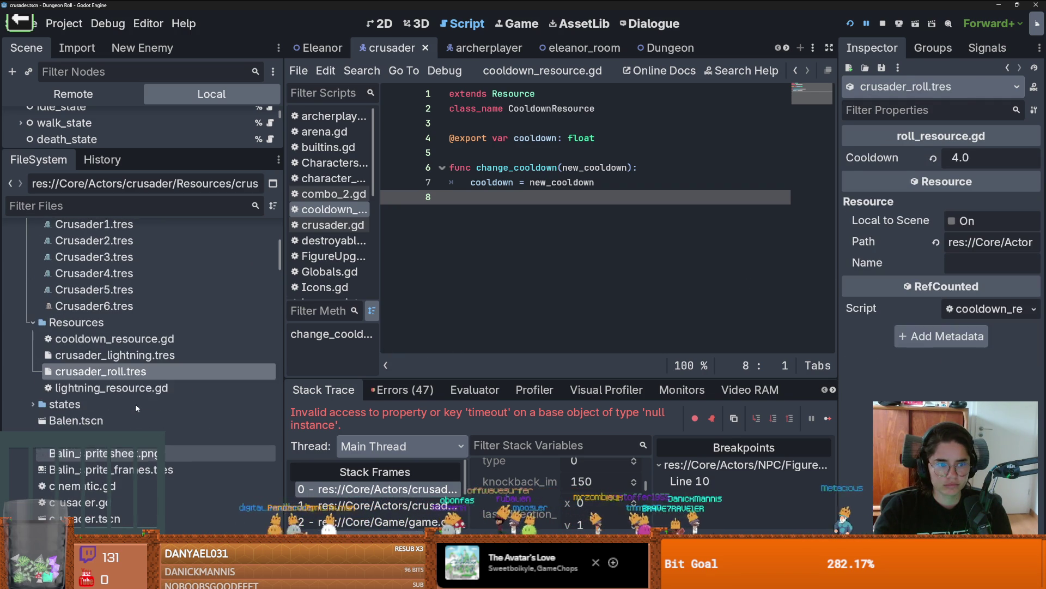
left_click(129, 357)
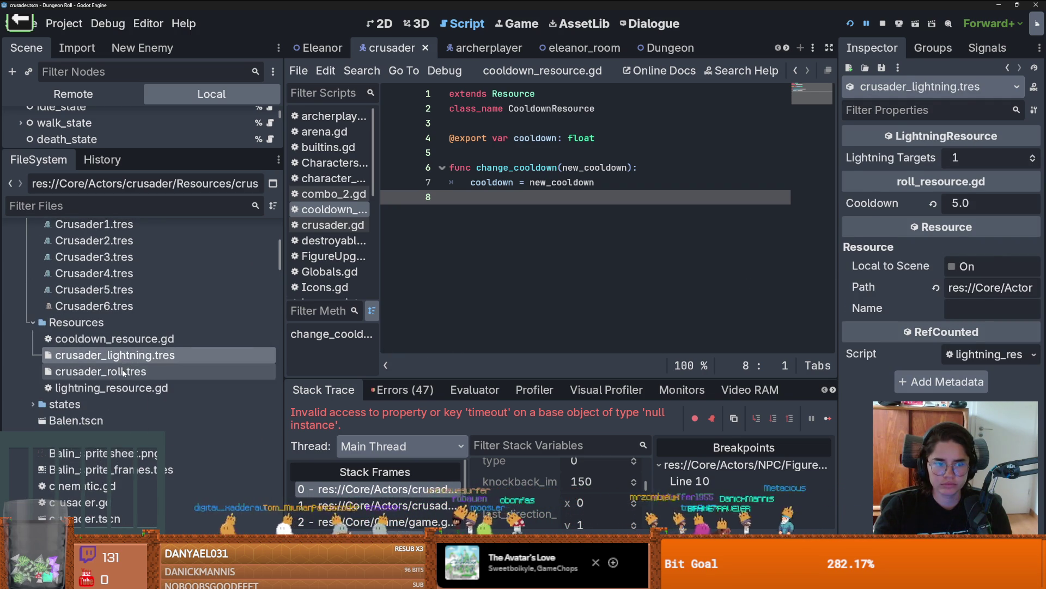
left_click(125, 372)
scroll(158, 367, "down", 6)
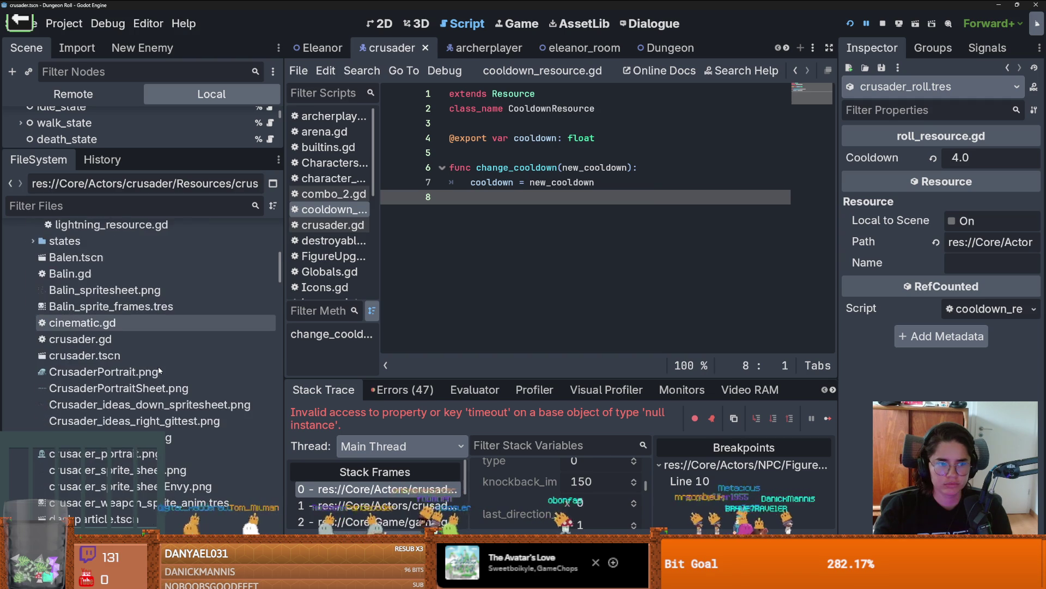
scroll(158, 367, "down", 4)
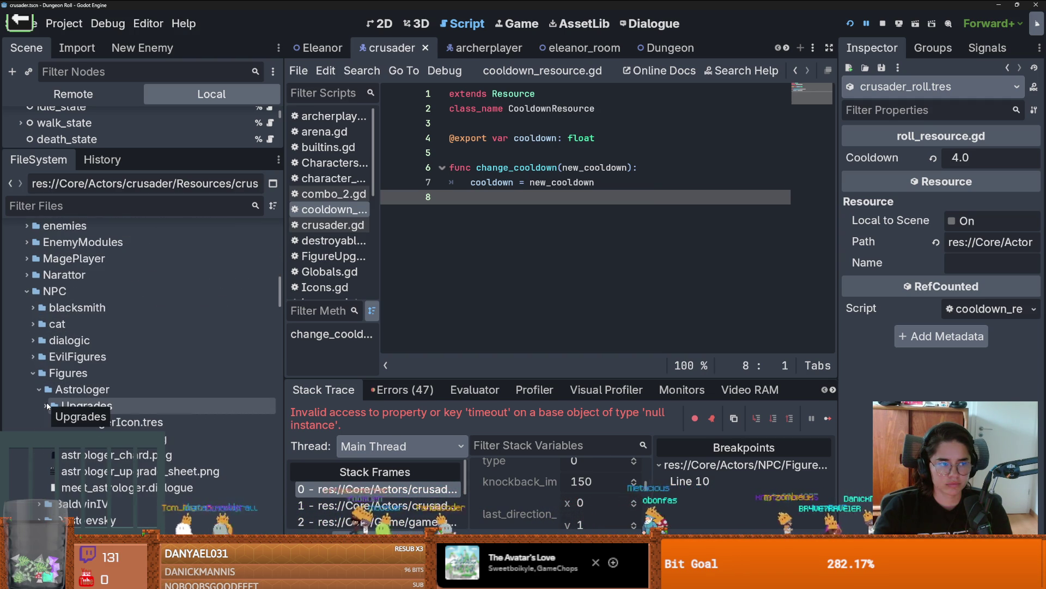
- Open AstrologerUpgradeTable.tres, browse its entries, then inspect ShorterLightningUpgrade.tres (normal 5.0, reduced 2.5)
left_click(47, 406)
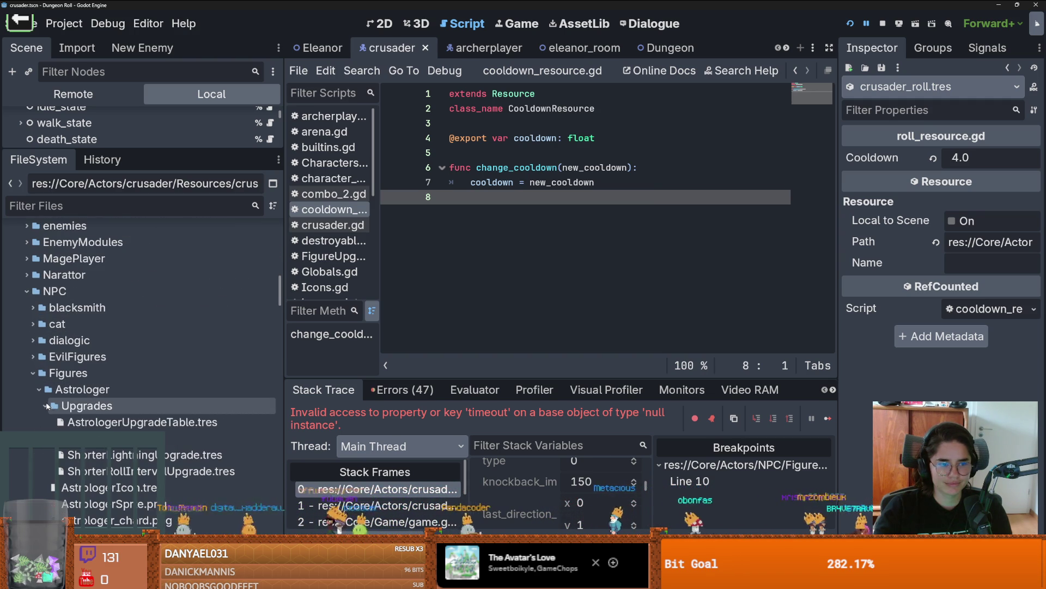
left_click(104, 422)
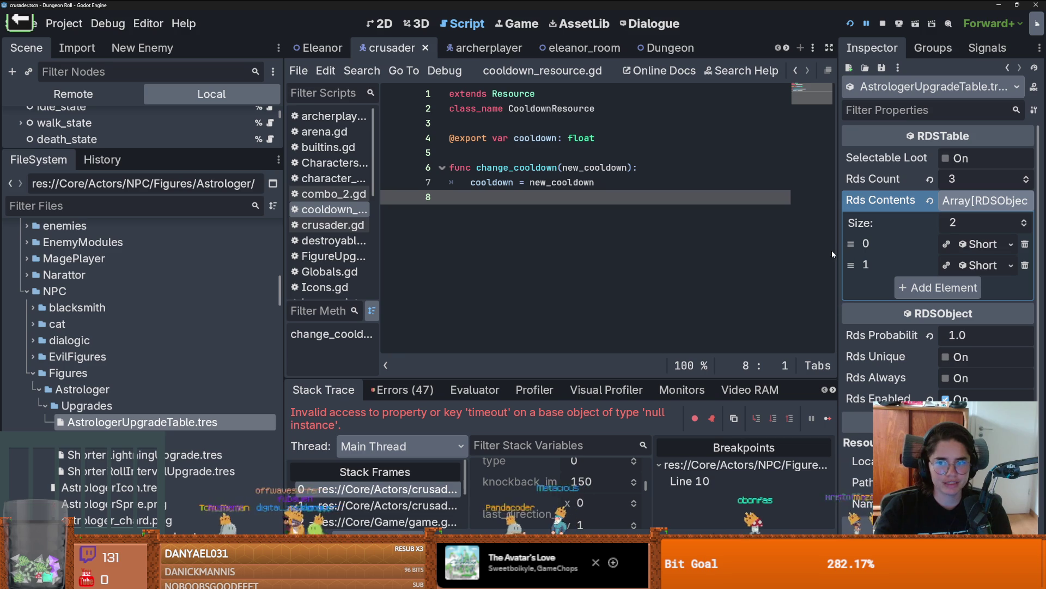
left_click_drag(839, 249, 739, 248)
left_click(981, 244)
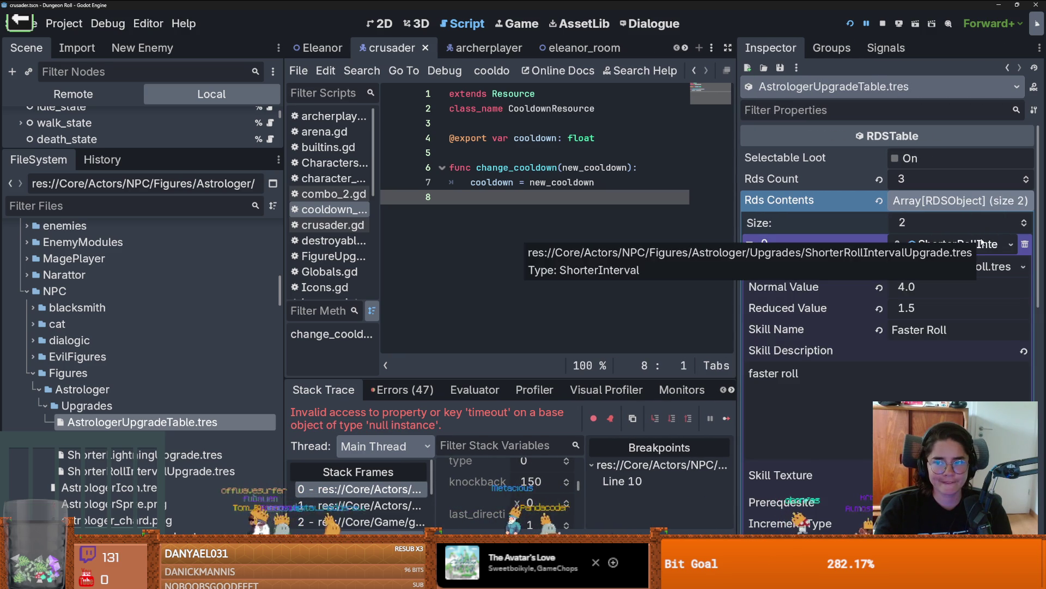
left_click(972, 265)
left_click(973, 266)
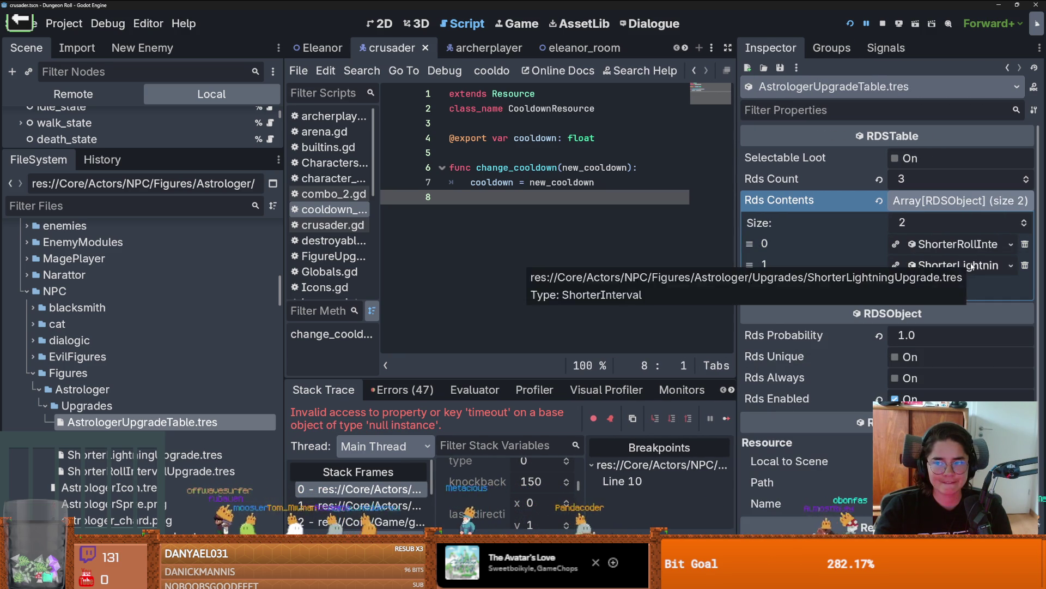
left_click(963, 268)
left_click(964, 268)
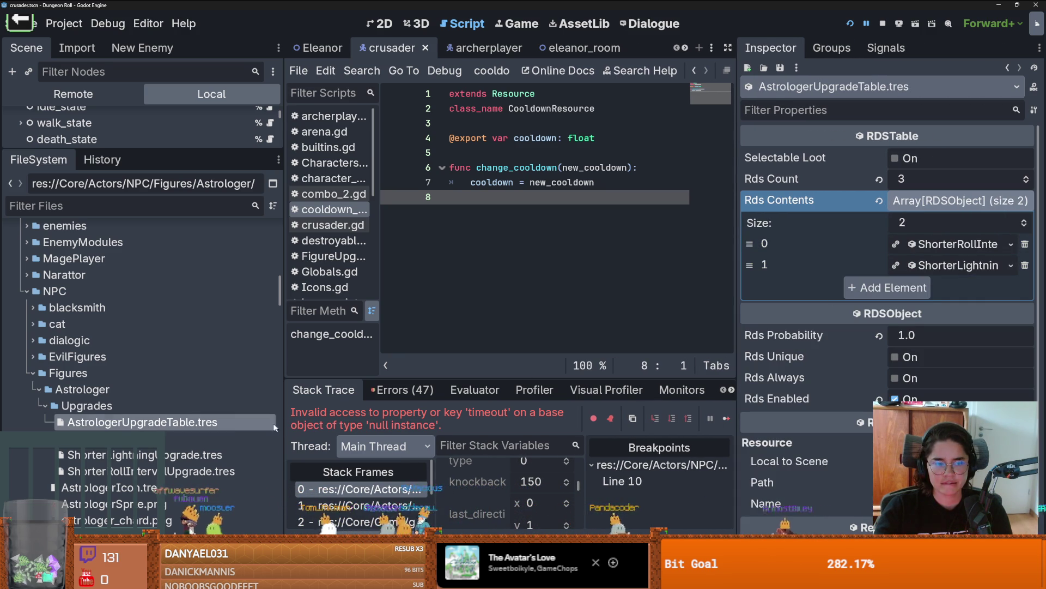
left_click(191, 454)
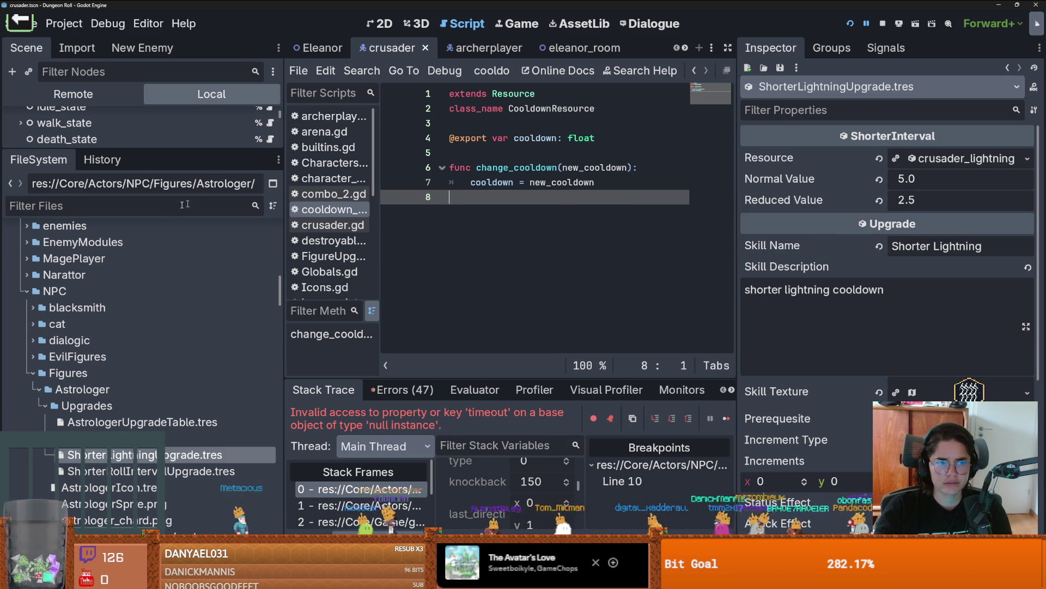
- Filter the files for 'Globals' and open Globals.gd with a wider script area
left_click(167, 207)
type("Globals")
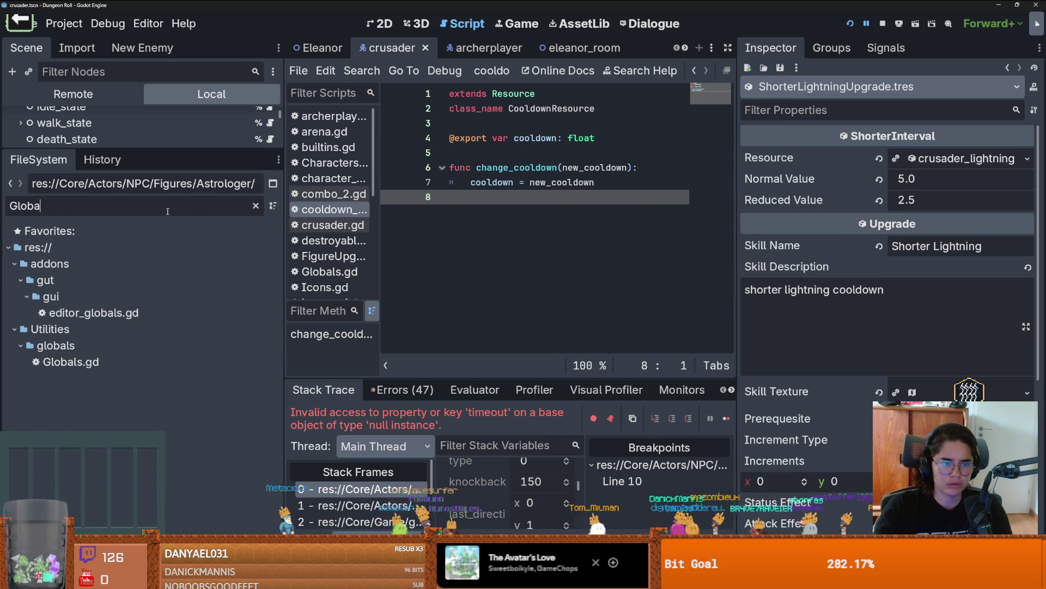
double_click(107, 367)
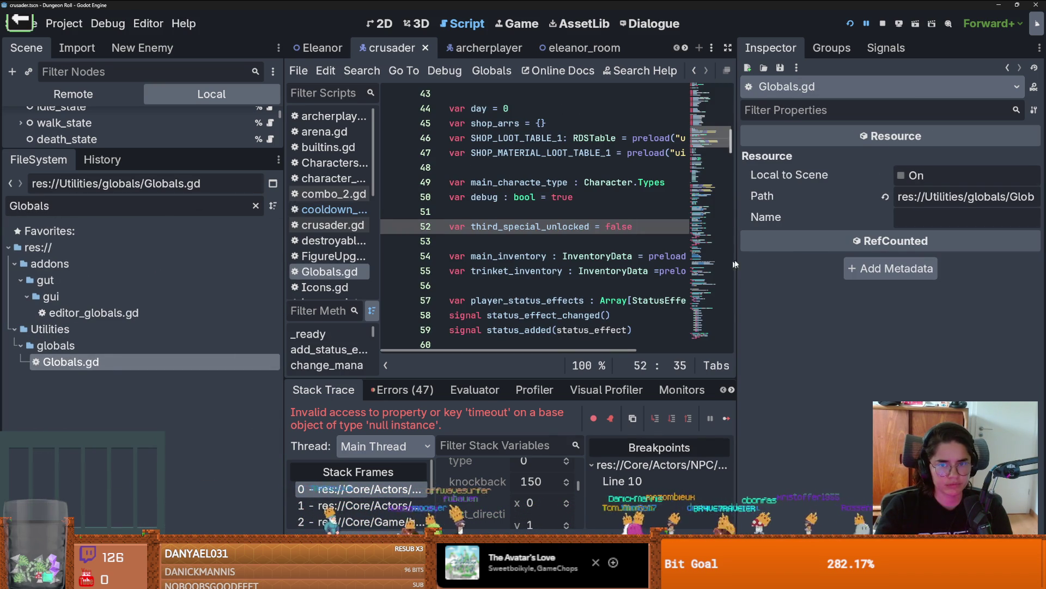
left_click_drag(736, 261, 894, 261)
scroll(457, 282, "down", 15)
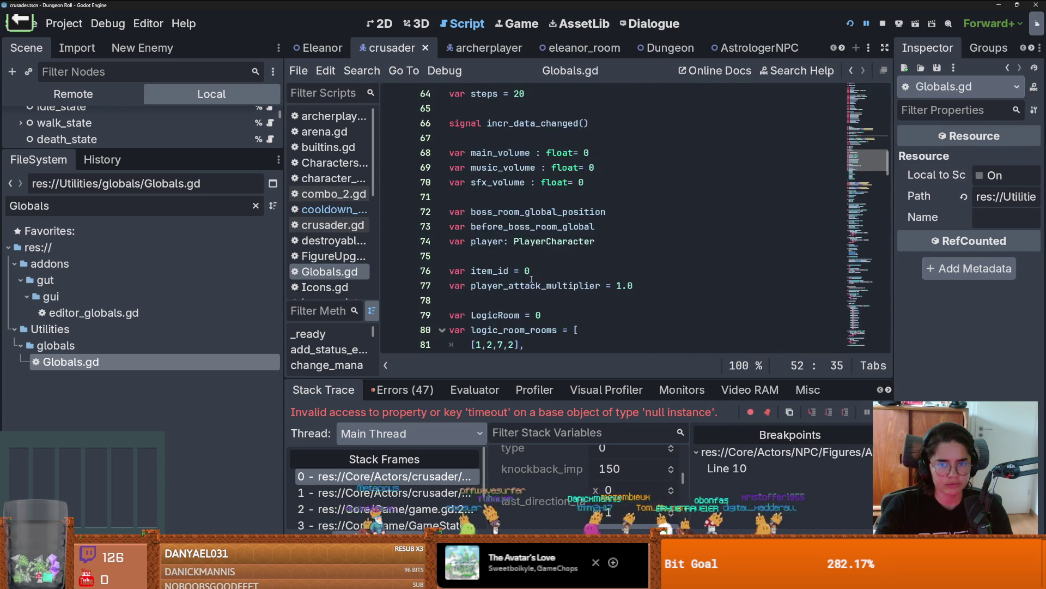
scroll(532, 279, "down", 1)
scroll(531, 280, "up", 1)
scroll(531, 279, "up", 2)
- Examine the CRUSADER_ROLL preload on line 95 and reveal crusader_roll.tres in FileSystem
double_click(510, 255)
left_click(504, 241)
double_click(505, 241)
double_click(459, 242)
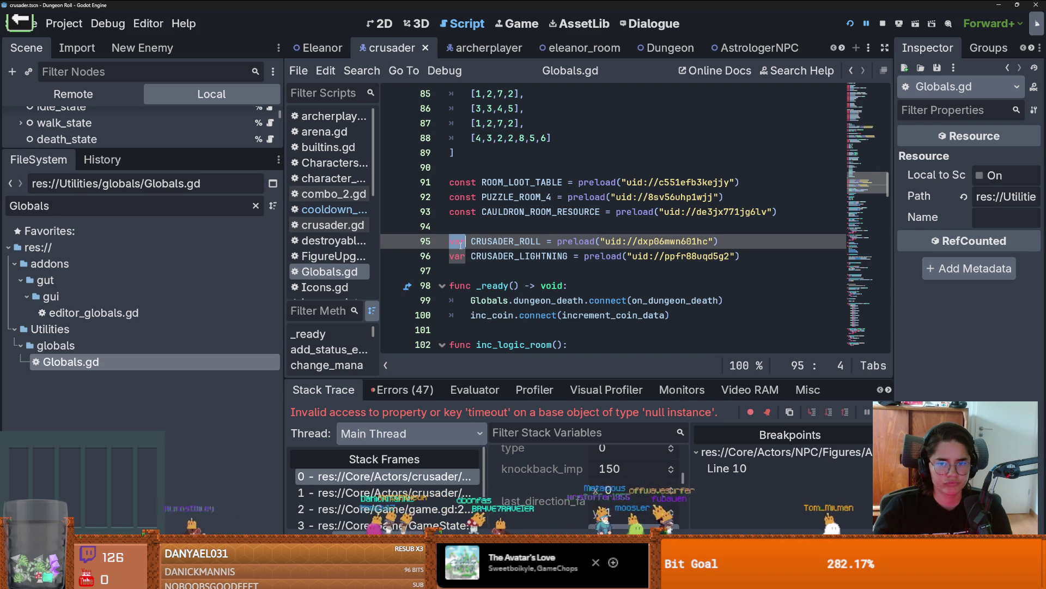
type("@")
key("Return")
key("ctrl+z")
key("ctrl+z")
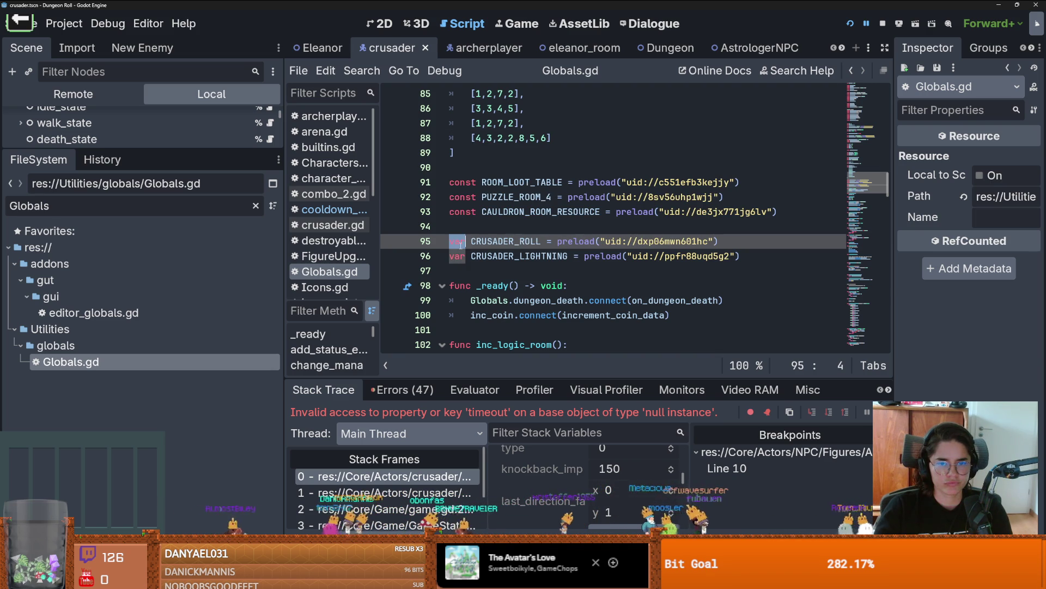
scroll(484, 145, "up", 6)
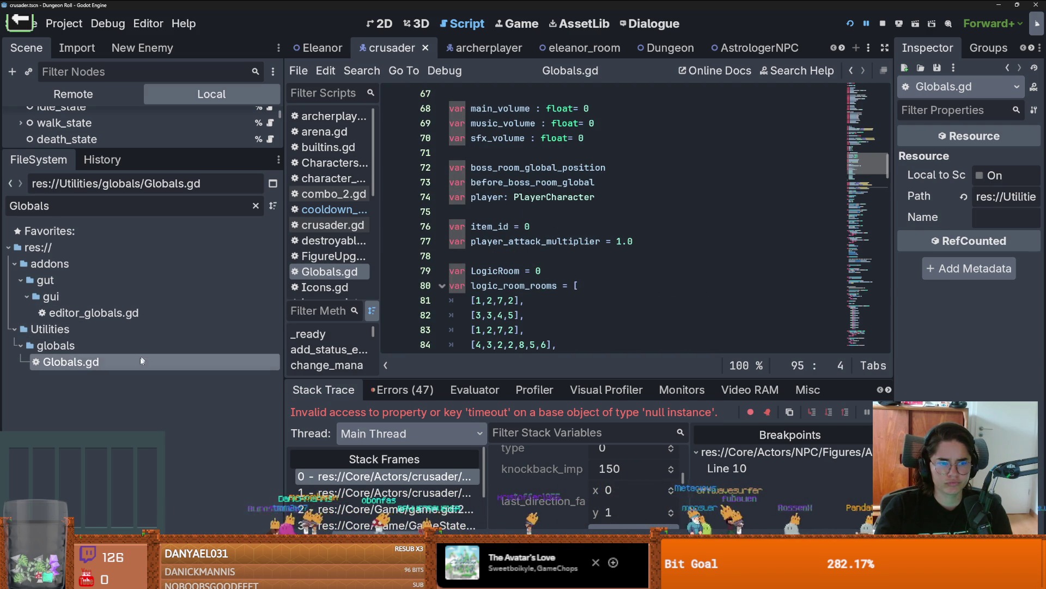
scroll(512, 321, "down", 4)
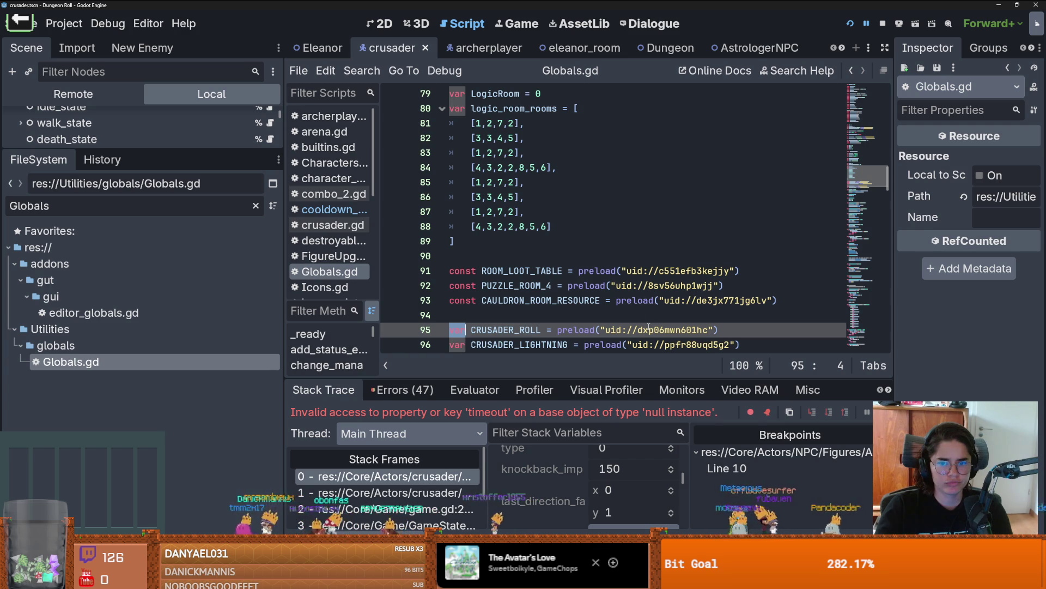
mouse_move(650, 333)
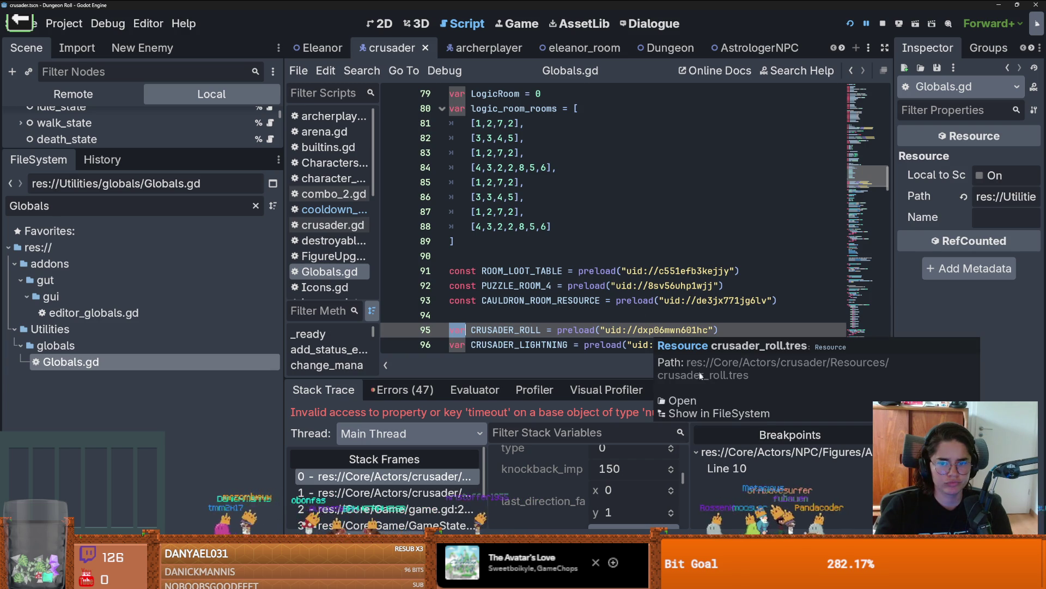
left_click(701, 413)
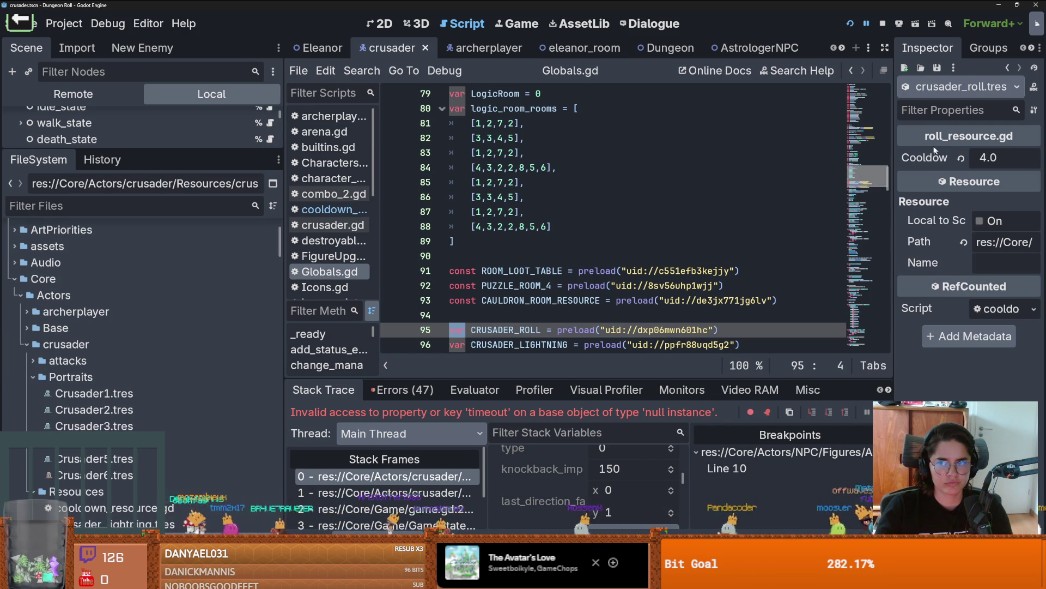
- Open cooldown_resource.gd and lightning_resource.gd from the FileSystem dock
right_click(206, 460)
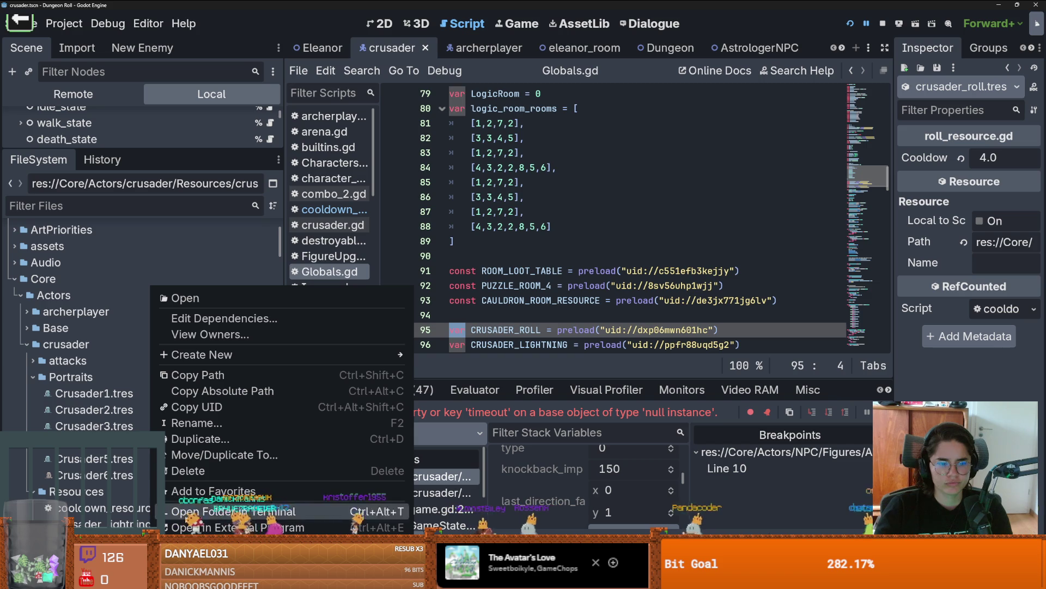
scroll(117, 480, "down", 3)
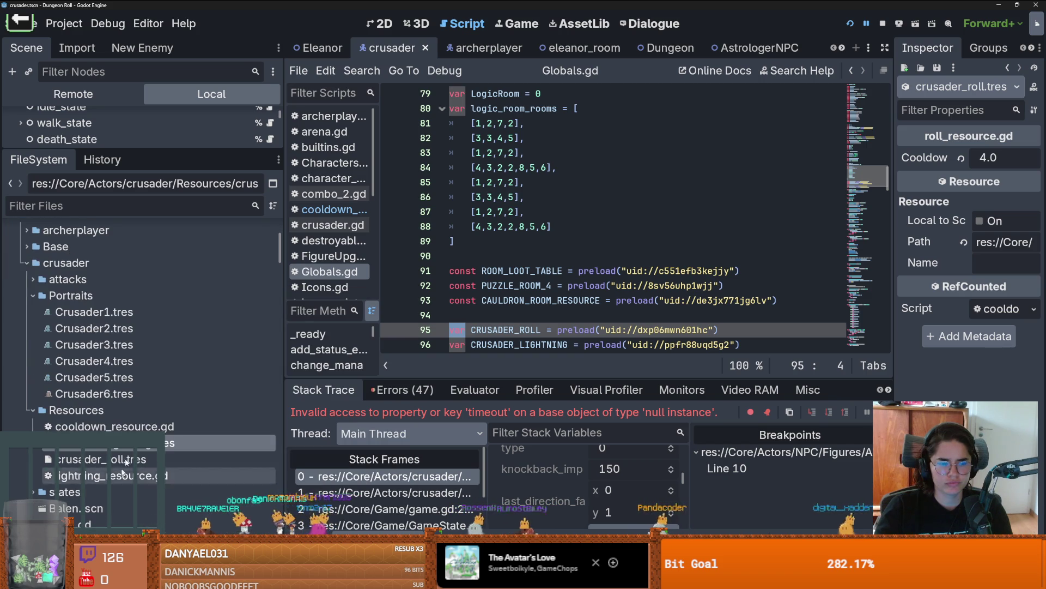
double_click(115, 426)
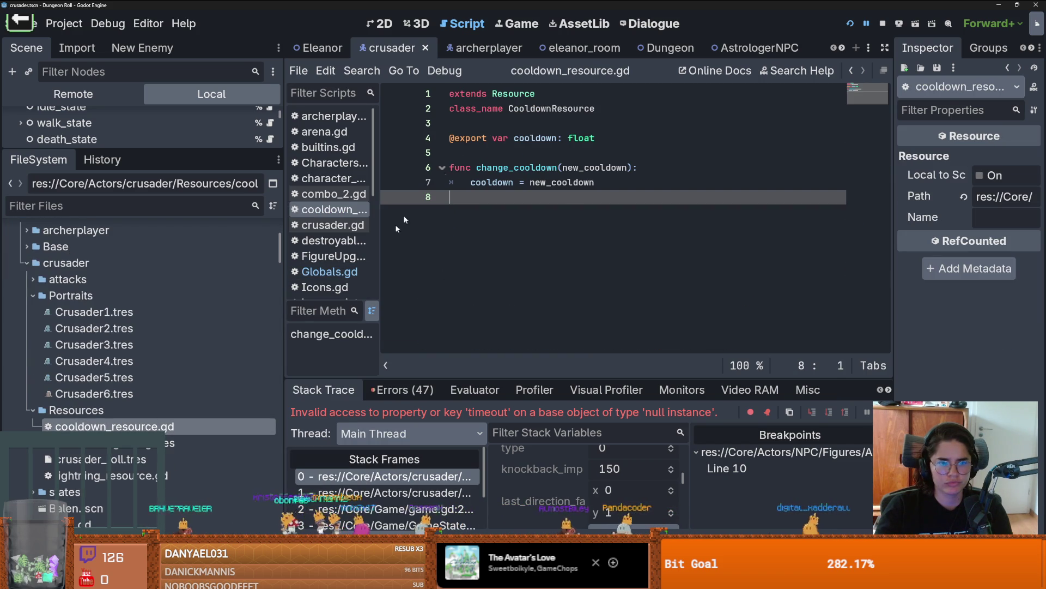
double_click(148, 477)
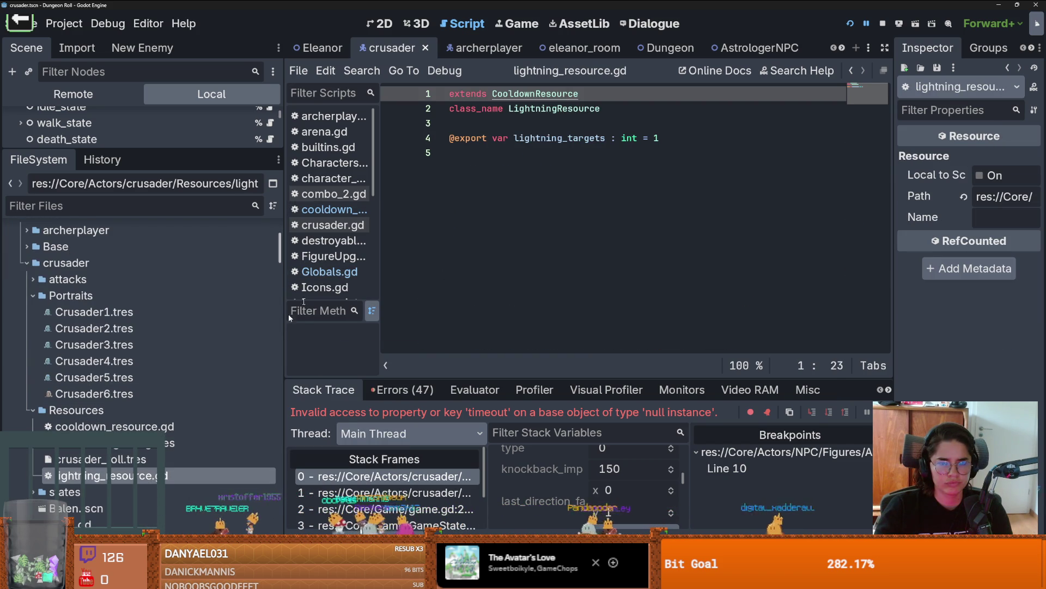
- Follow CooldownResource to its parent and open the Resource class documentation
left_click(543, 93, "ctrl")
left_click(510, 93, "ctrl")
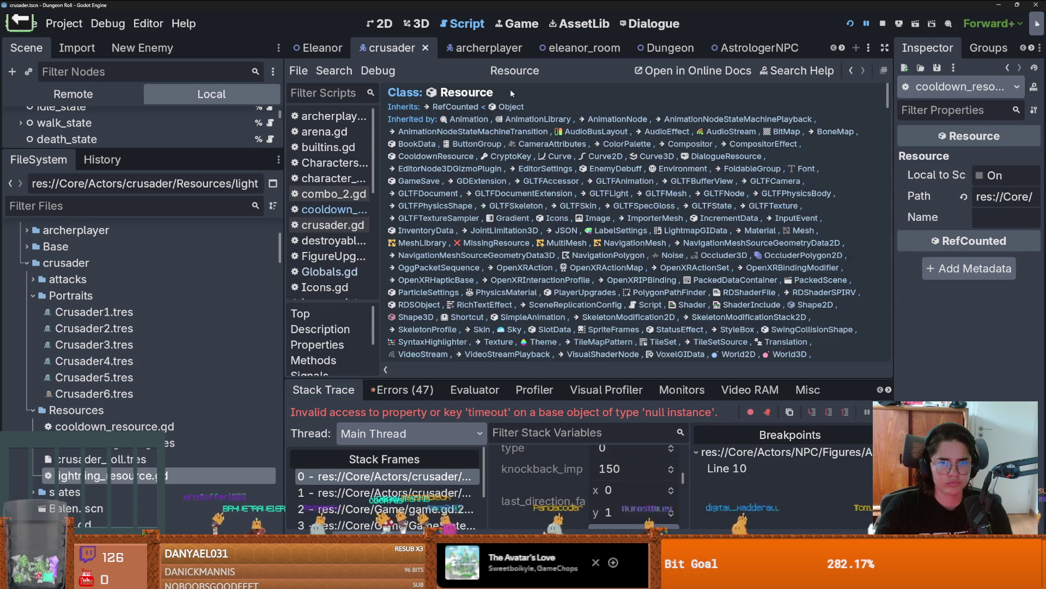
scroll(508, 221, "down", 5)
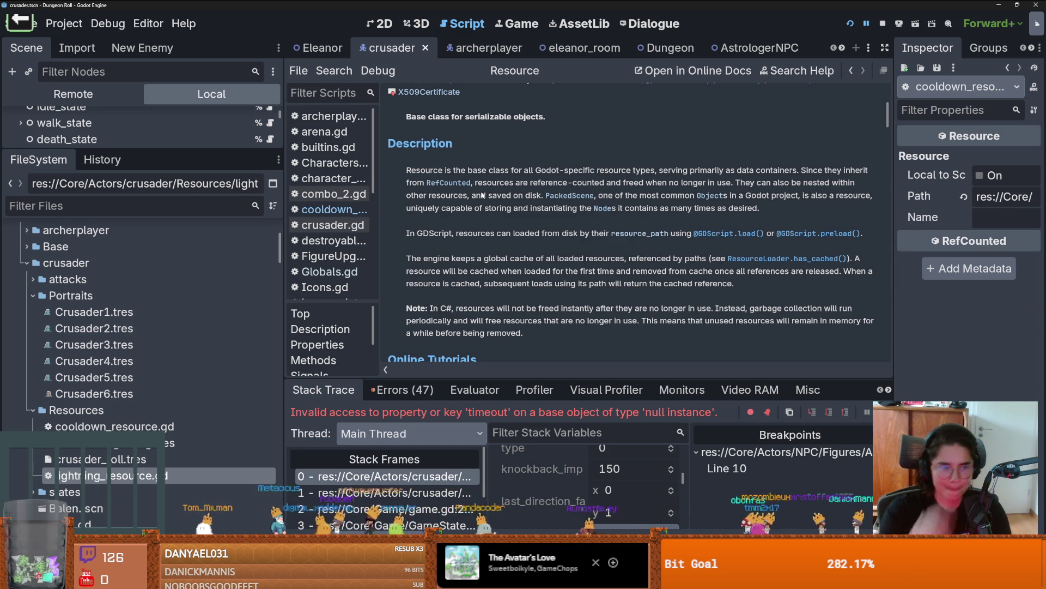
- Reopen cooldown_resource.gd from the FileSystem dock in place of the Resource help page
double_click(114, 426)
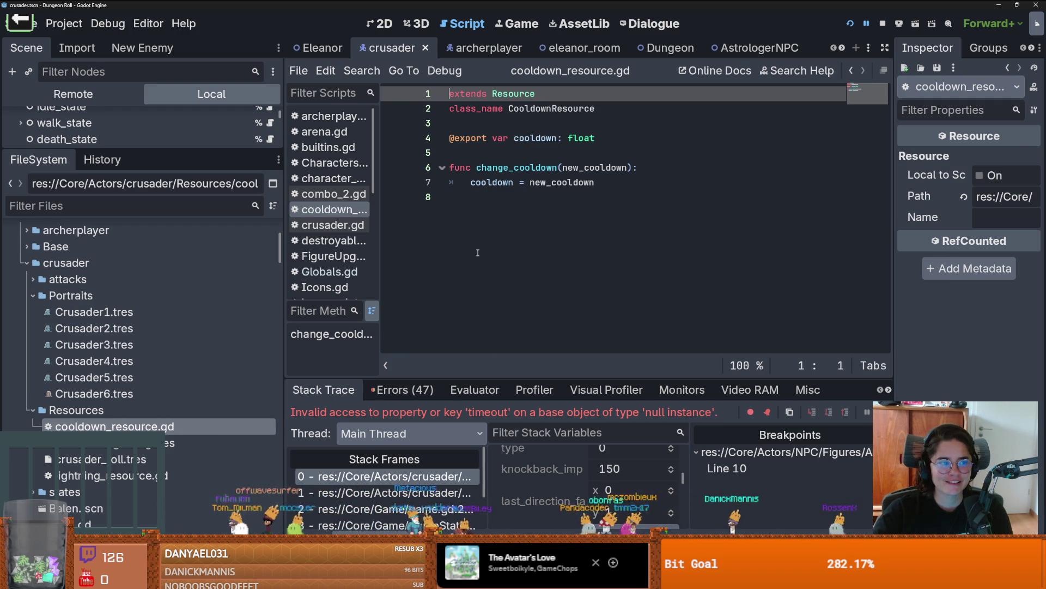
- Collapse the Portraits and Resources folders and save the project
mouse_move(193, 149)
left_mouse_down()
mouse_move(193, 313)
mouse_move(192, 152)
left_mouse_up()
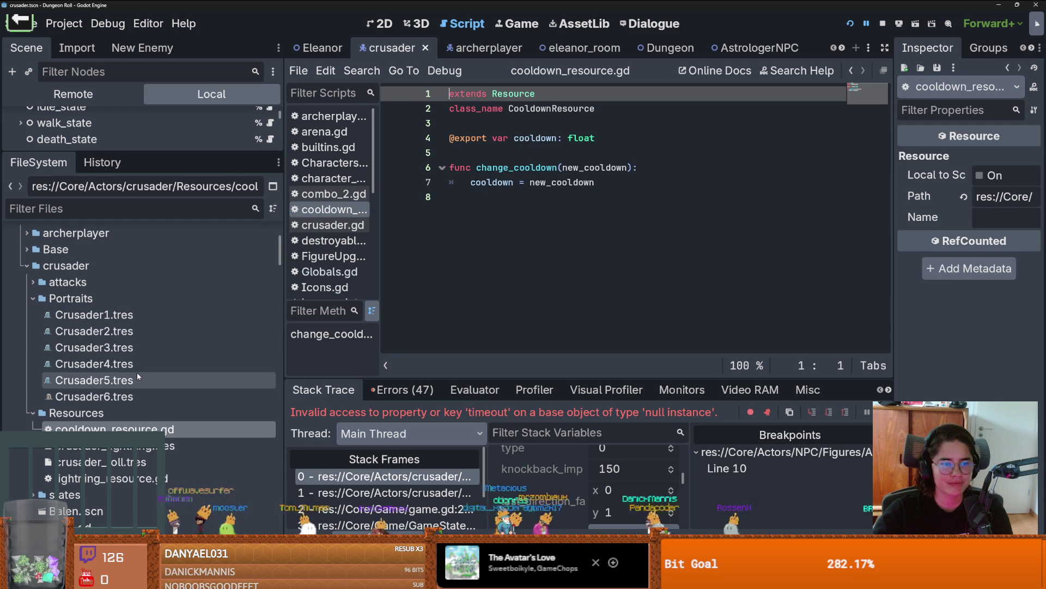
left_click(33, 298)
key("ctrl+s")
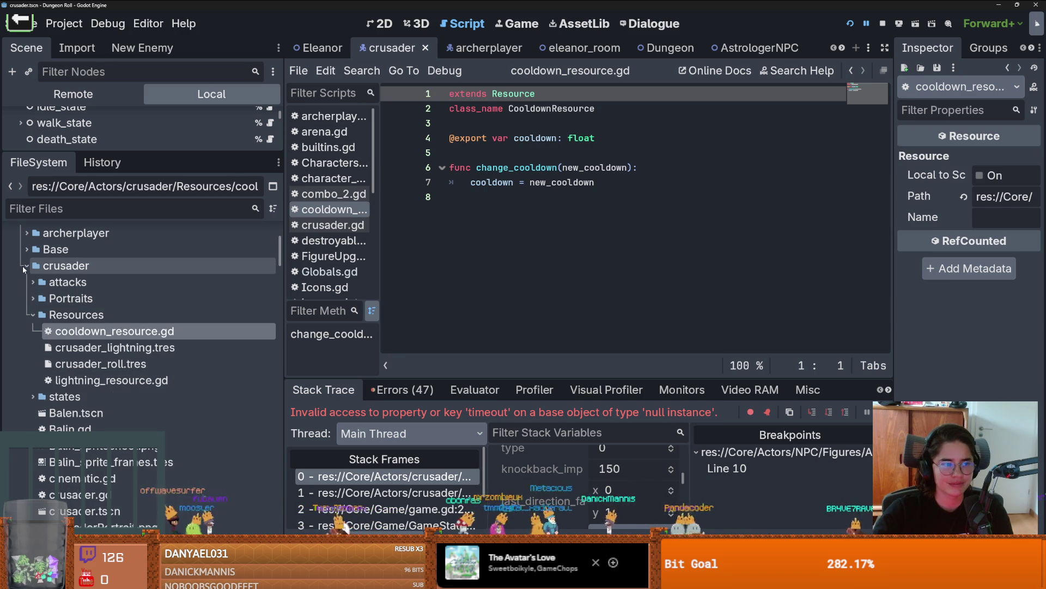
double_click(52, 313)
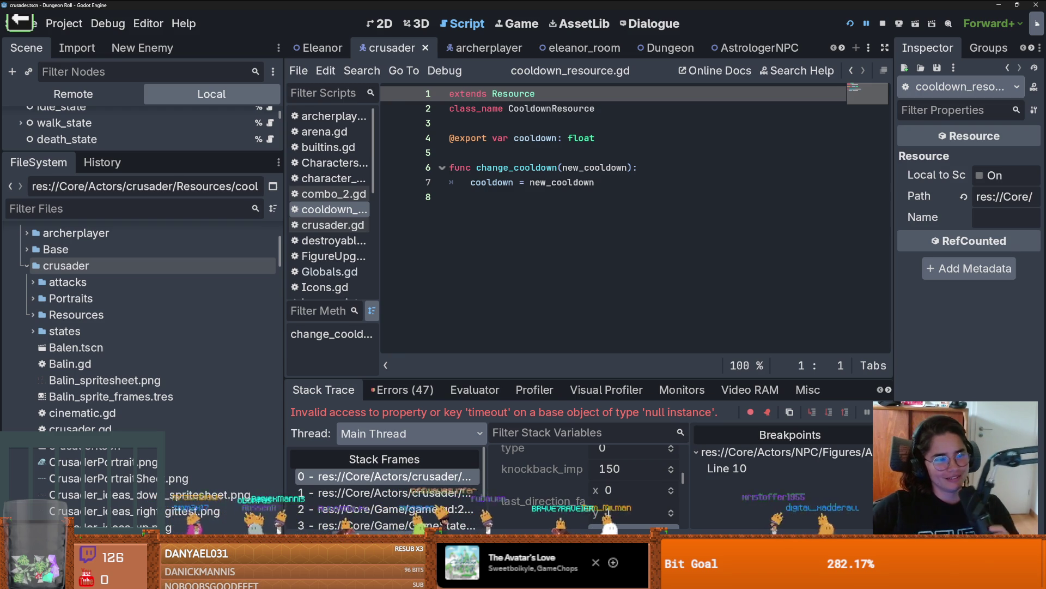
left_click(632, 194)
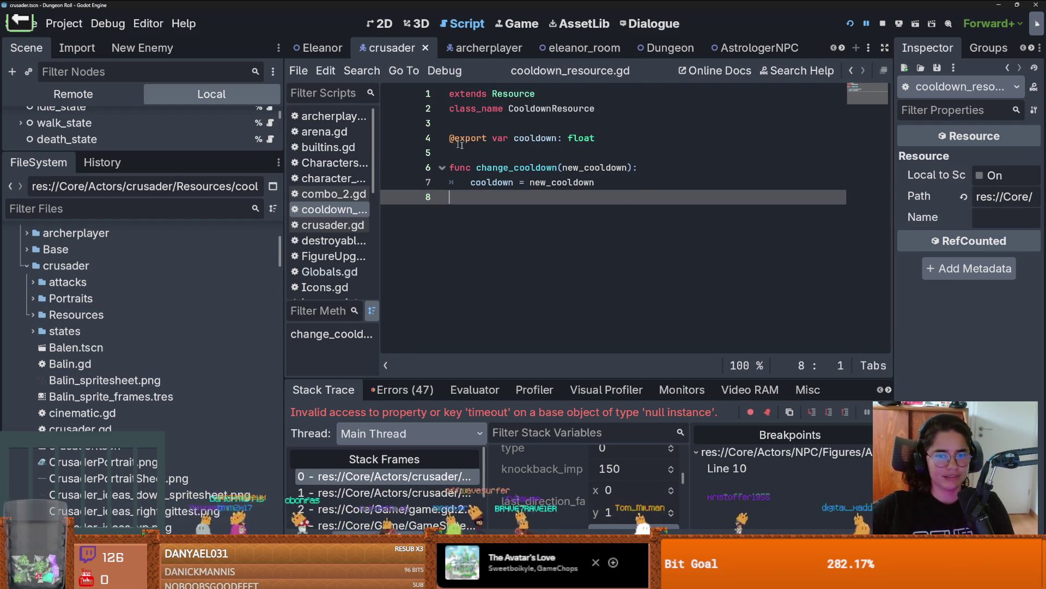
key("Up")
key("Up")
key("Up")
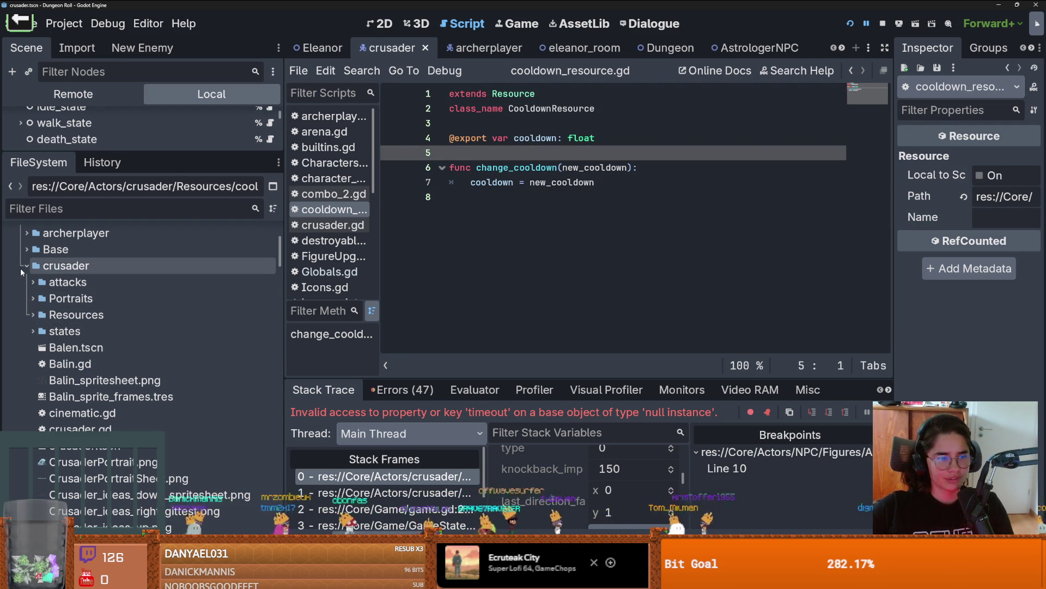
key("ctrl+s")
- Collapse the crusader, Astrologer and Figures folders and narrow the FileSystem dock
left_click(25, 265)
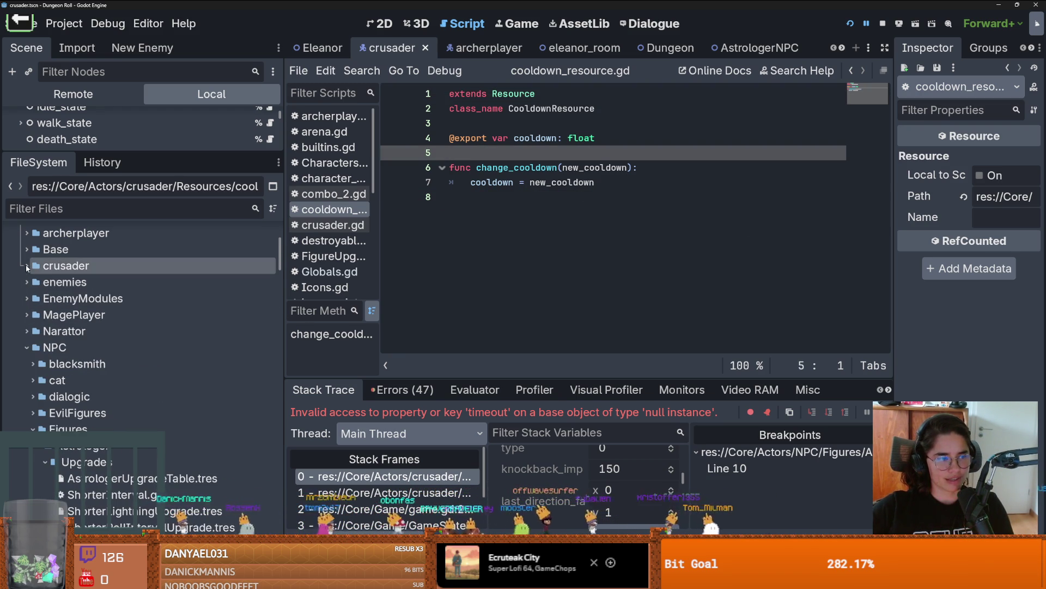
double_click(54, 347)
scroll(109, 327, "down", 3)
left_click(51, 363)
double_click(51, 364)
double_click(60, 359)
scroll(164, 370, "up", 3)
scroll(165, 368, "up", 4)
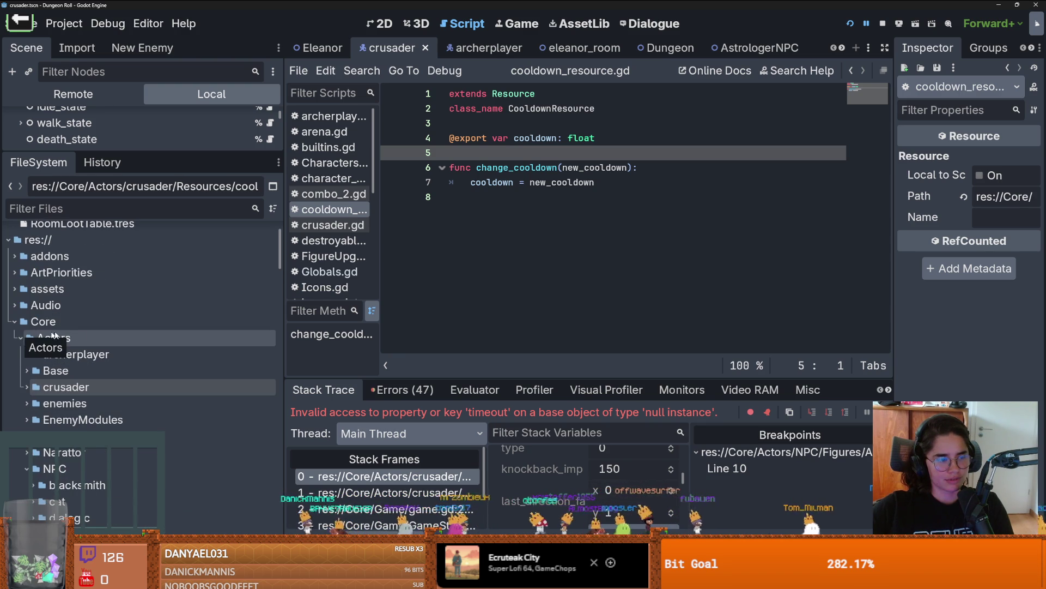
scroll(16, 345, "down", 5)
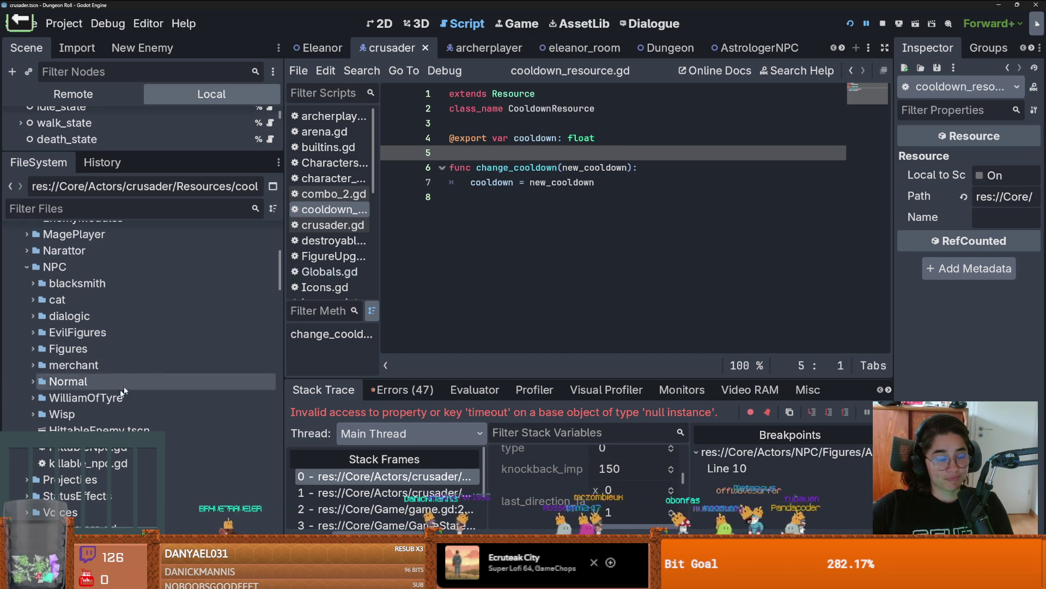
left_click_drag(284, 344, 215, 340)
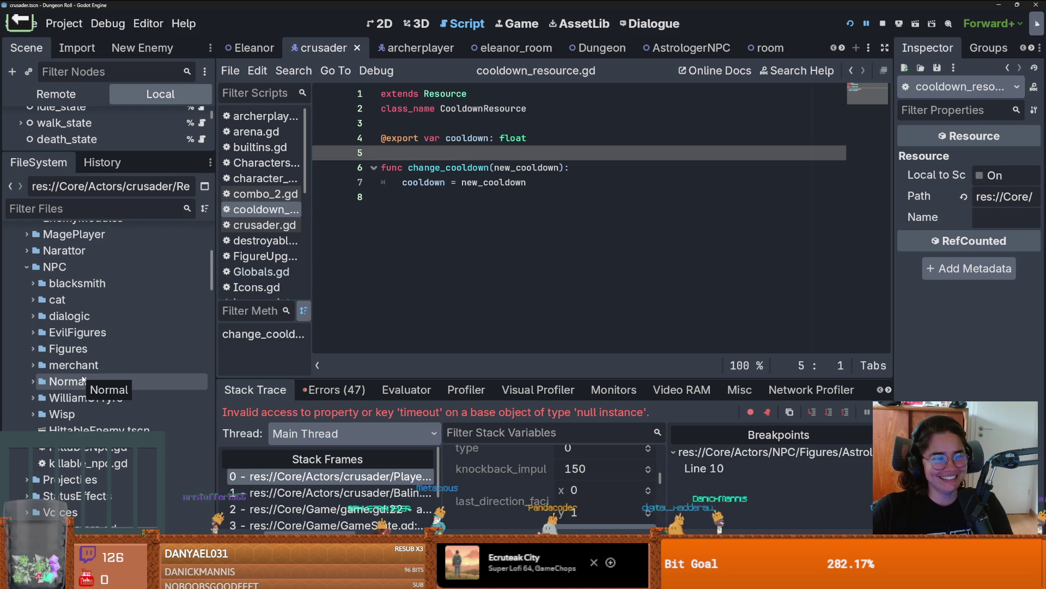
- Browse the file tree, toggling the crusader folder, then focus the Filter Files box
scroll(73, 381, "up", 2)
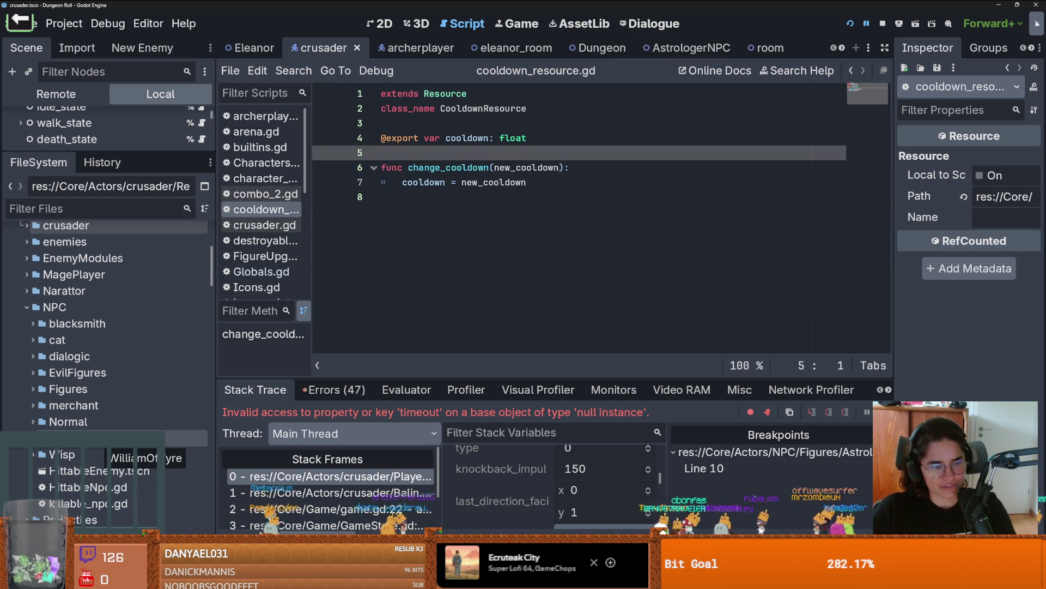
scroll(23, 348, "up", 2)
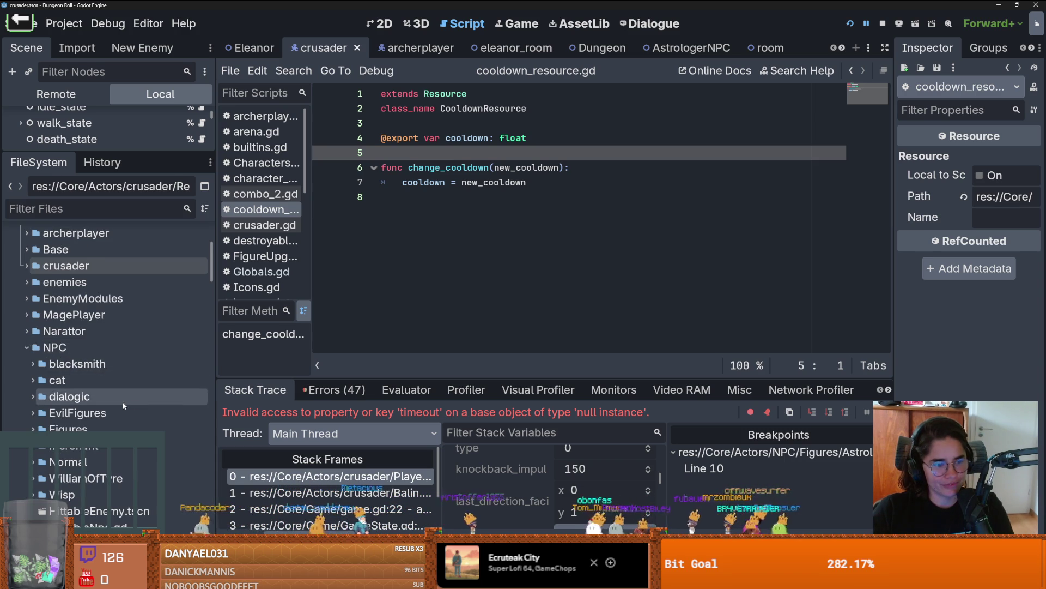
scroll(54, 397, "down", 2)
left_click(507, 241)
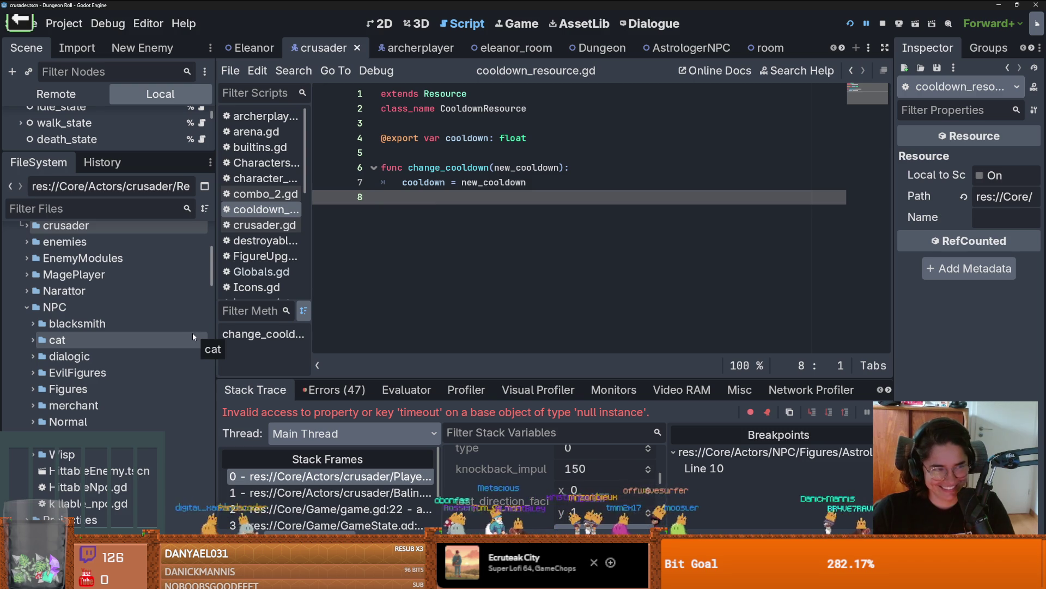
scroll(158, 346, "up", 2)
scroll(158, 345, "up", 2)
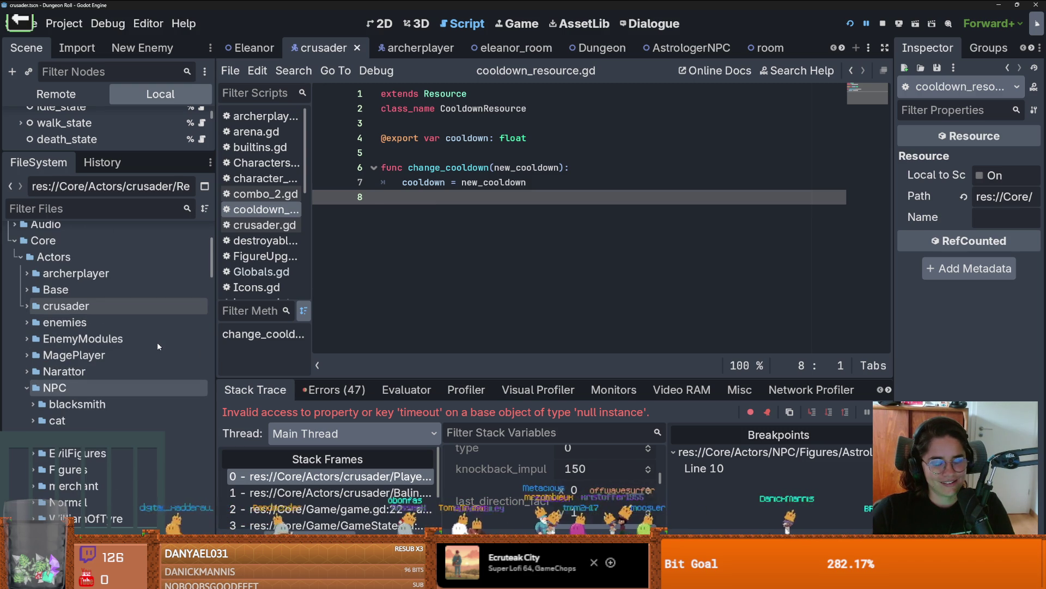
left_click(25, 308)
left_click(25, 307)
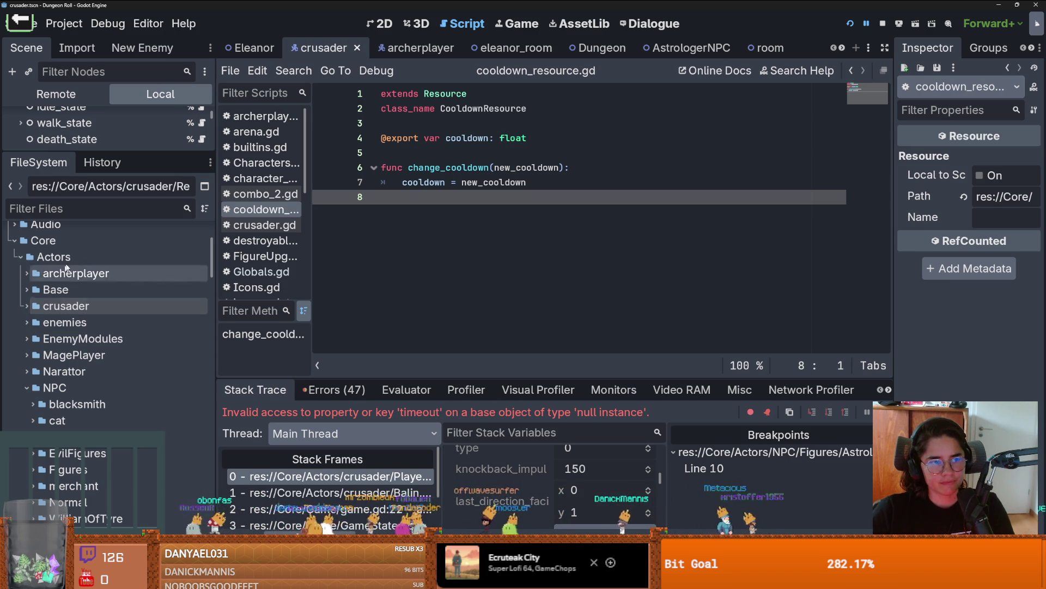
left_click(116, 208)
- Open Globals.gd via a 'Global' filter, change var to const on lines 95–96, save, and run
type("Global")
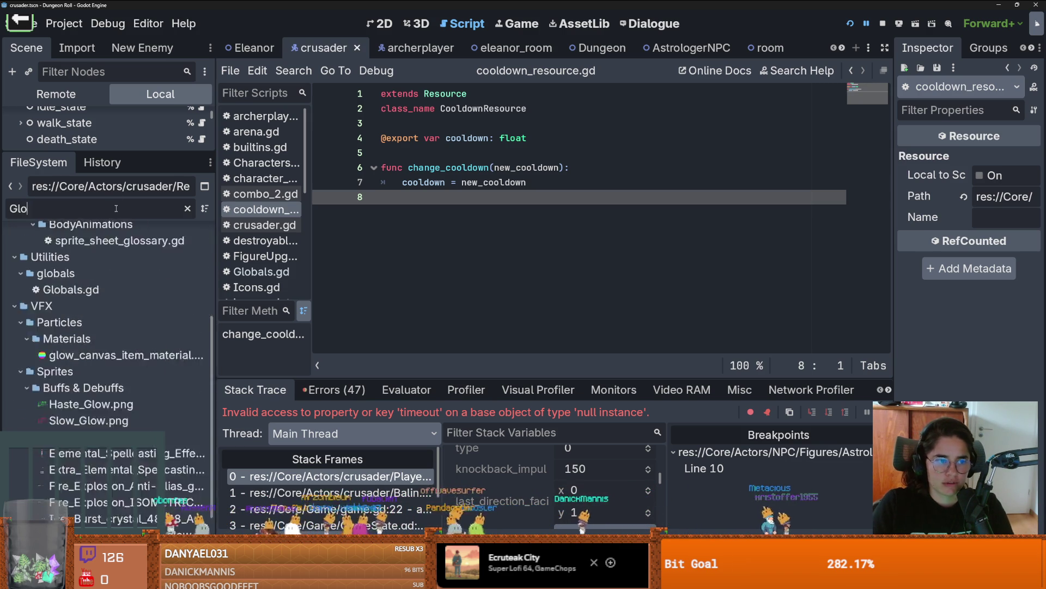
double_click(93, 364)
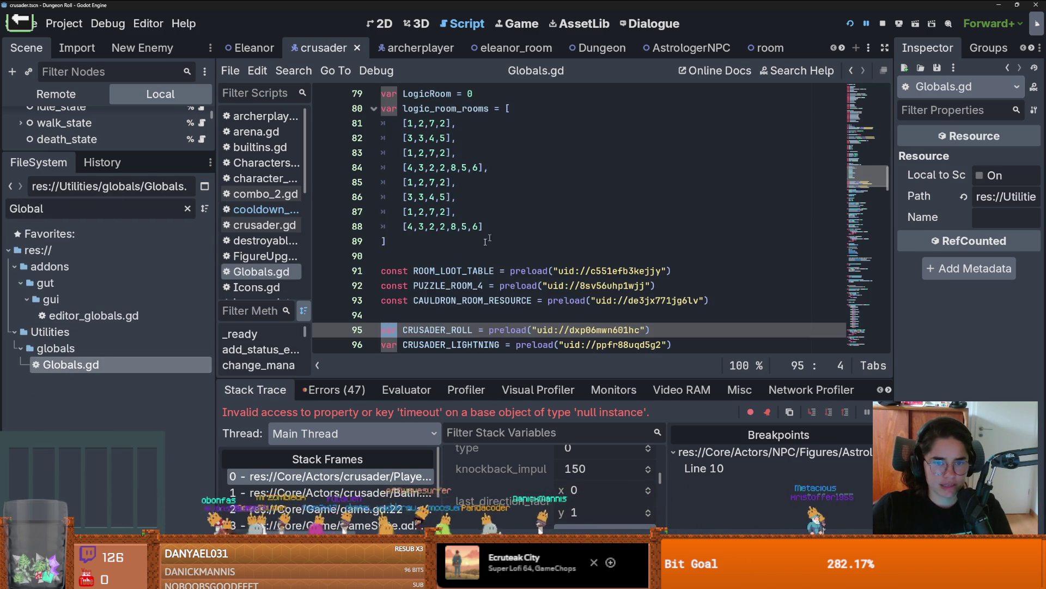
left_click(397, 286)
type("t")
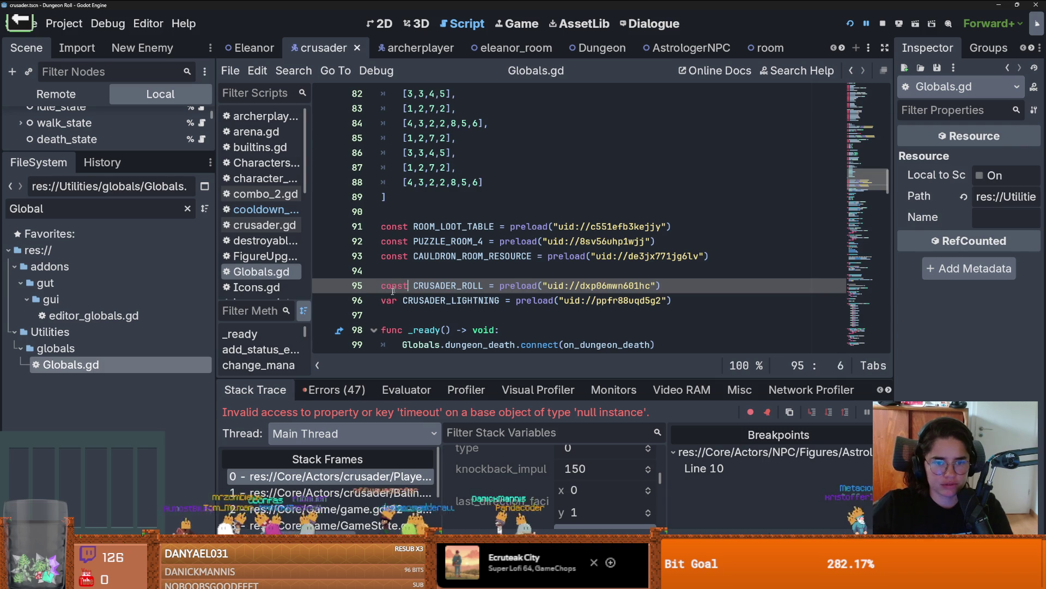
double_click(388, 300)
type("const")
key("ctrl+s")
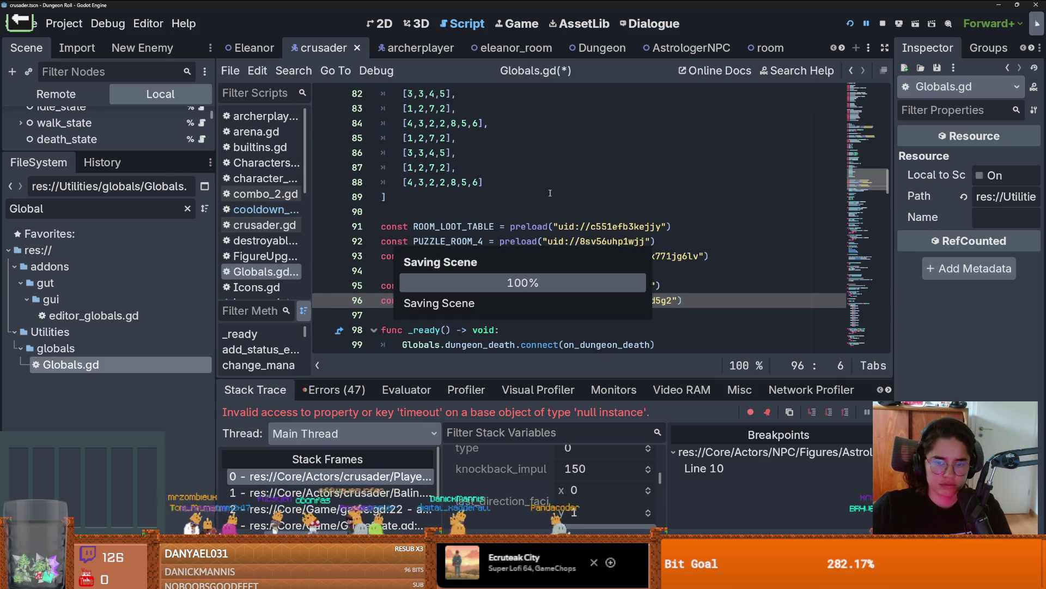
double_click(448, 286)
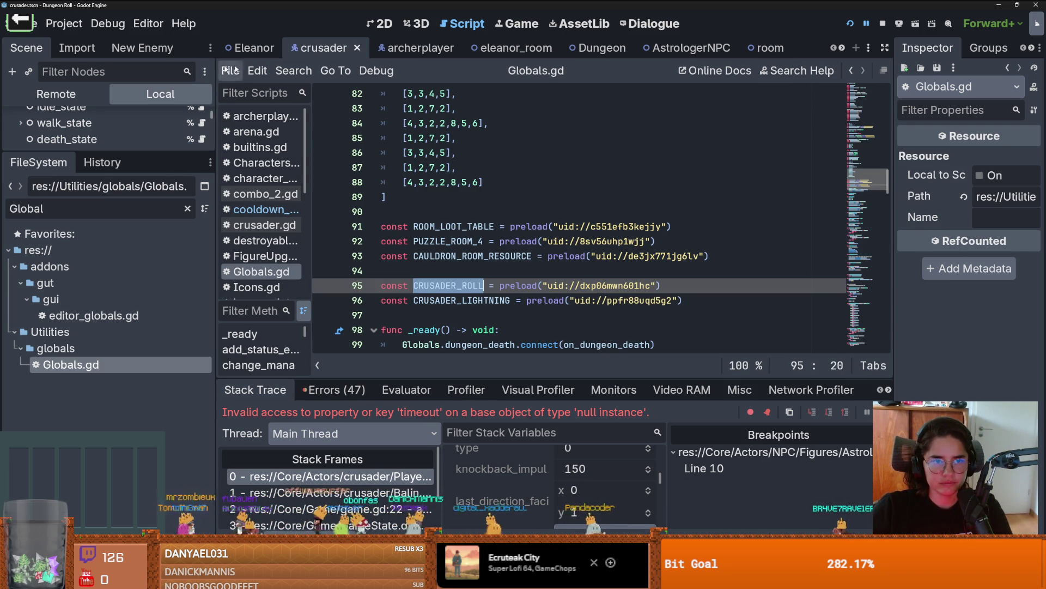
left_click(852, 24)
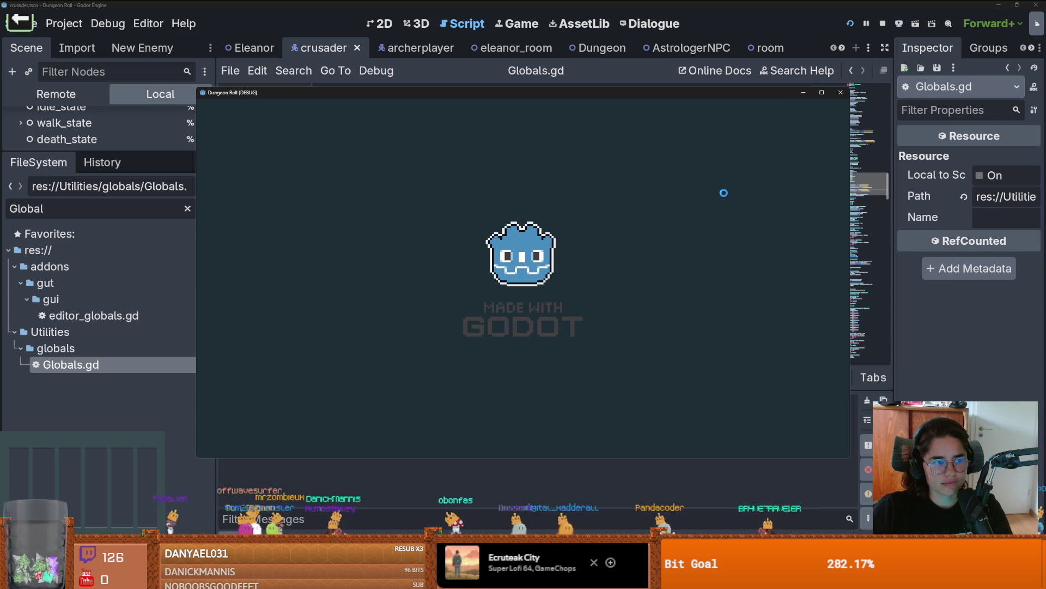
- Walk to the top door, maximize the game, and enter The Astrologer Room from the debug list
key("w")
key("d")
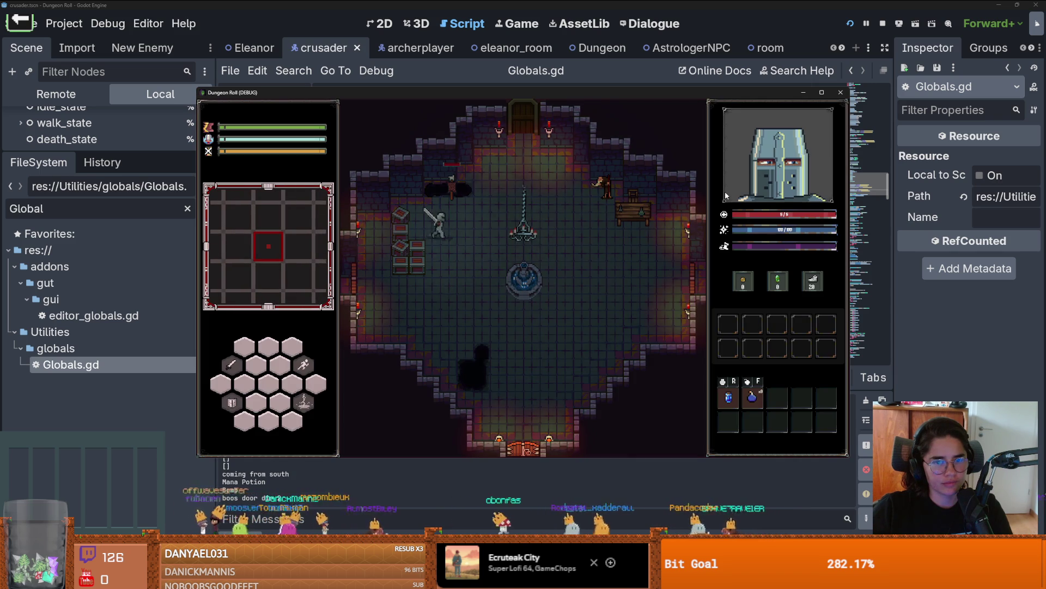
left_click(822, 92)
key("e")
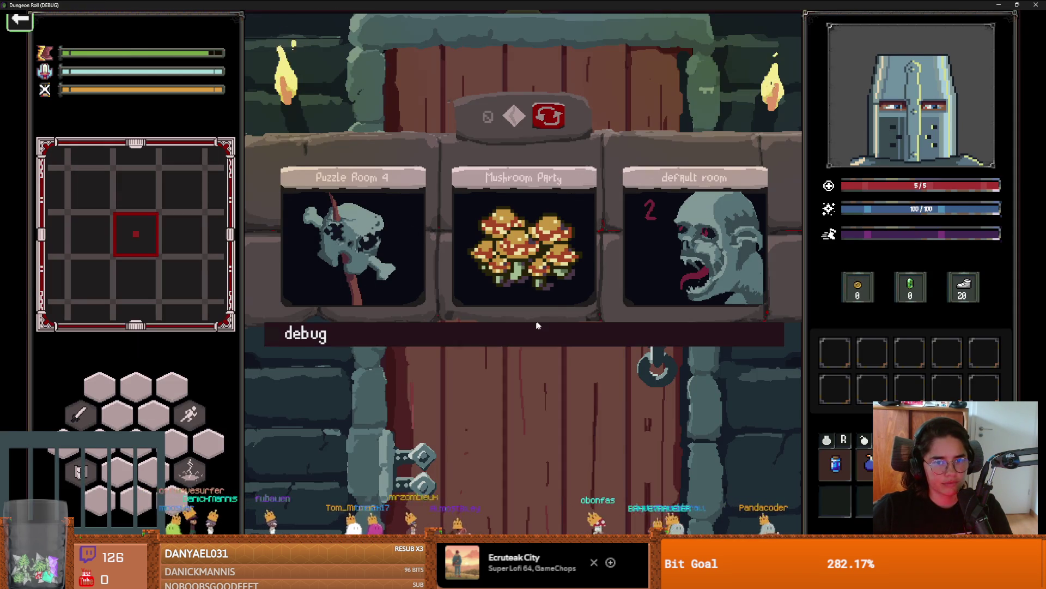
left_click(459, 335)
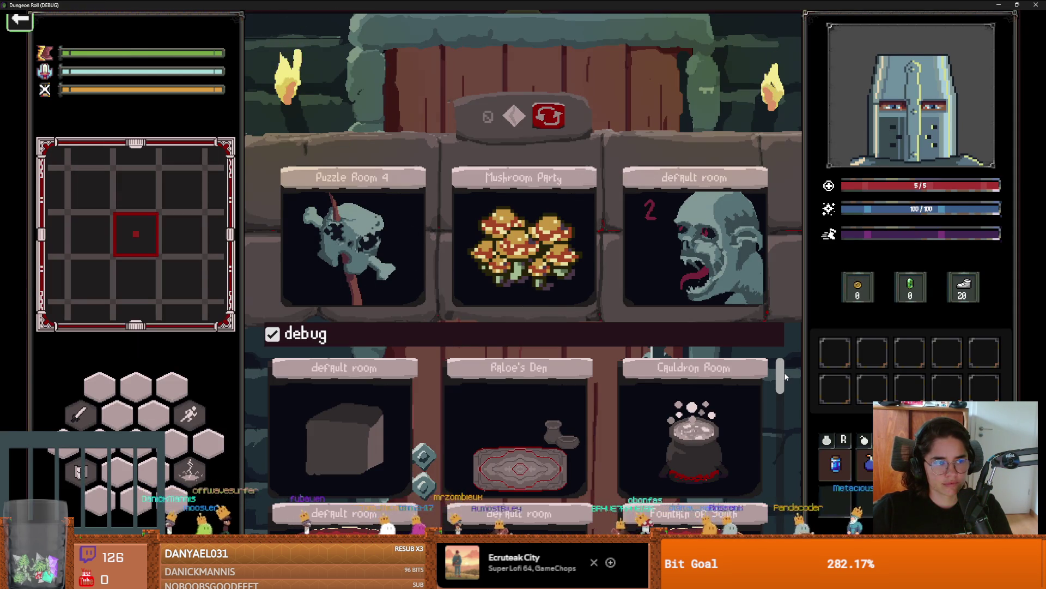
scroll(754, 380, "down", 3)
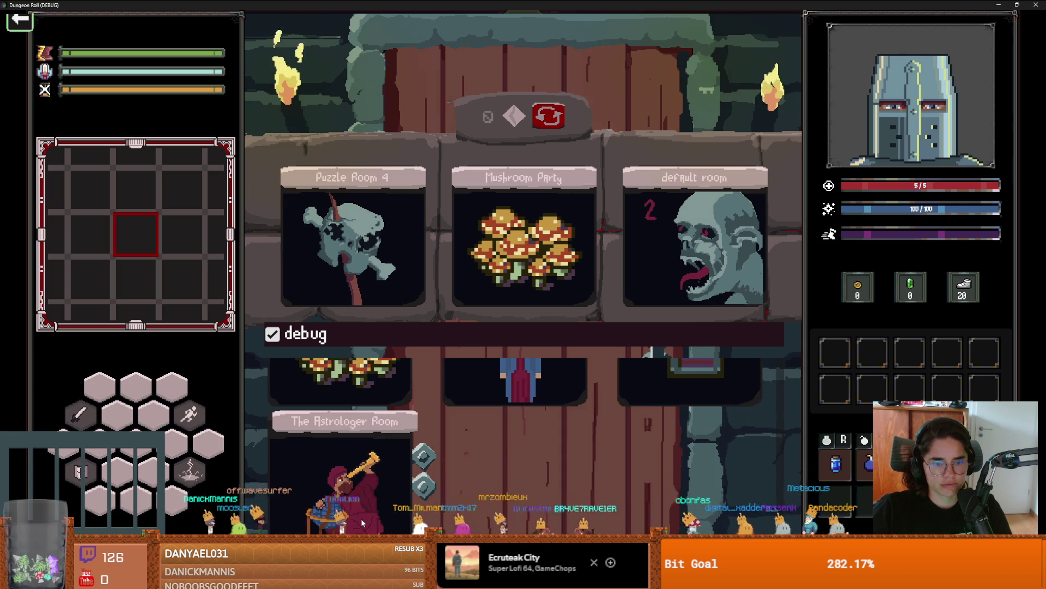
left_click(381, 474)
- Talk to the Astrologer, choose Upgrades, and pick an upgrade card to hit the breakpoint
key("w")
key("a")
key("e")
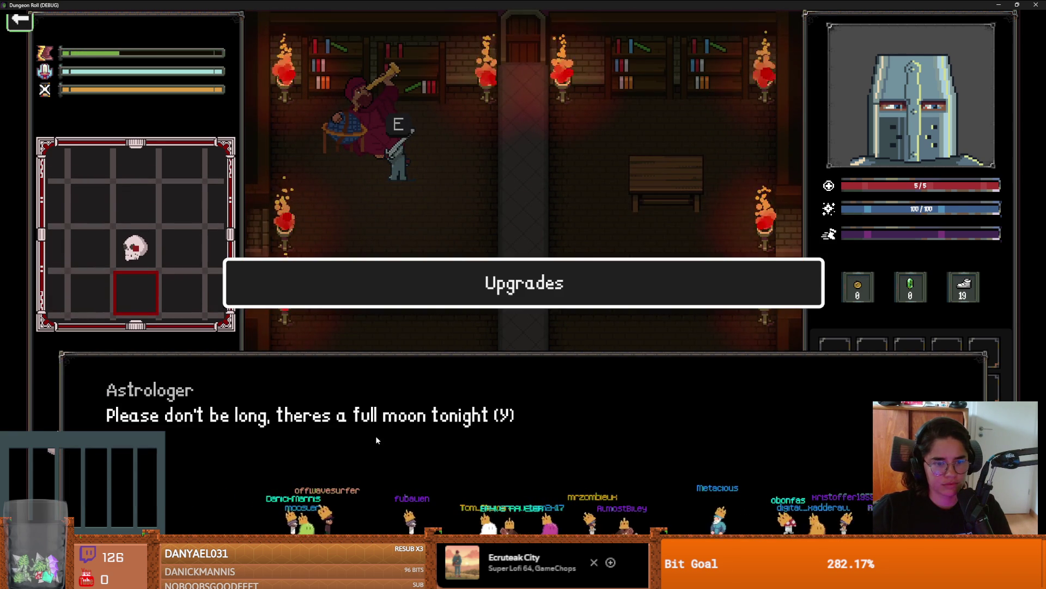
left_click(494, 297)
left_click(427, 364)
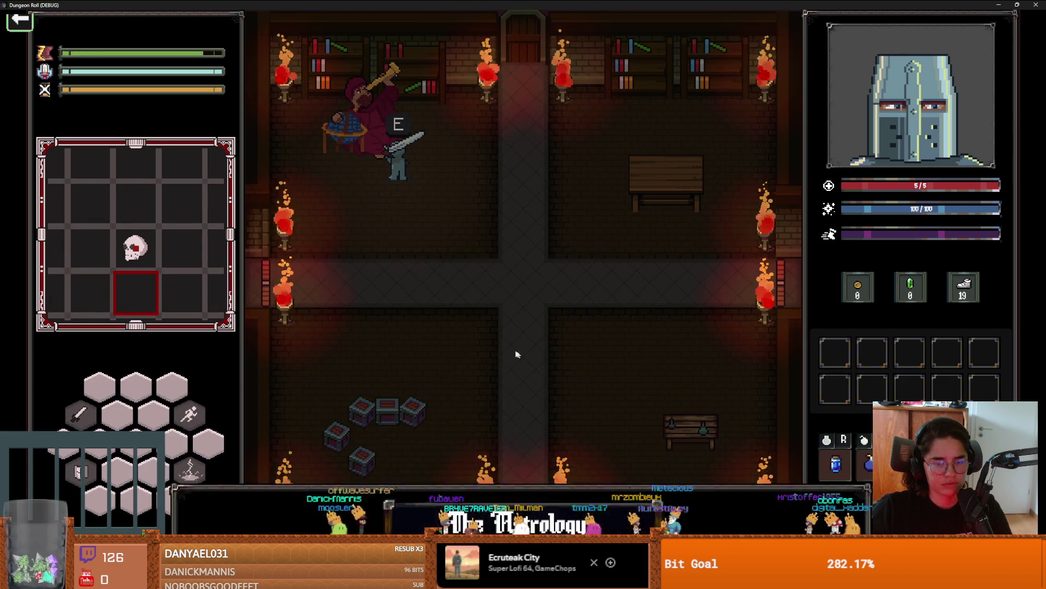
left_click(487, 311)
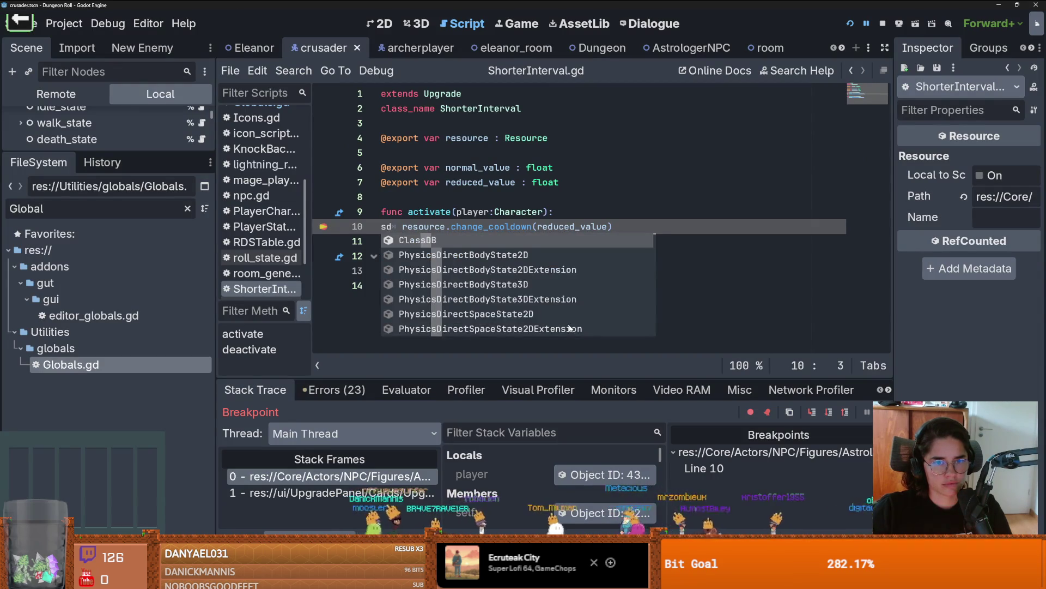
- Delete the stray 'sd', resume from the breakpoint, close the game, and save the script
key("BackSpace")
key("BackSpace")
key("Escape")
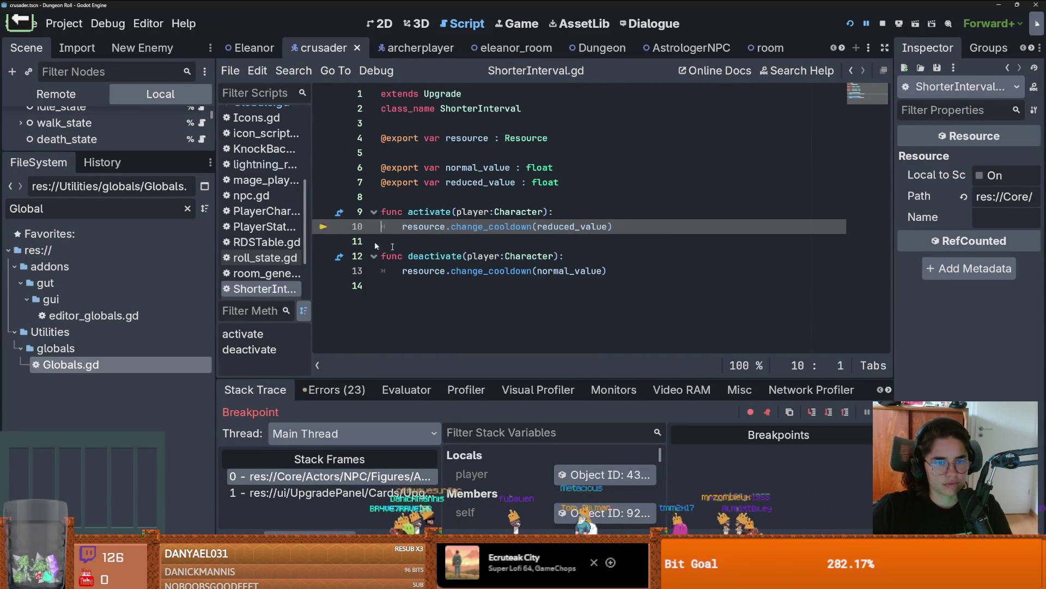
key("F12")
key("s")
key("d")
key("w")
key("a")
key("d")
left_click(1017, 4)
left_click(785, 199)
key("ctrl+s")
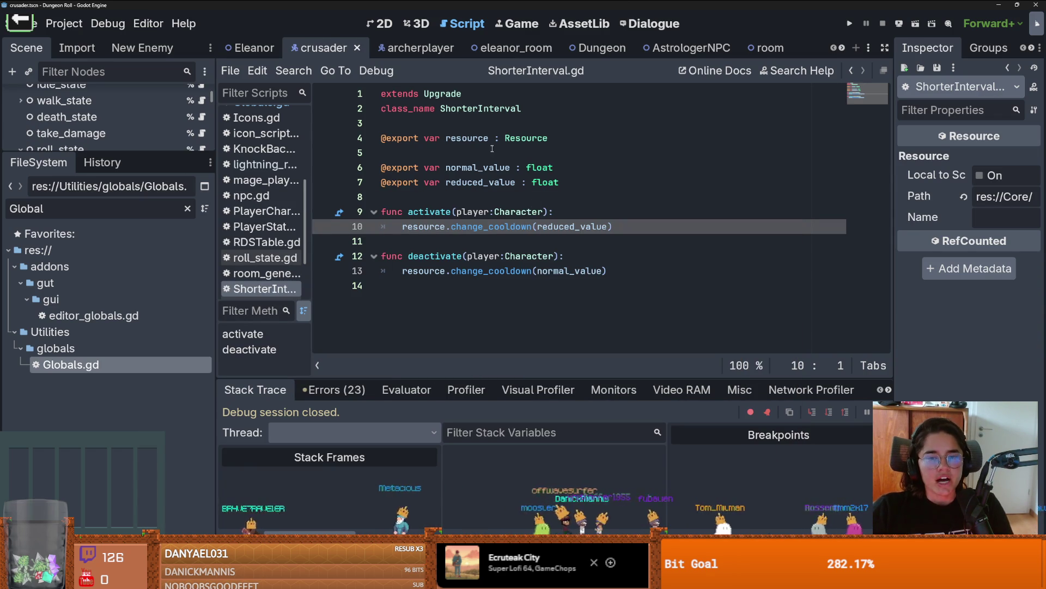
- Replace line 4's resource export with enum CooldownModes {Roll, Lightning}
left_click(475, 135)
left_click_drag(550, 138, 311, 142)
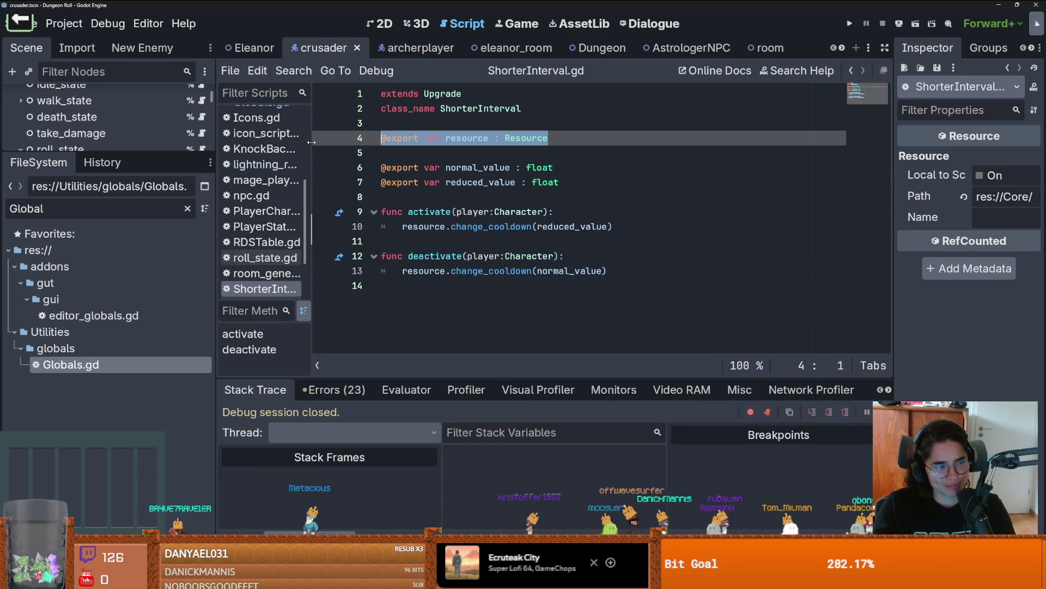
type("@export")
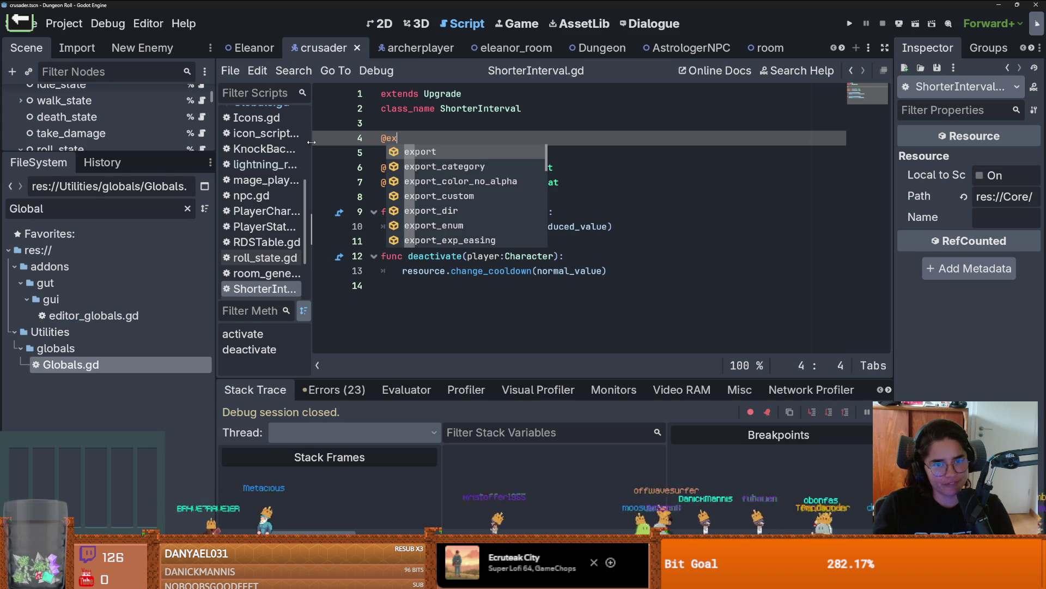
type(" var")
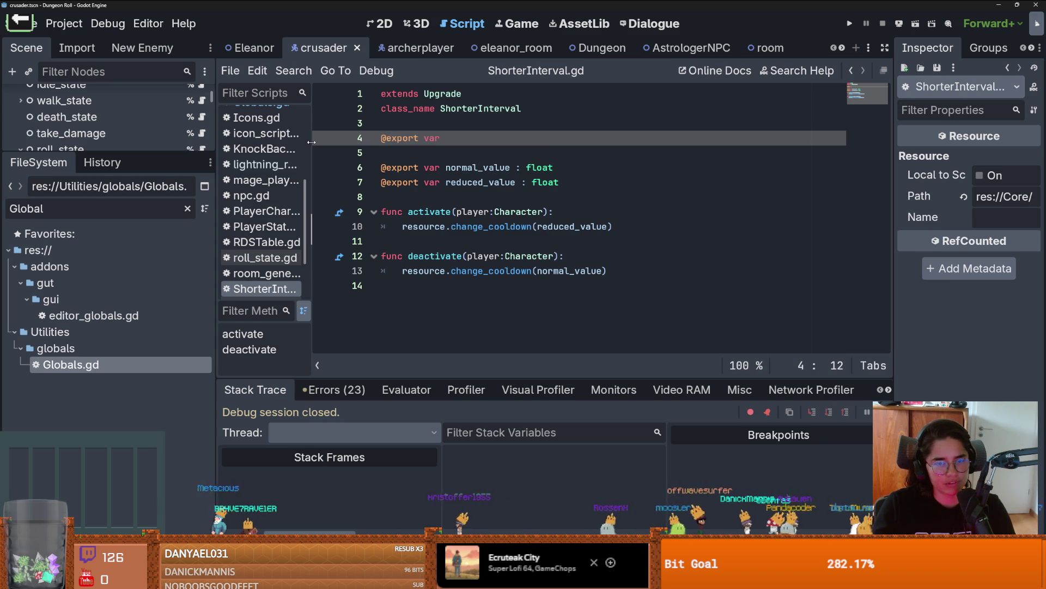
key("BackSpace")
key("BackSpace")
key("BackSpace")
type("var ")
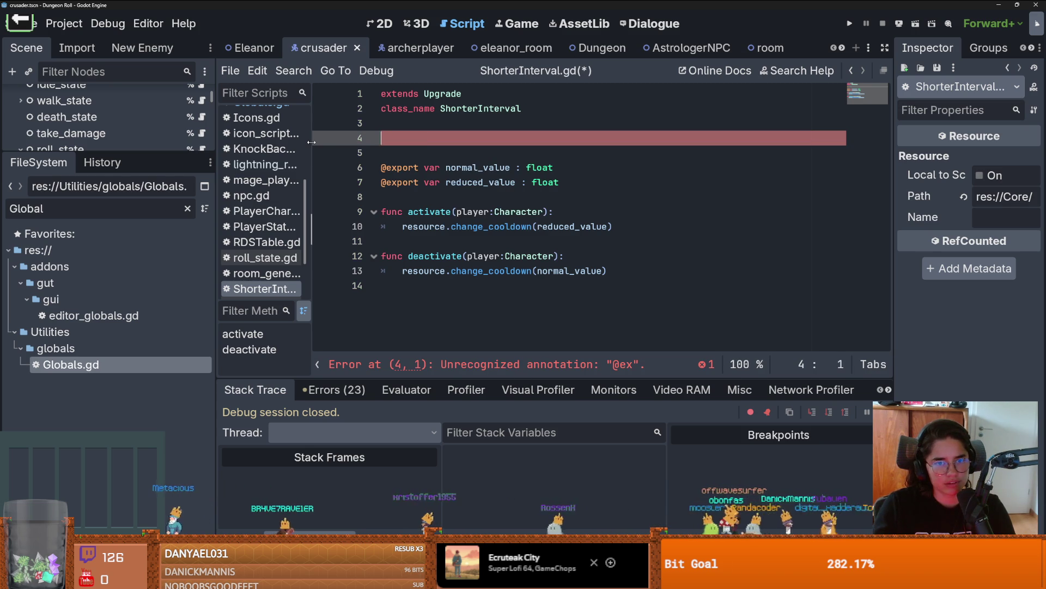
type("cool")
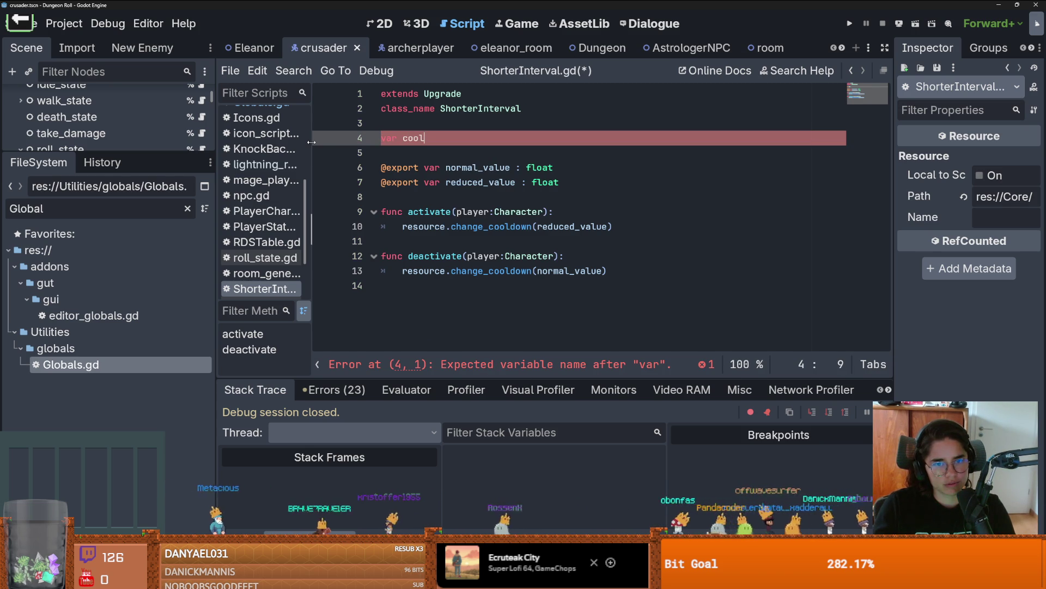
type("down")
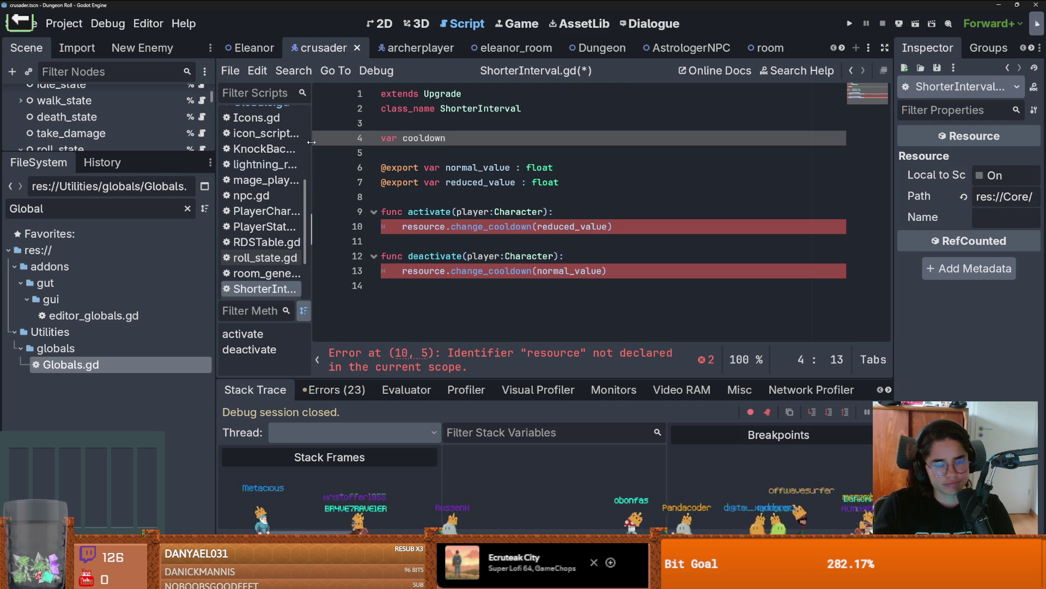
key("BackSpace")
key("BackSpace")
key("BackSpace")
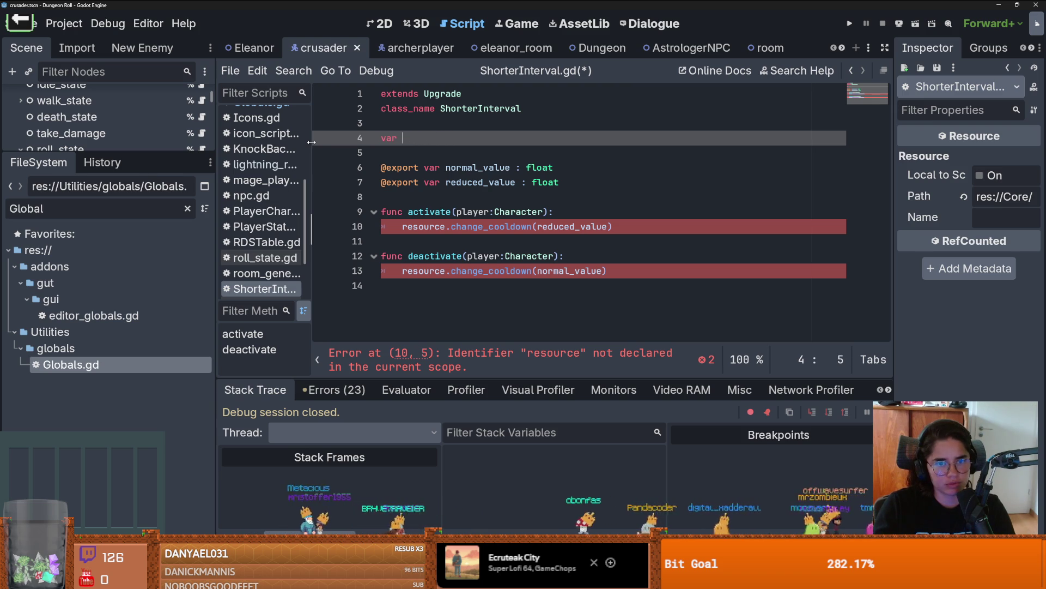
type("ooldownModes {Roll,")
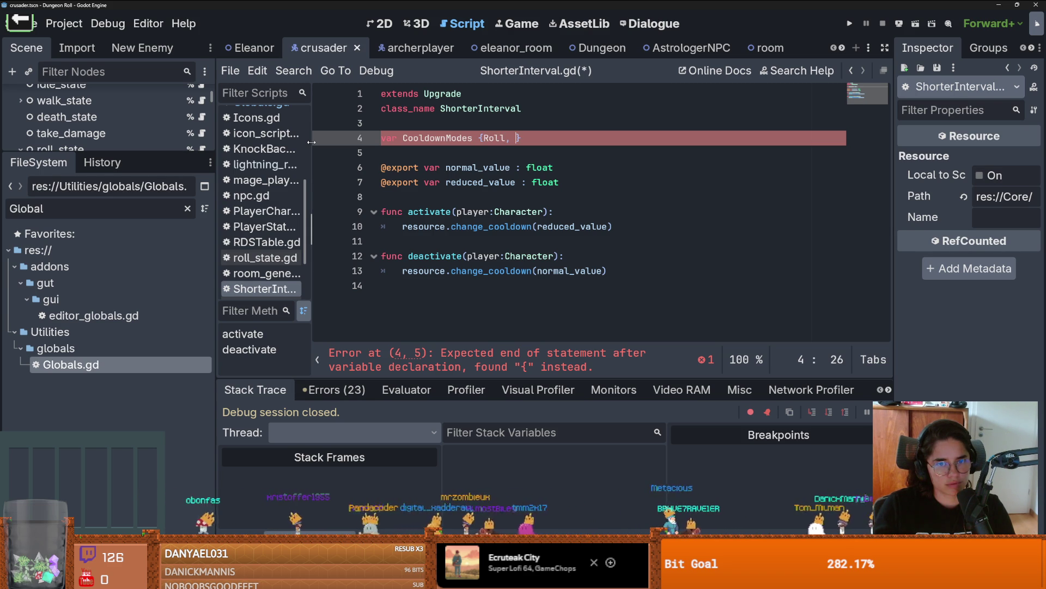
type("Lightning")
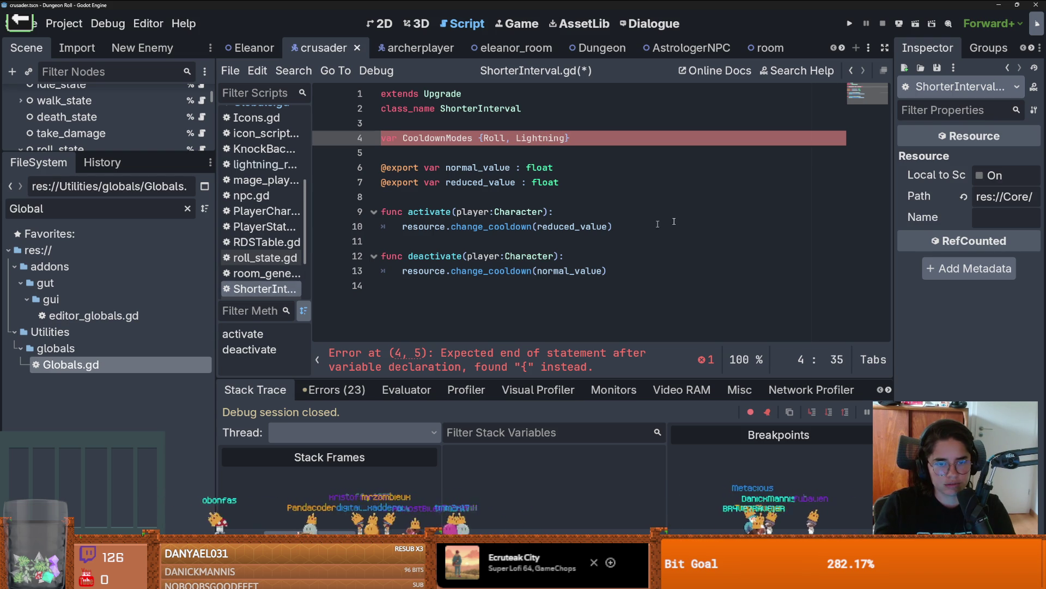
double_click(390, 138)
type("enum")
key("End")
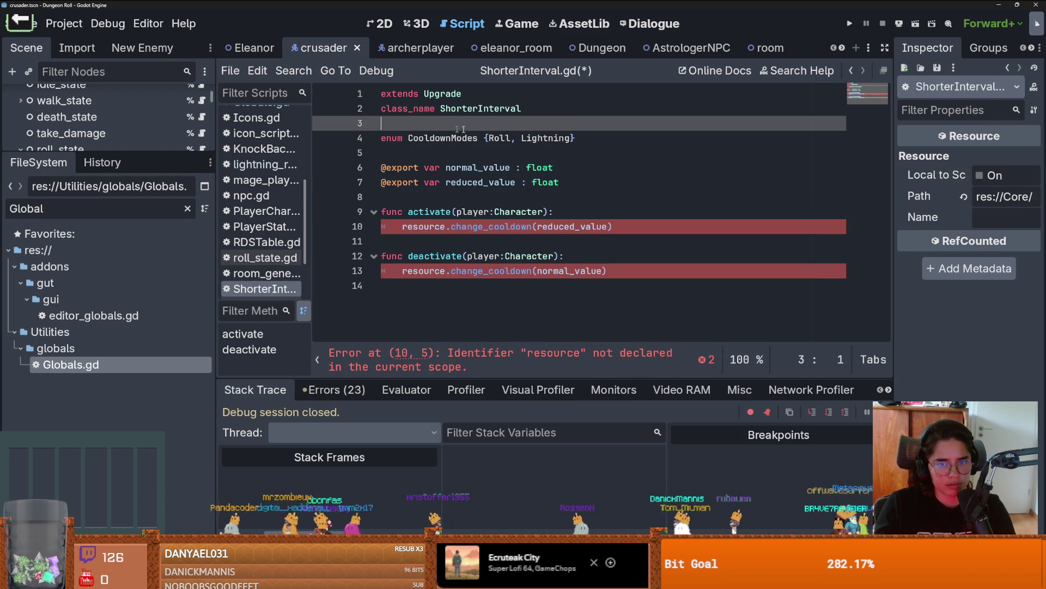
- Add a 'var cool_down_mode: CooldownModes' declaration below the enum and save
key("Return")
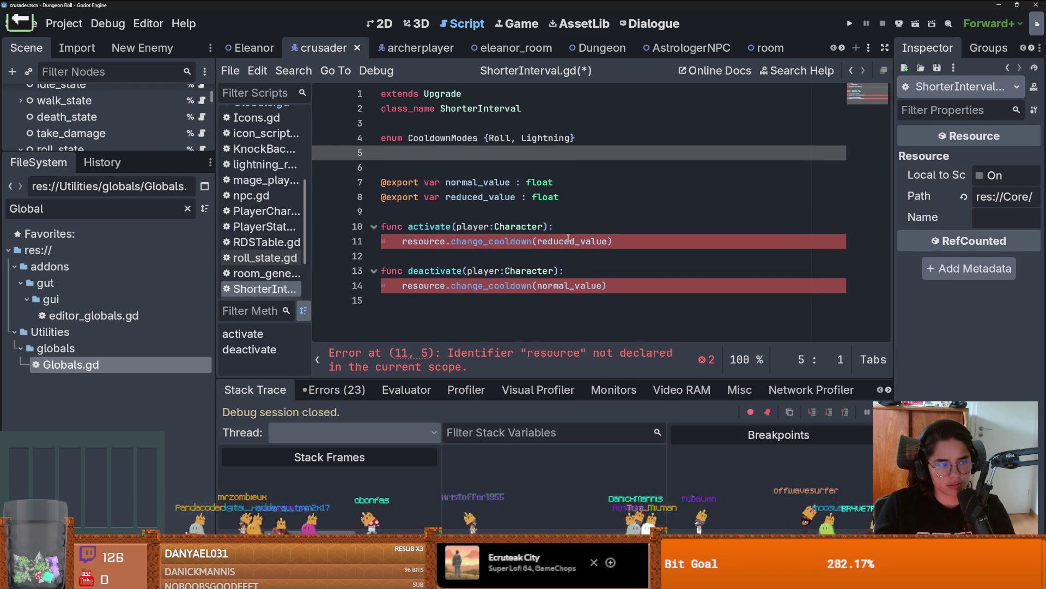
left_click(605, 225)
key("Return")
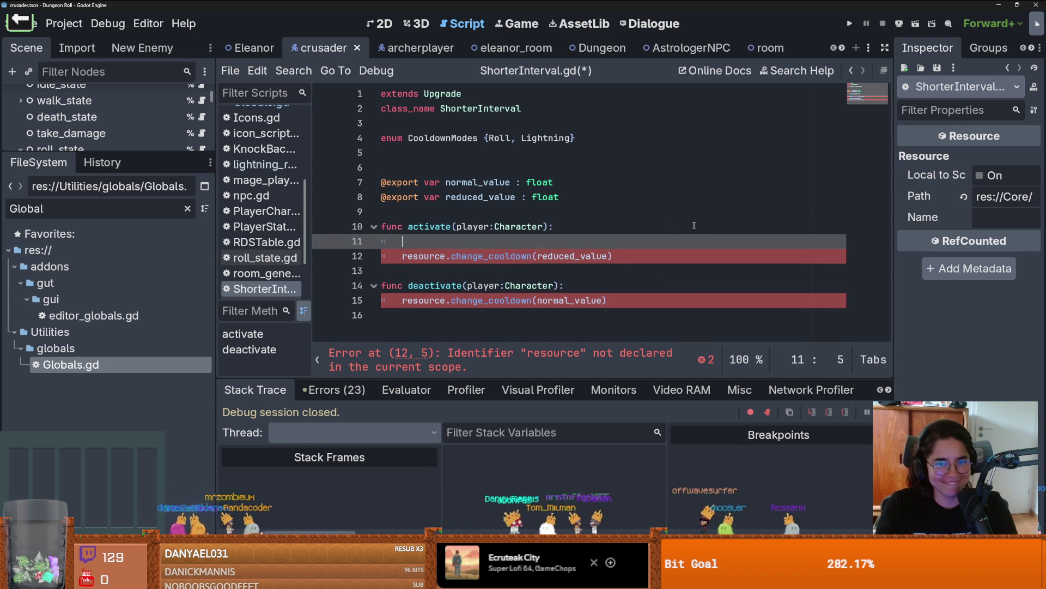
left_click(458, 153)
type("var cool_down_mode: Cool")
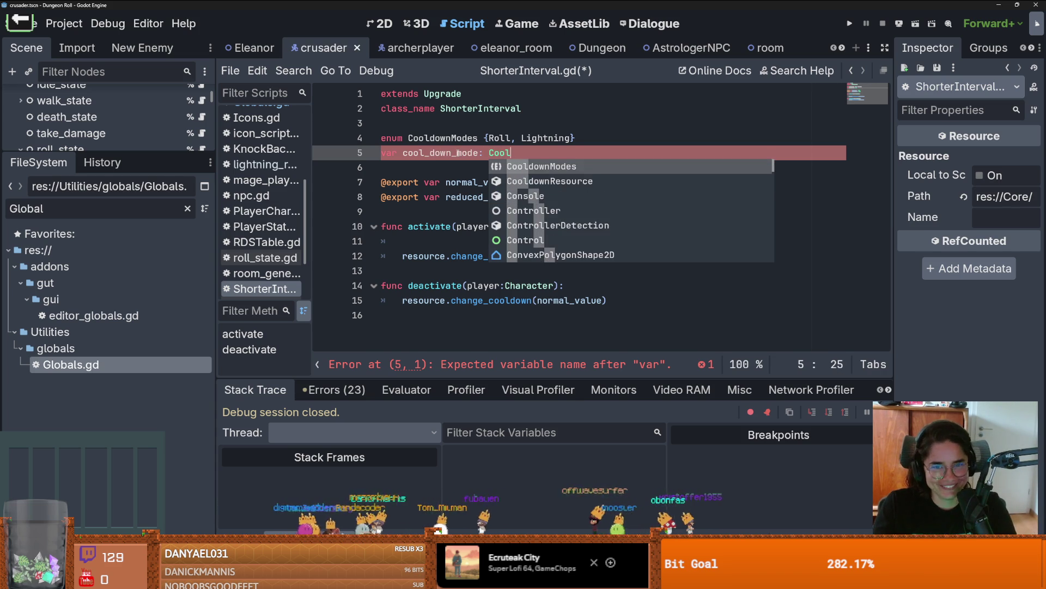
key("Return")
key("ctrl+s")
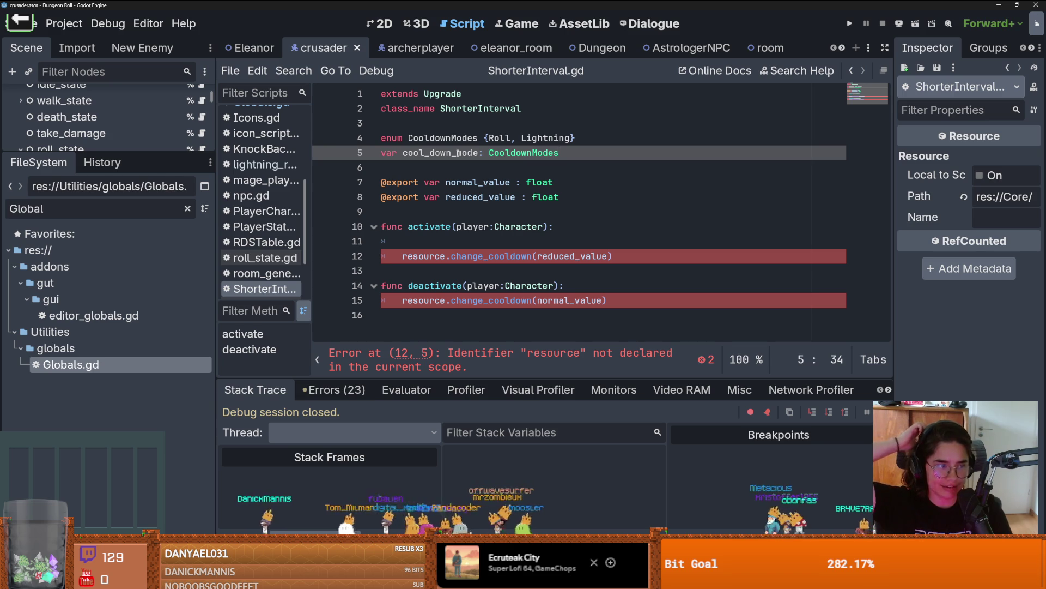
- Wrap activate's cooldown call in match(cool_down_mode) under a CooldownModes.Roll case and save
left_click(500, 240)
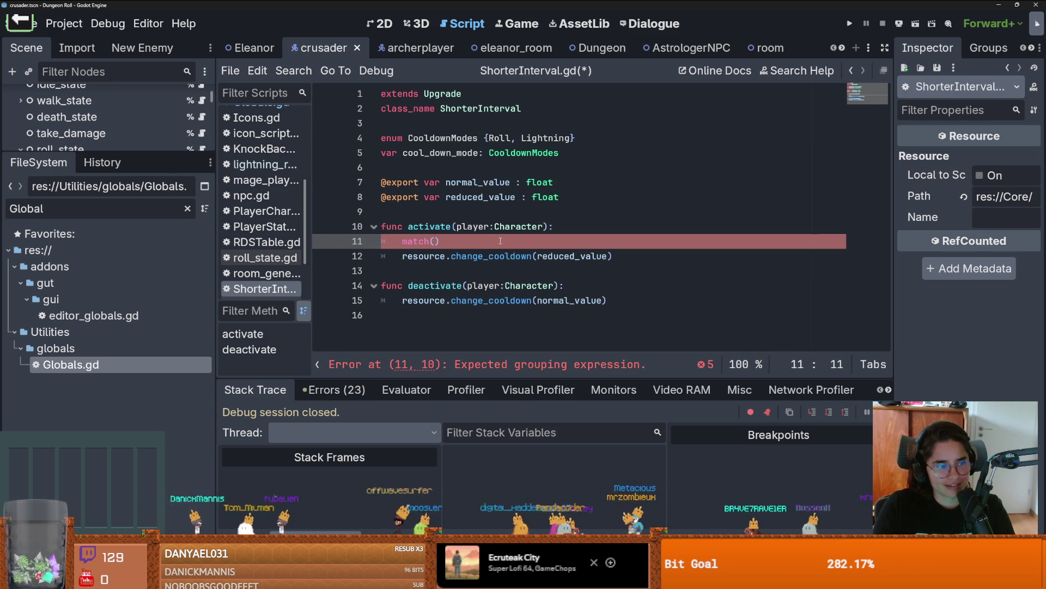
key("Return")
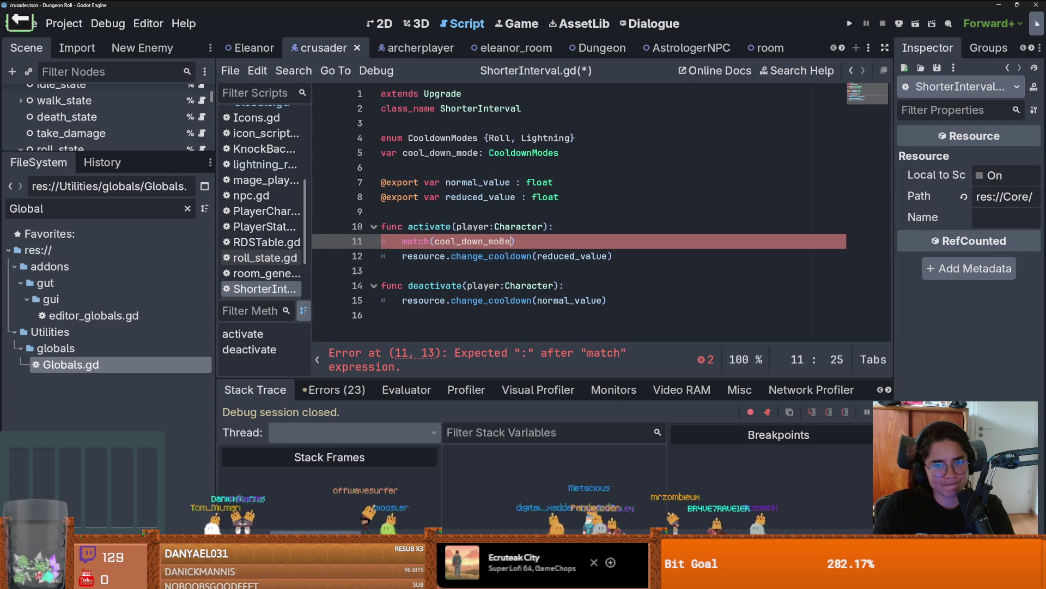
type(":")
key("Return")
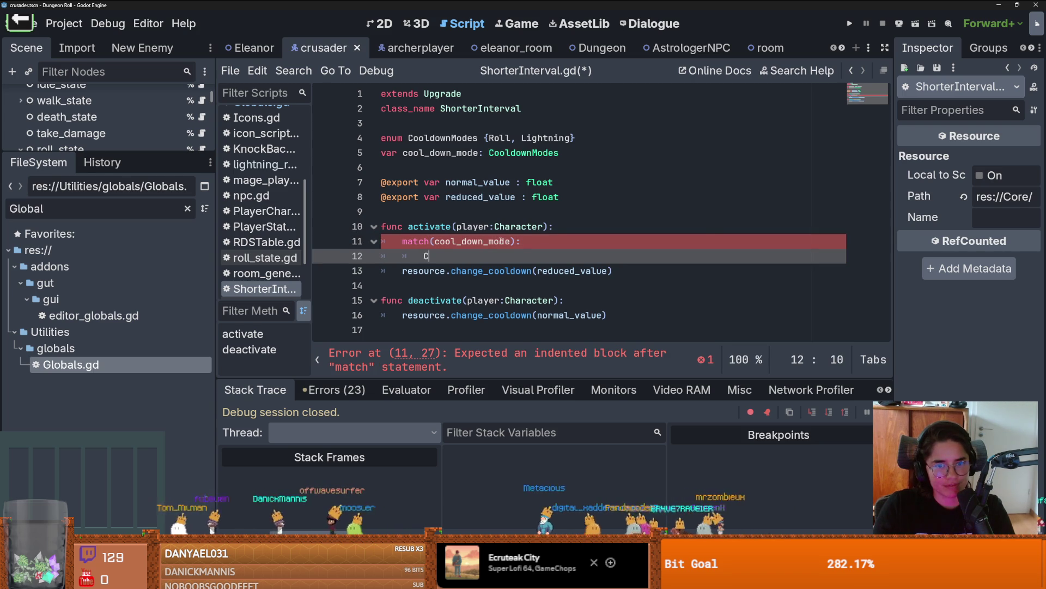
type("C")
key("Return")
type(".")
key("Return")
left_click(404, 272)
key("Tab")
key("Tab")
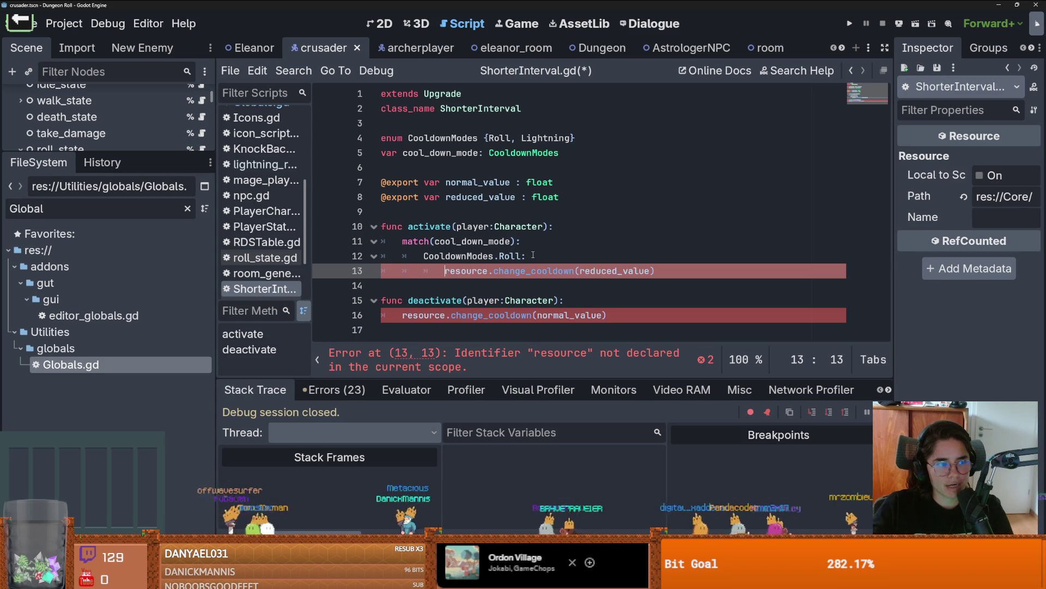
key("ctrl+s")
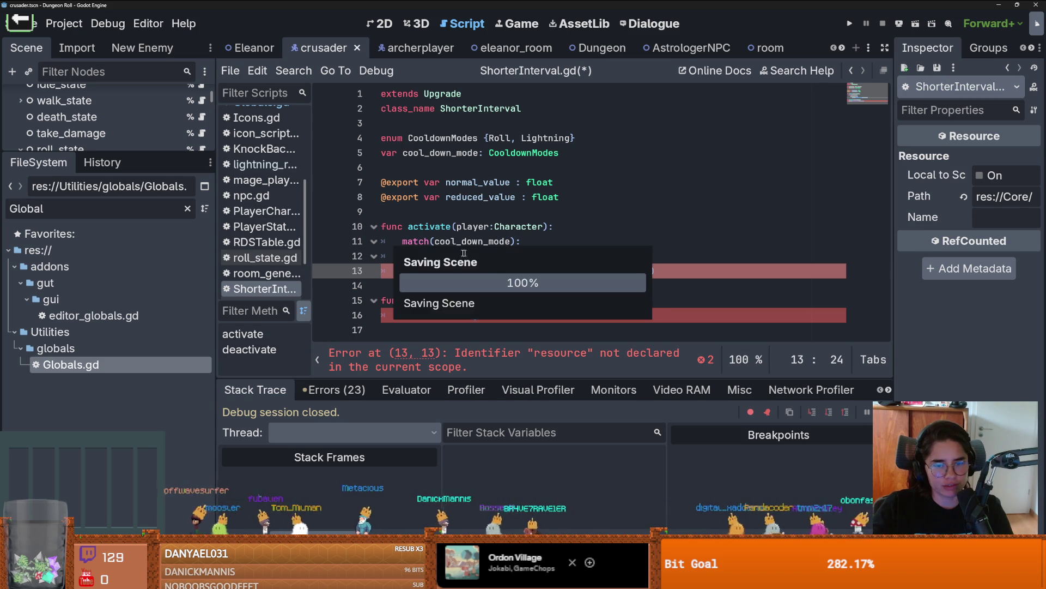
left_click(566, 154)
key("Return")
key("Return")
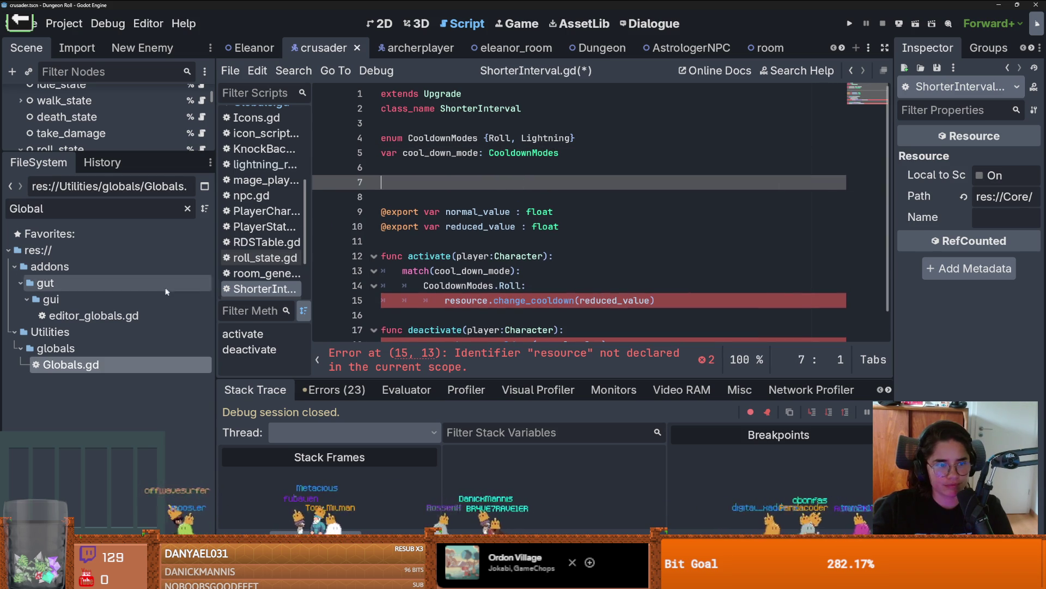
left_click(187, 208)
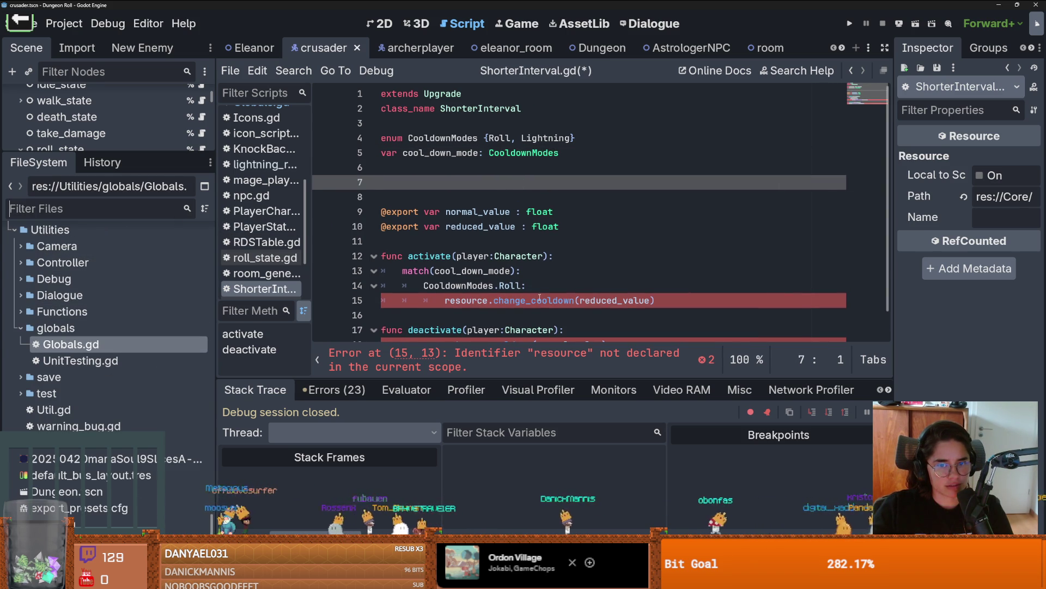
- Replace 'resource' in the Roll case with Globals.CRUSADER_ROLL via autocomplete
double_click(471, 301)
scroll(516, 301, "down", 1)
left_click(516, 272)
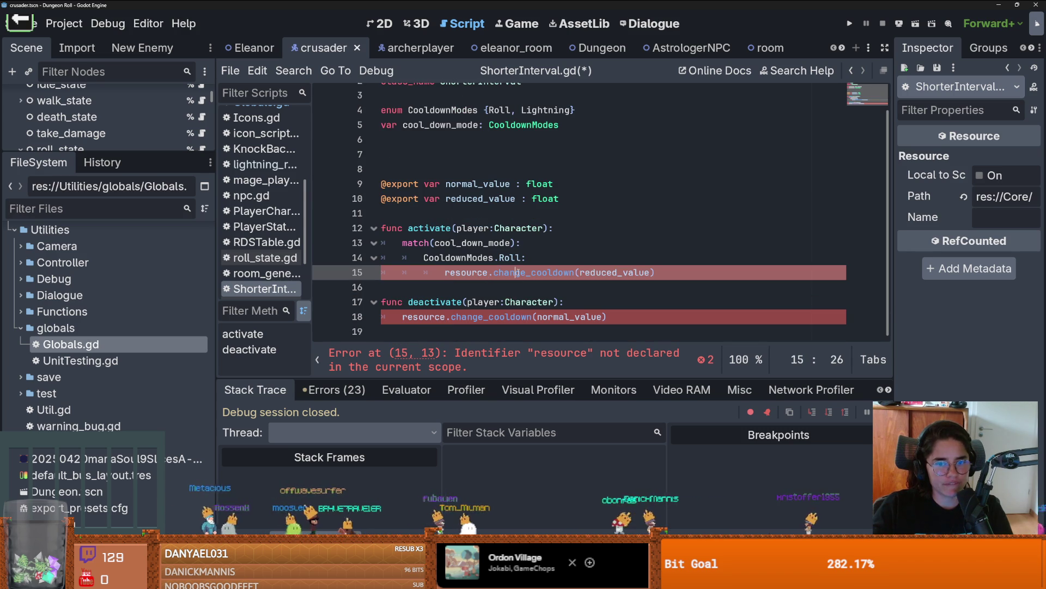
double_click(468, 273)
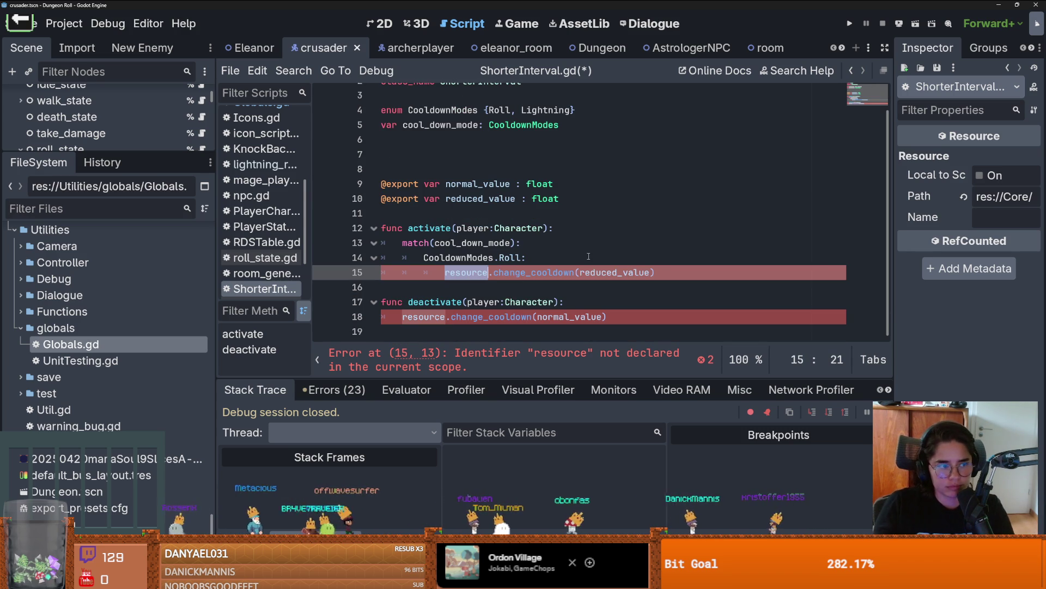
type("Globals.")
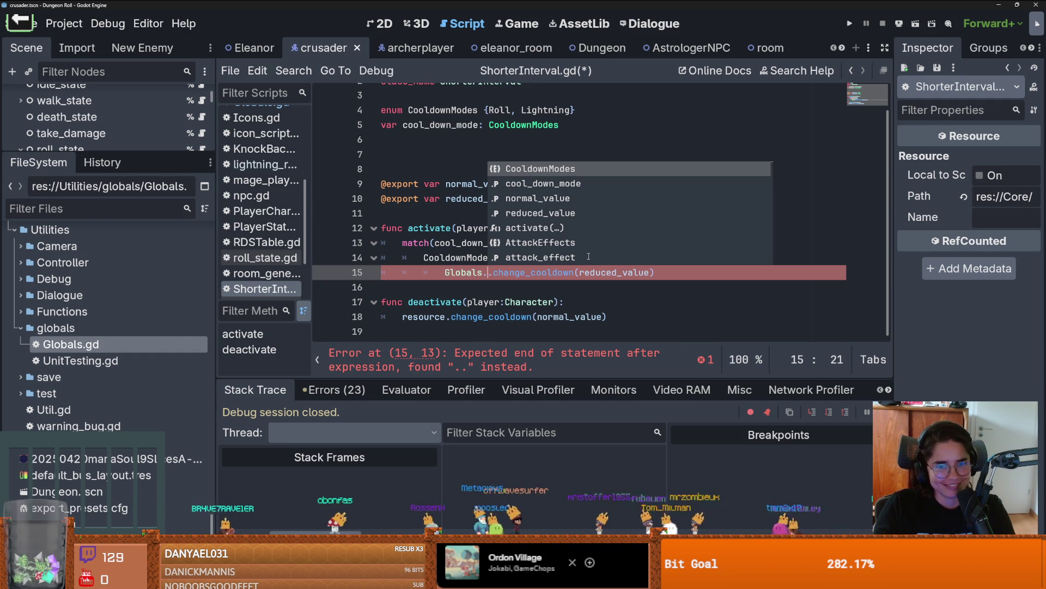
type("R")
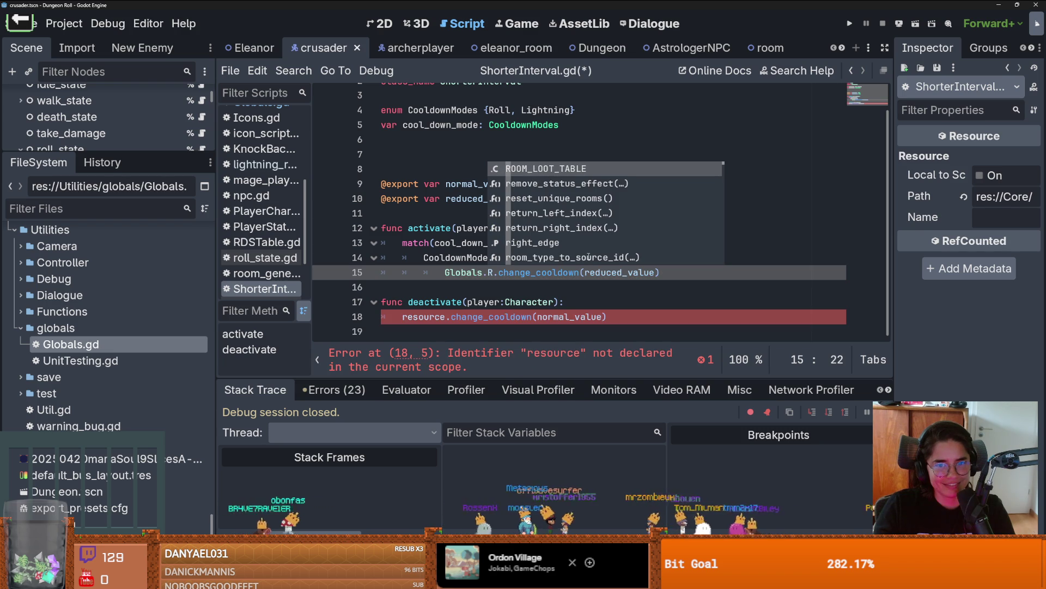
key("BackSpace")
type("CR")
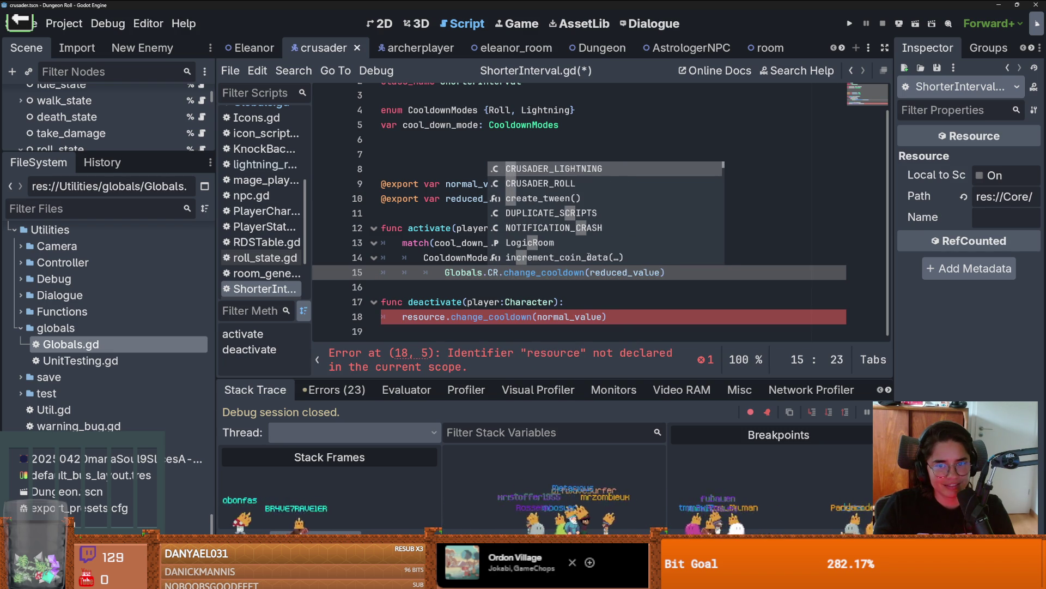
key("Down")
key("Return")
- Add a CooldownModes.Lightning: case label on a new line below the Roll case
left_click(576, 273)
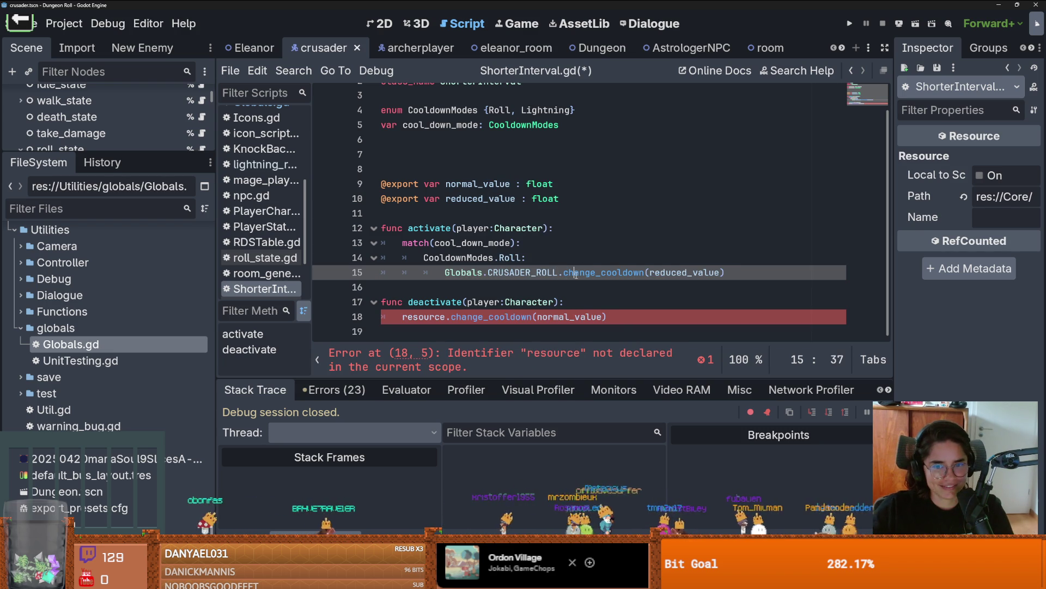
left_click(732, 272)
key("Return")
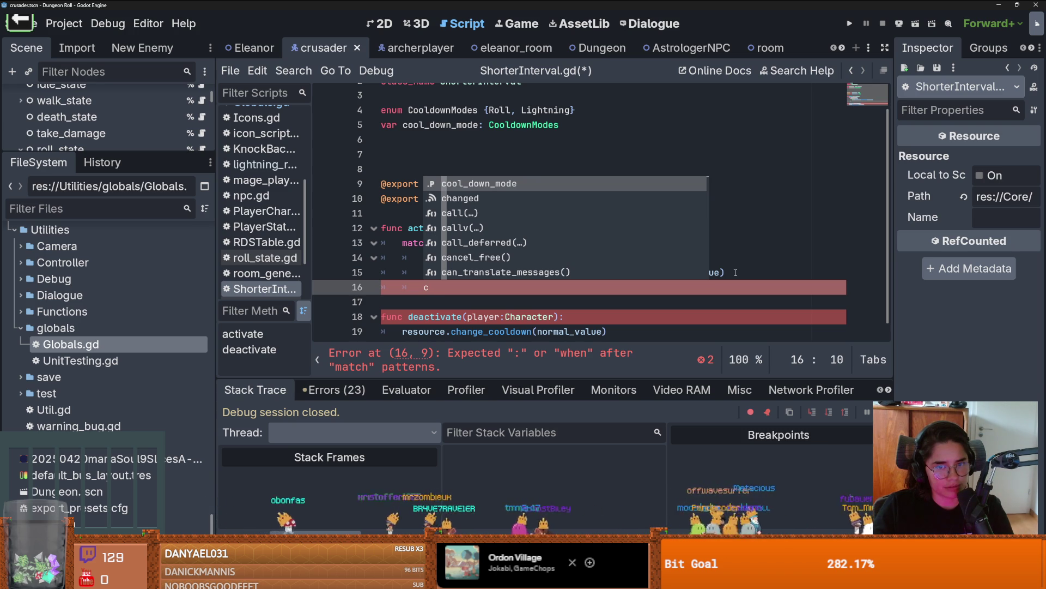
key("Escape")
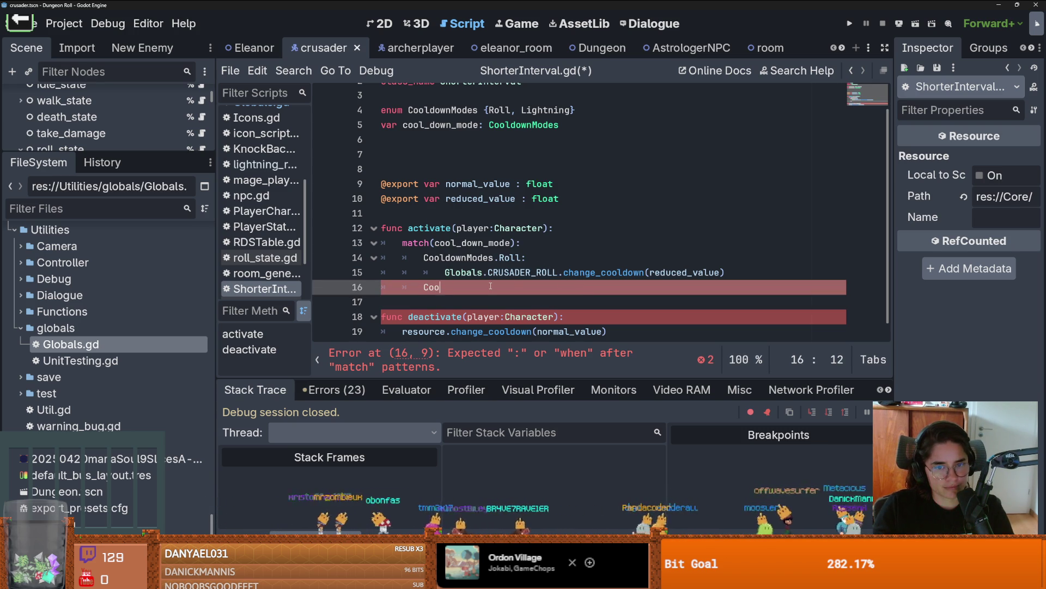
type("ldow")
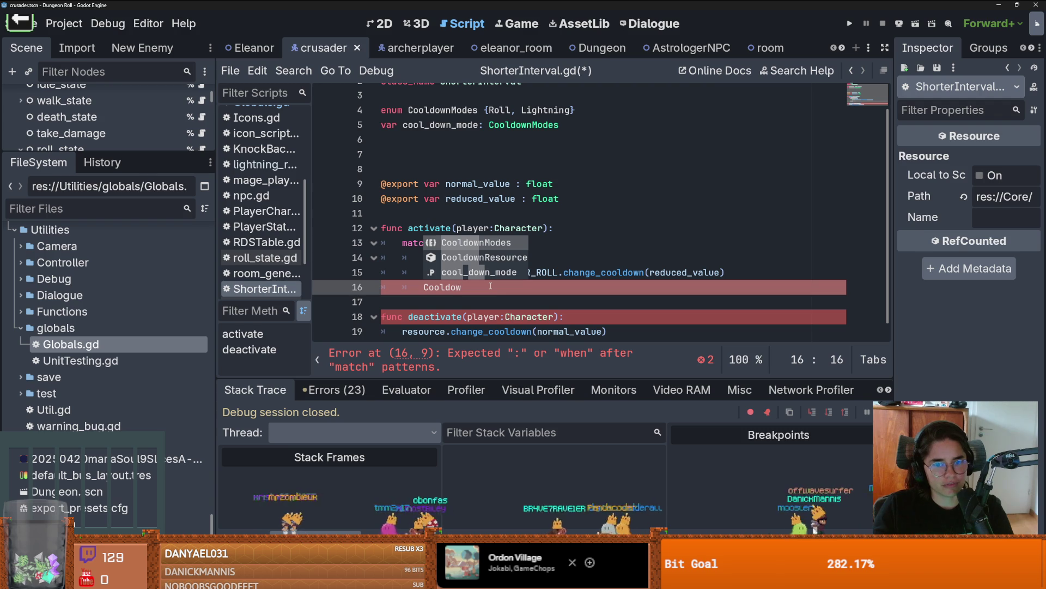
key("Return")
type(".L")
key("Return")
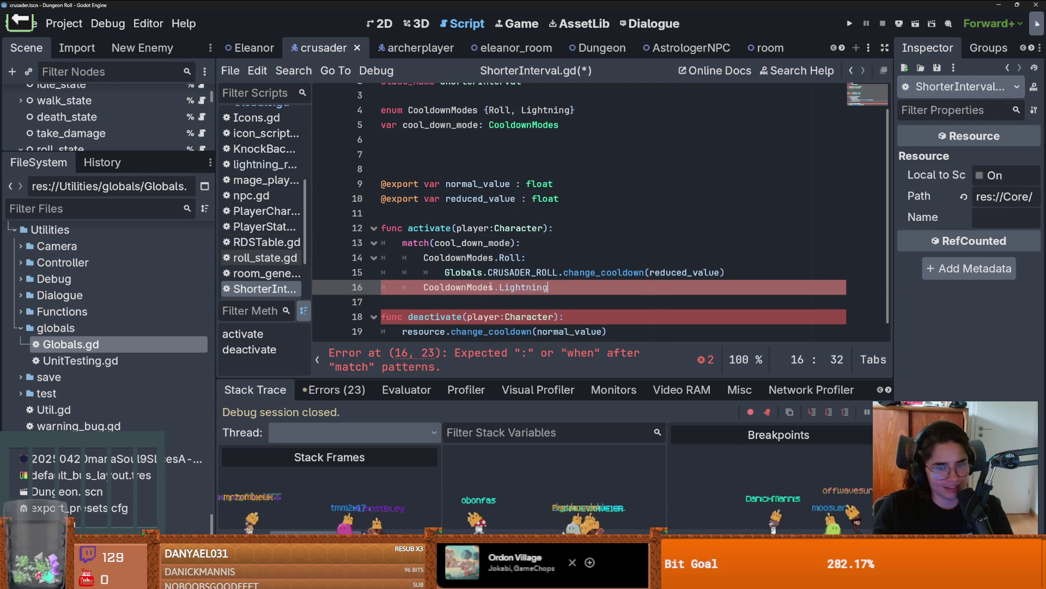
key("Return")
- Under the Lightning case, write Globals.CRUSADER_LIGHTNING.change_cooldown(reduced_value), copying reduced_value from the Roll case
type("Cl")
key("BackSpace")
type("b")
key("BackSpace")
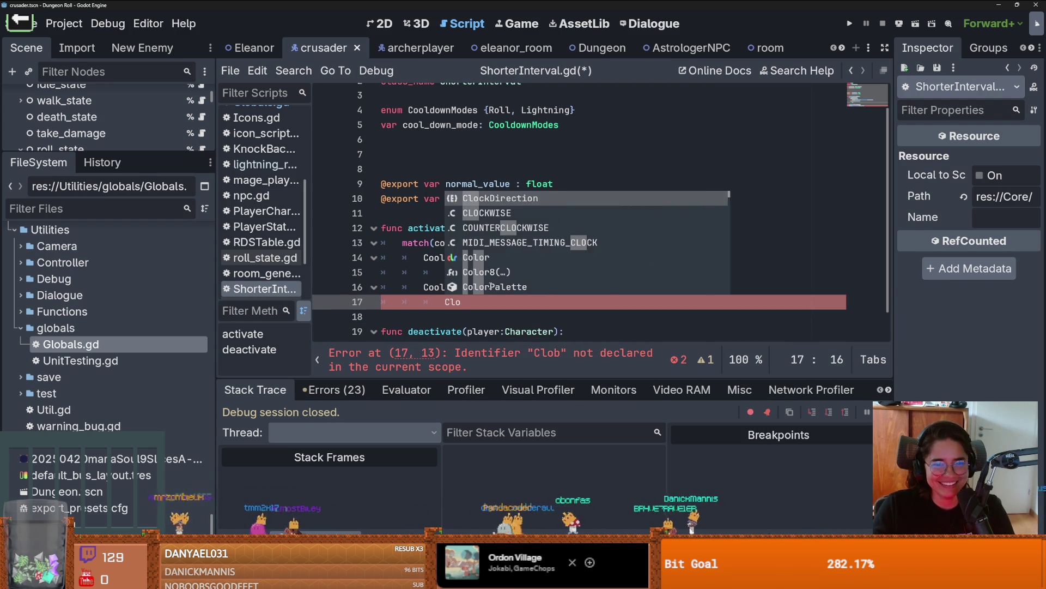
key("BackSpace")
key("BackSpace")
key("BackSpace")
type("Globals.C")
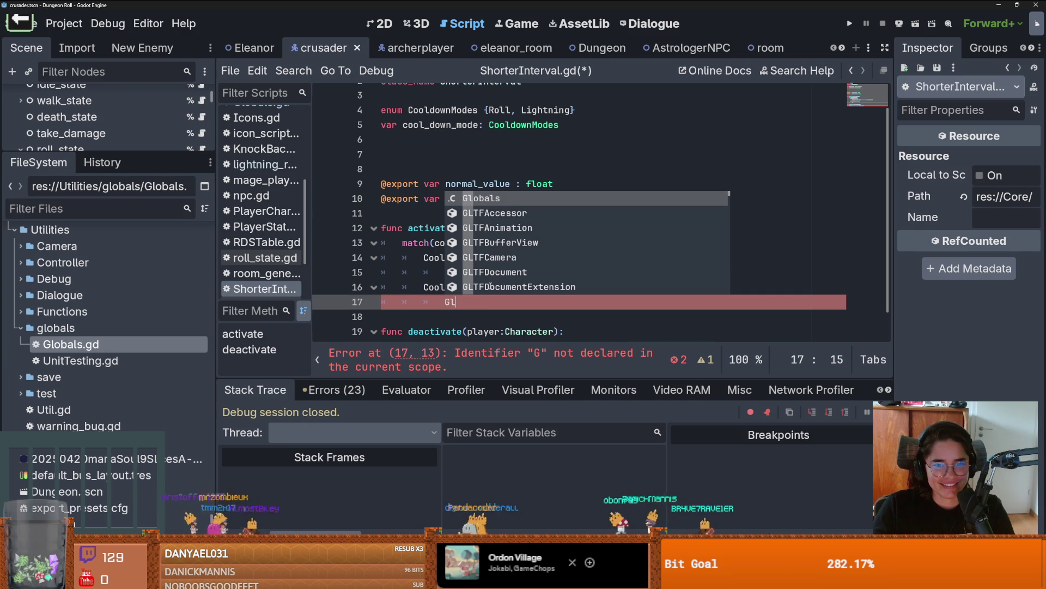
type("RU")
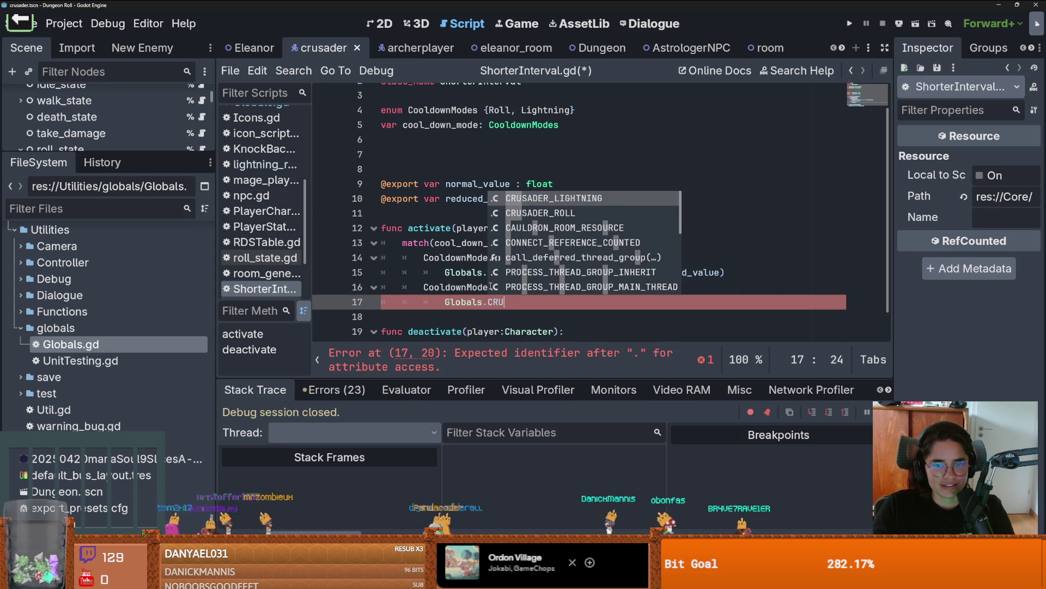
key("Return")
type("c")
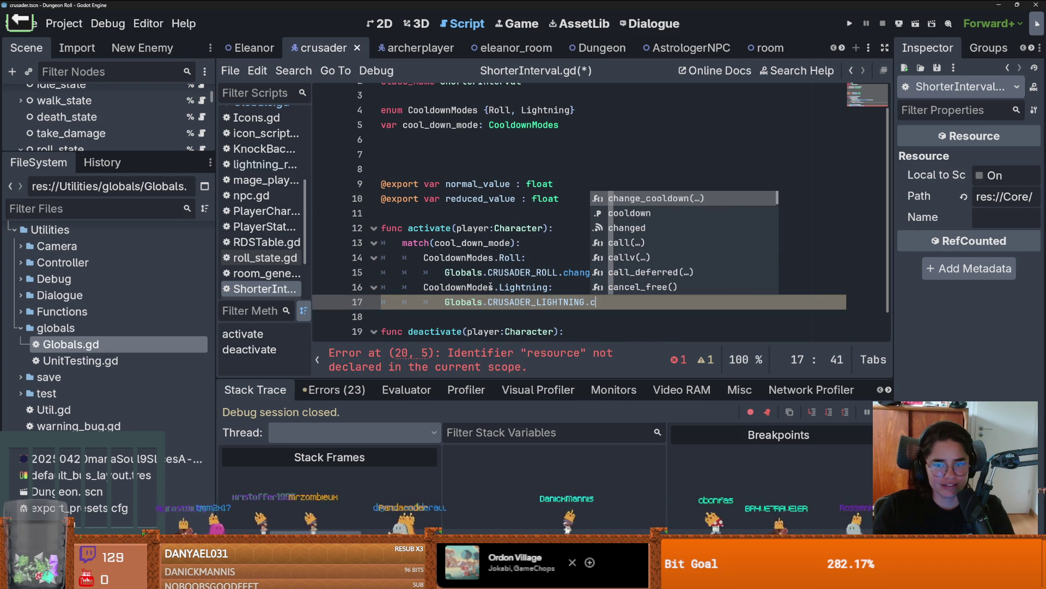
key("Return")
double_click(684, 285)
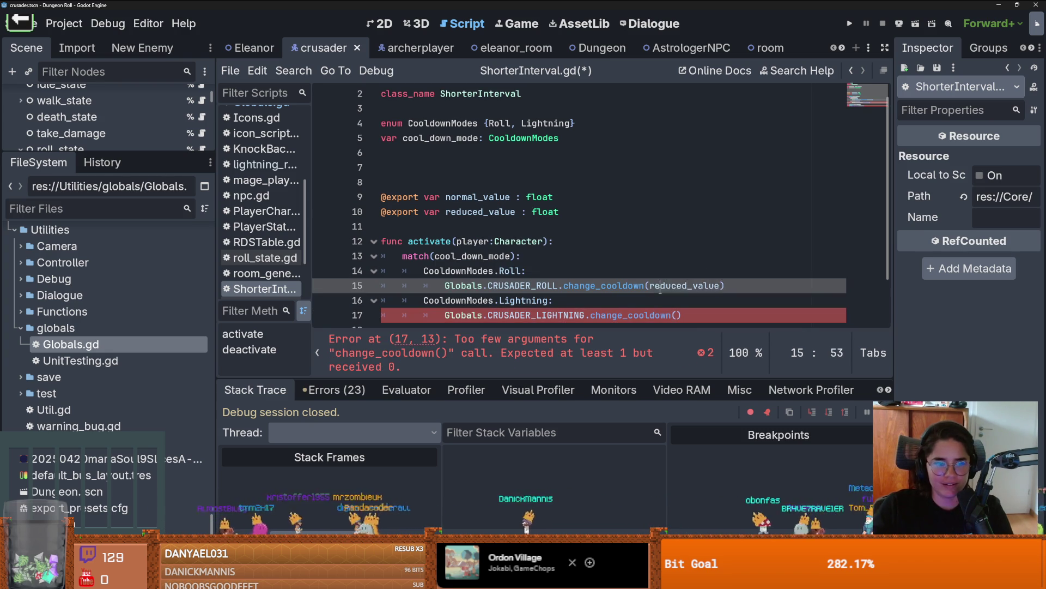
key("ctrl+c")
left_click(679, 316)
key("ctrl+v")
scroll(678, 314, "down", 1)
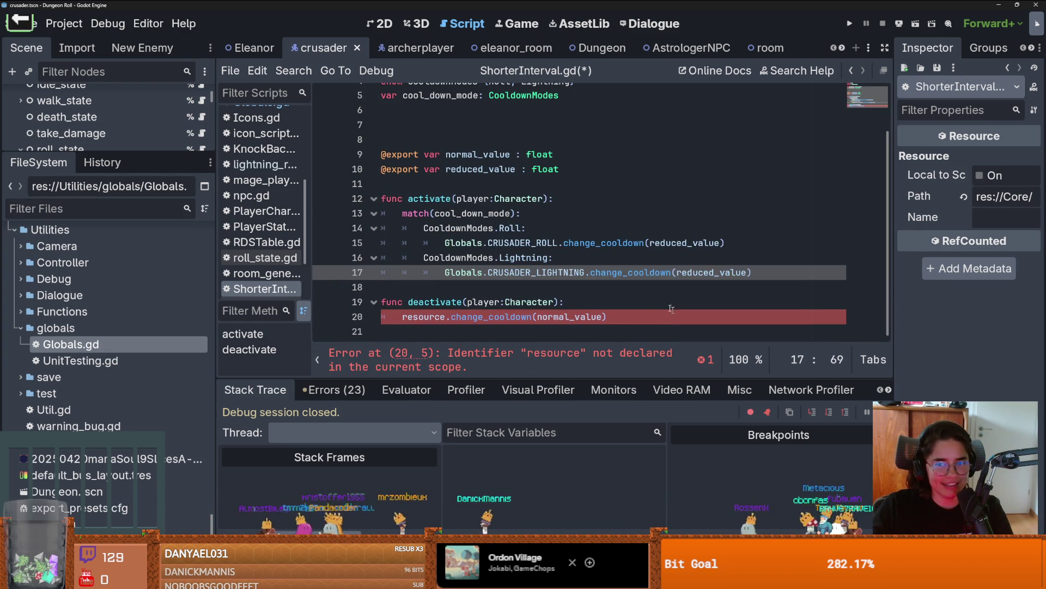
left_click(575, 297)
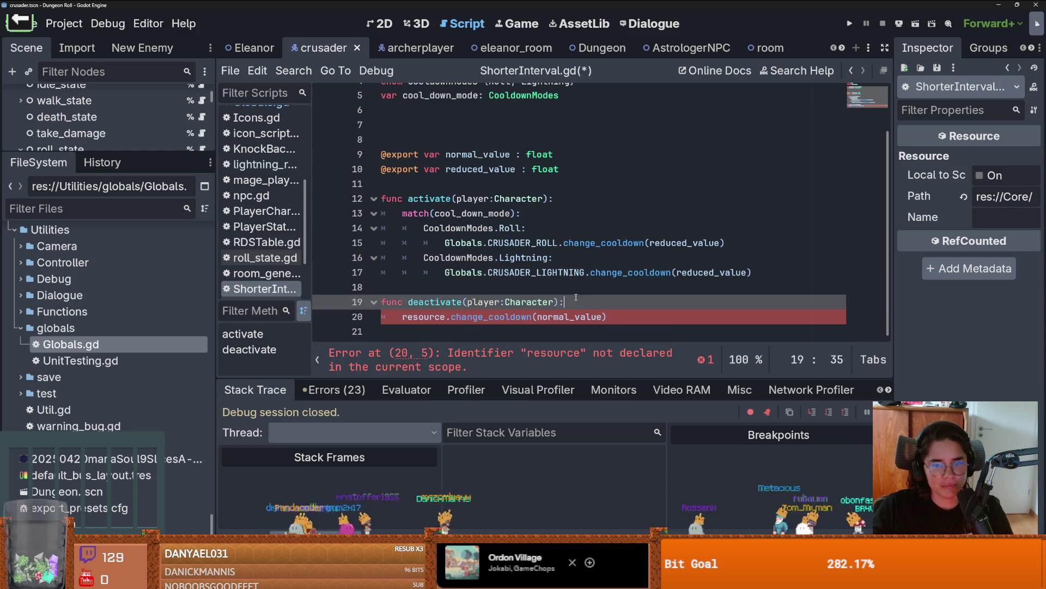
- Copy the activate match block into deactivate and outdent the pasted match line
key("Return")
key("Return")
key("Return")
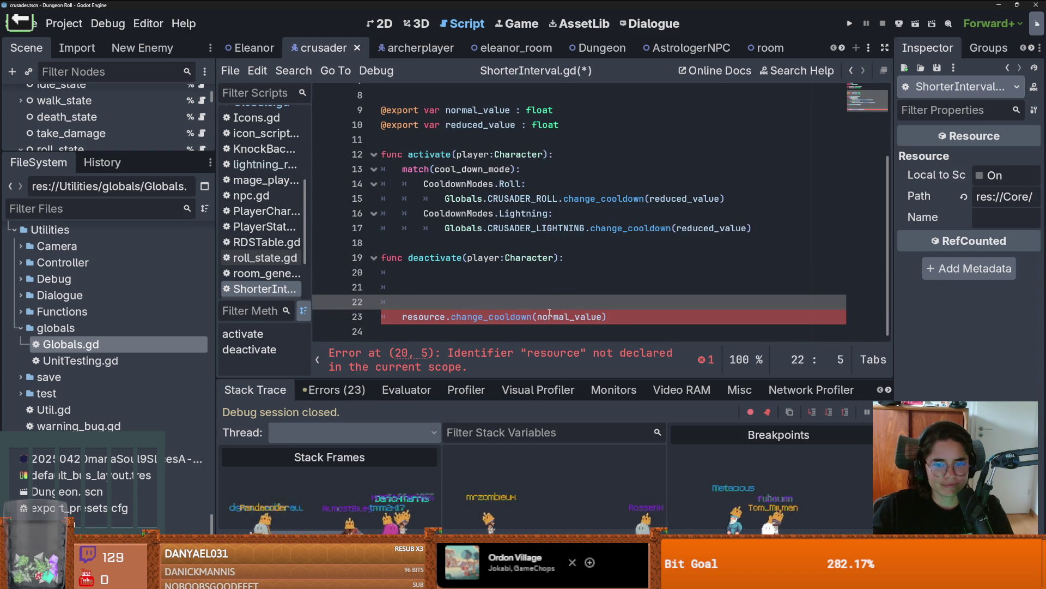
left_click_drag(786, 225, 370, 175)
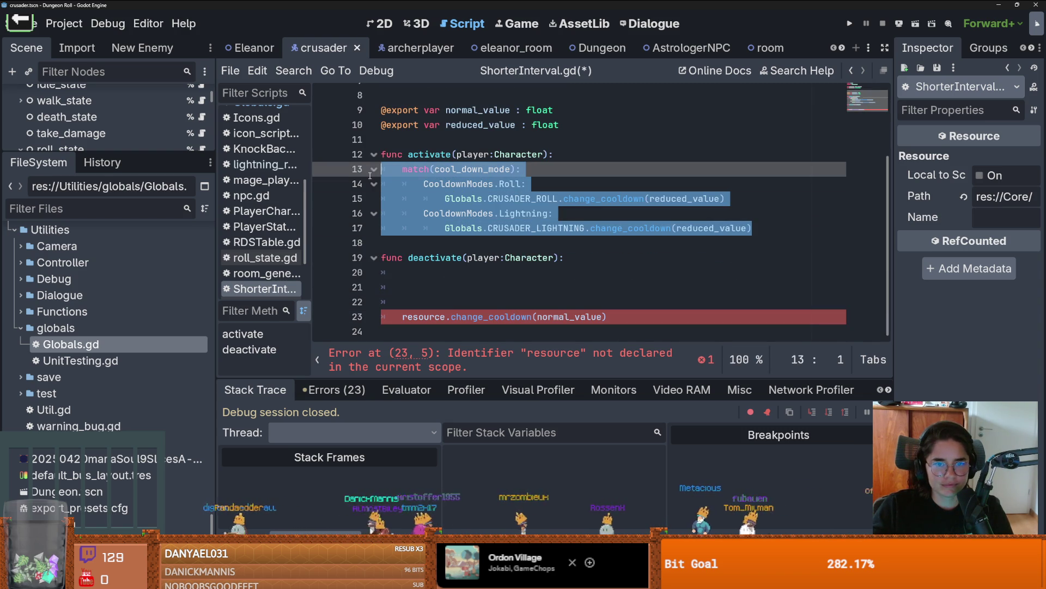
key("ctrl+c")
left_click(424, 271)
key("ctrl+v")
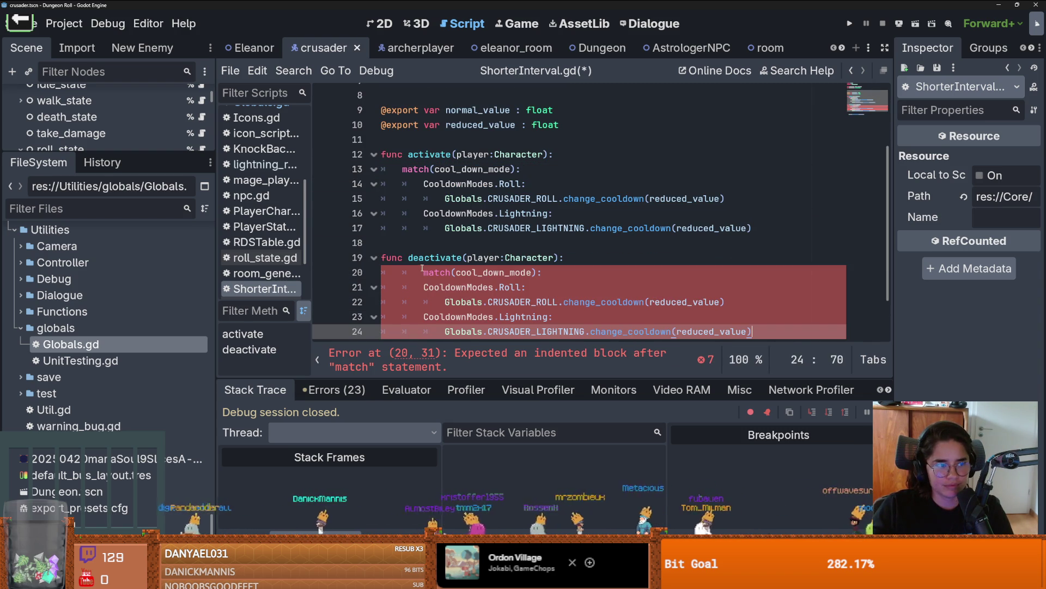
left_click(420, 266)
key("BackSpace")
- Swap reduced_value for normal_value in both deactivate cases, delete the old resource line, and save
scroll(507, 286, "down", 2)
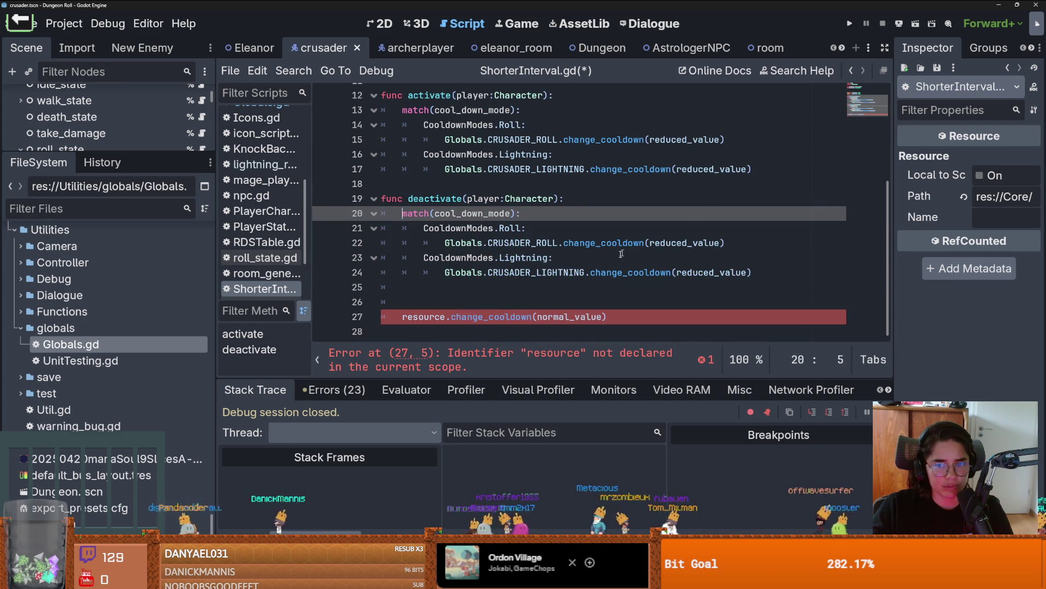
double_click(570, 317)
key("ctrl+c")
double_click(684, 243)
key("ctrl+v")
double_click(711, 272)
key("ctrl+v")
left_click_drag(607, 317, 524, 321)
key("ctrl+s")
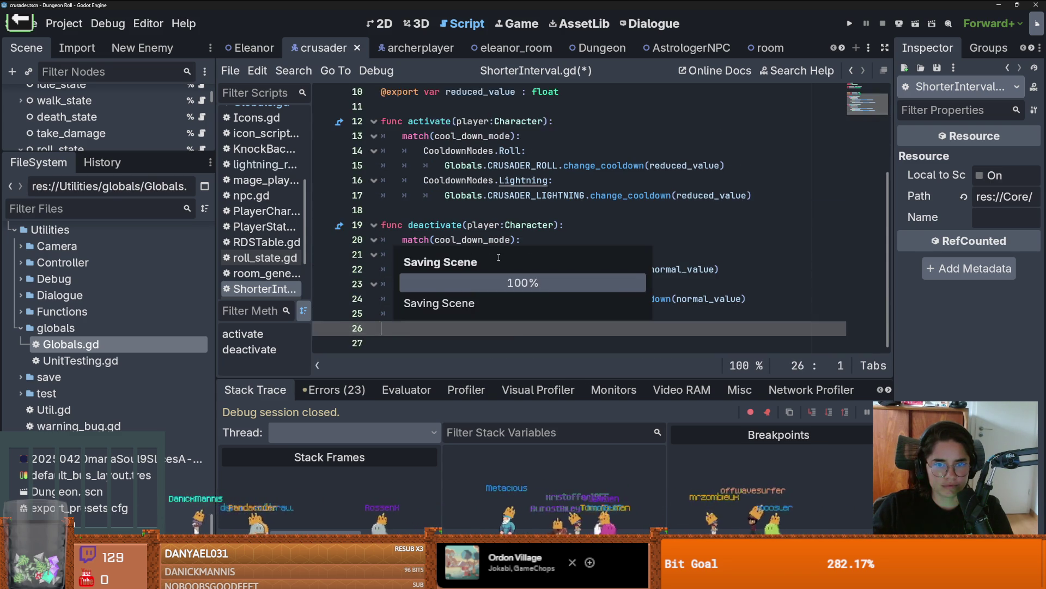
- Remove the extra blank lines below line 5, save again, and filter the FileSystem for 'shorter'
left_click(436, 176)
key("BackSpace")
key("BackSpace")
key("ctrl+s")
double_click(68, 329)
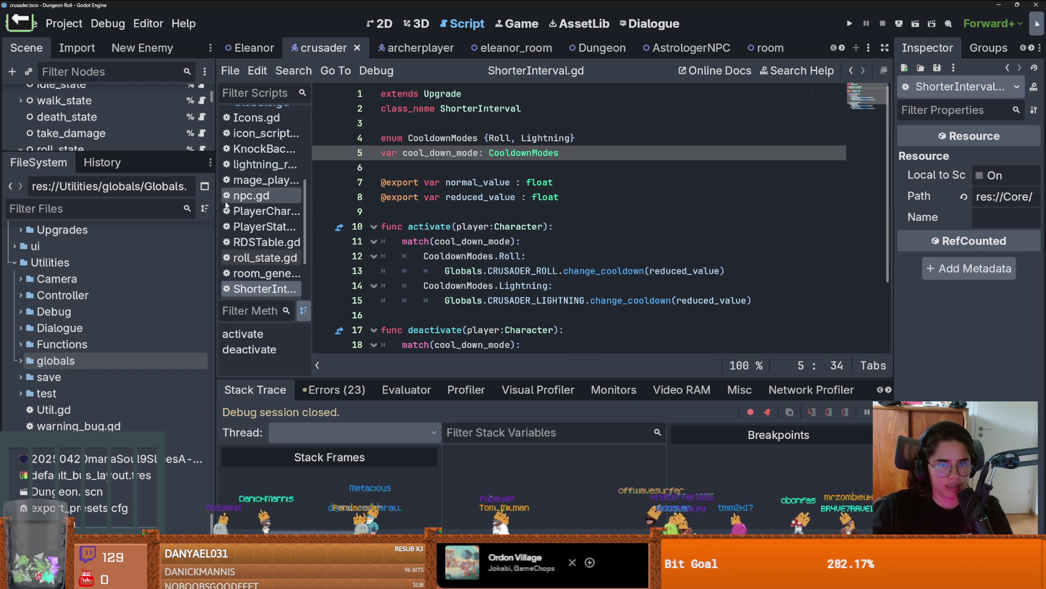
type("sh")
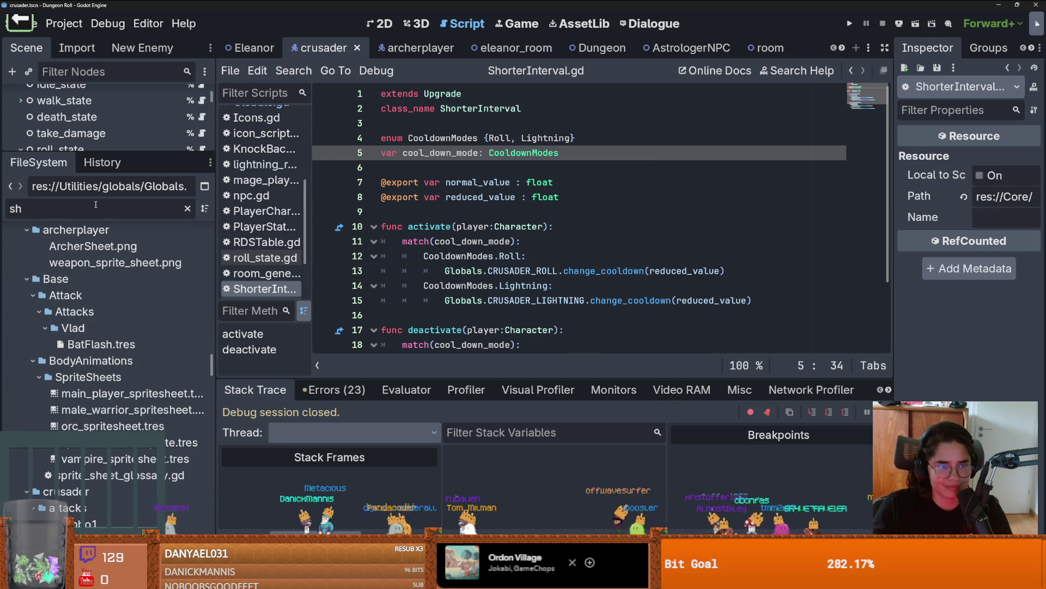
type("orter")
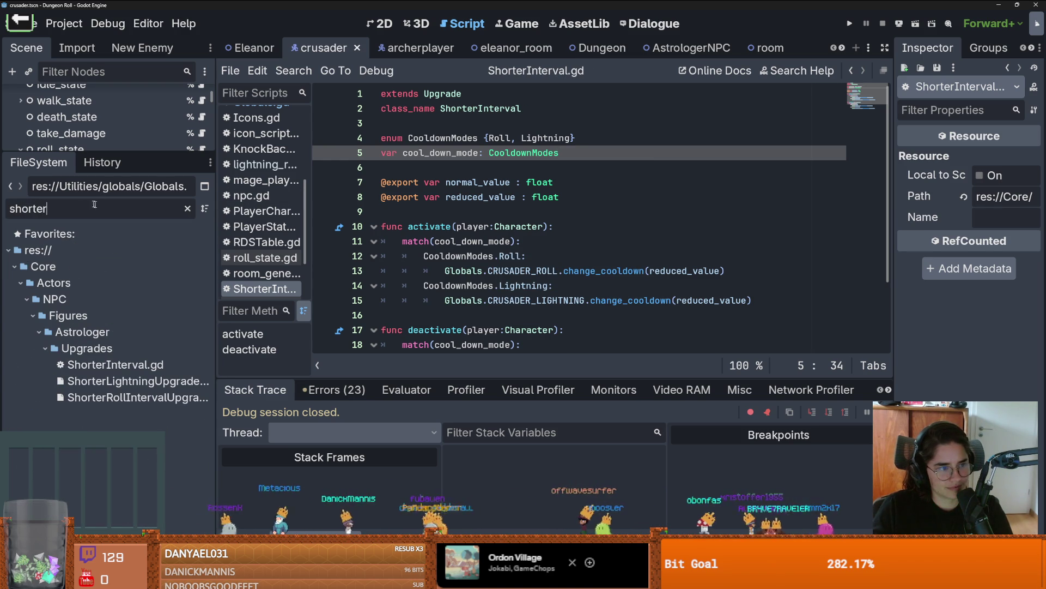
- Widen the Inspector and compare ShorterLightningUpgrade.tres with the ShorterInterval.gd script
left_click(132, 367)
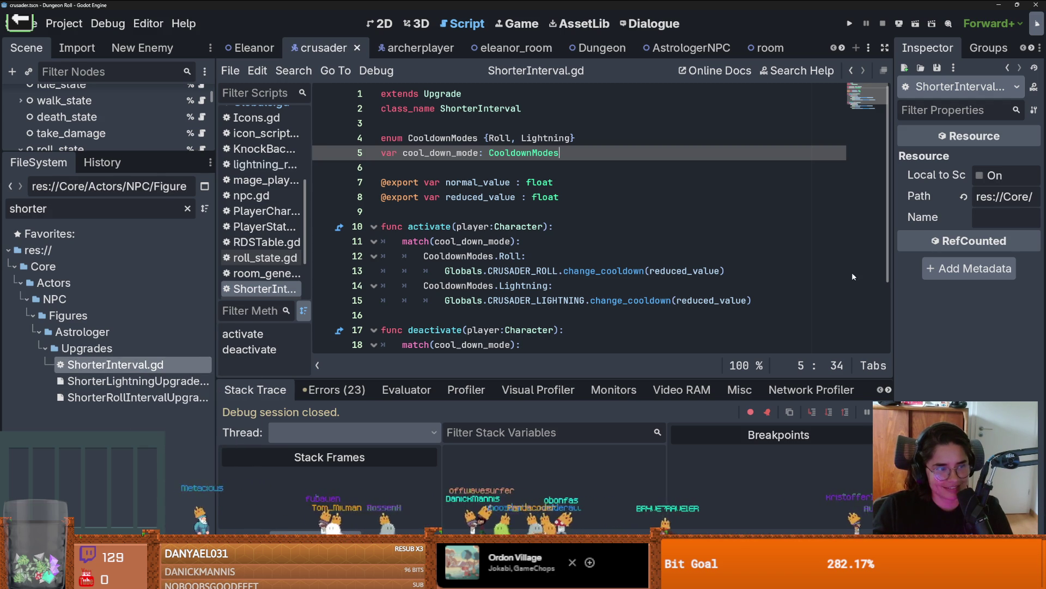
left_click_drag(892, 263, 676, 262)
left_click(115, 380)
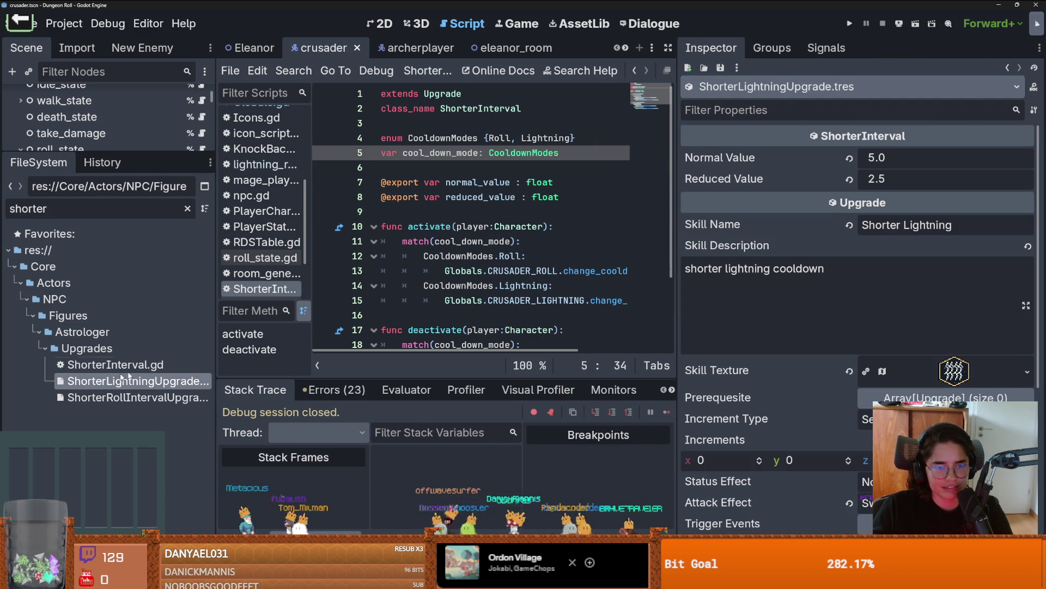
left_click(139, 367)
left_click(137, 382)
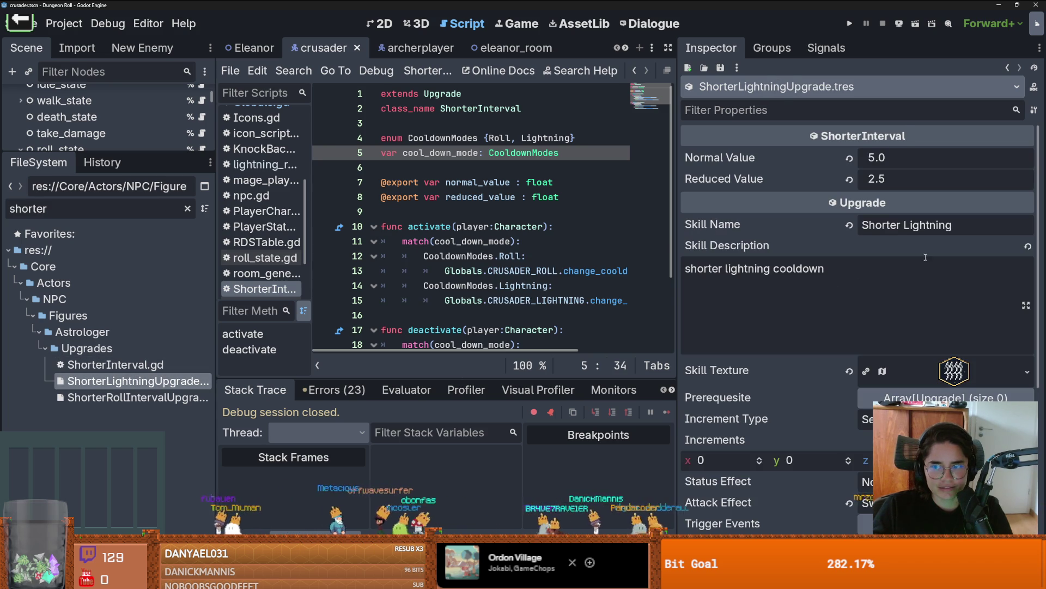
scroll(909, 272, "down", 5)
scroll(885, 271, "up", 5)
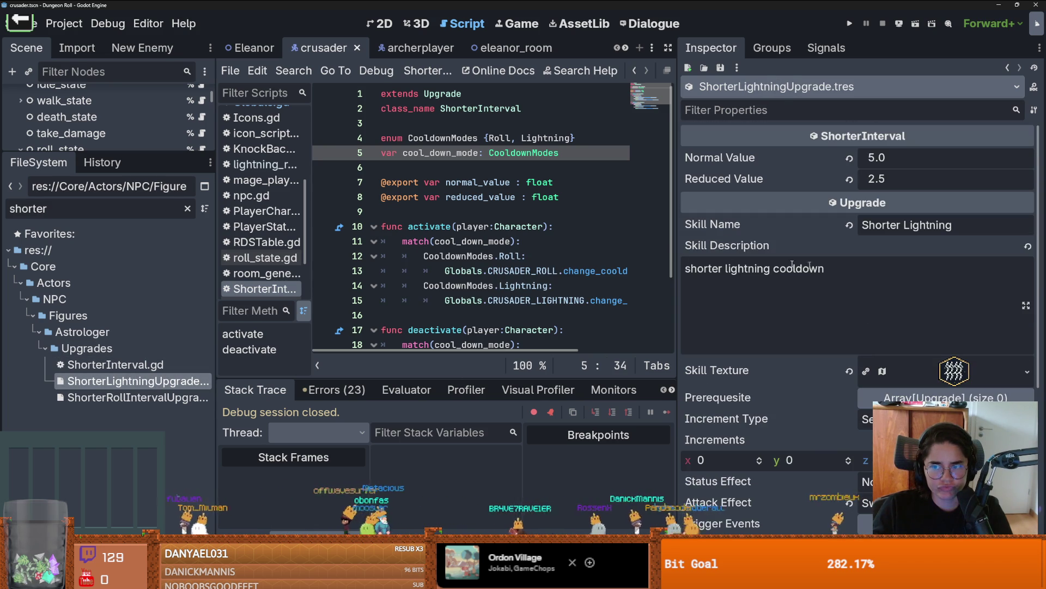
left_click(146, 366)
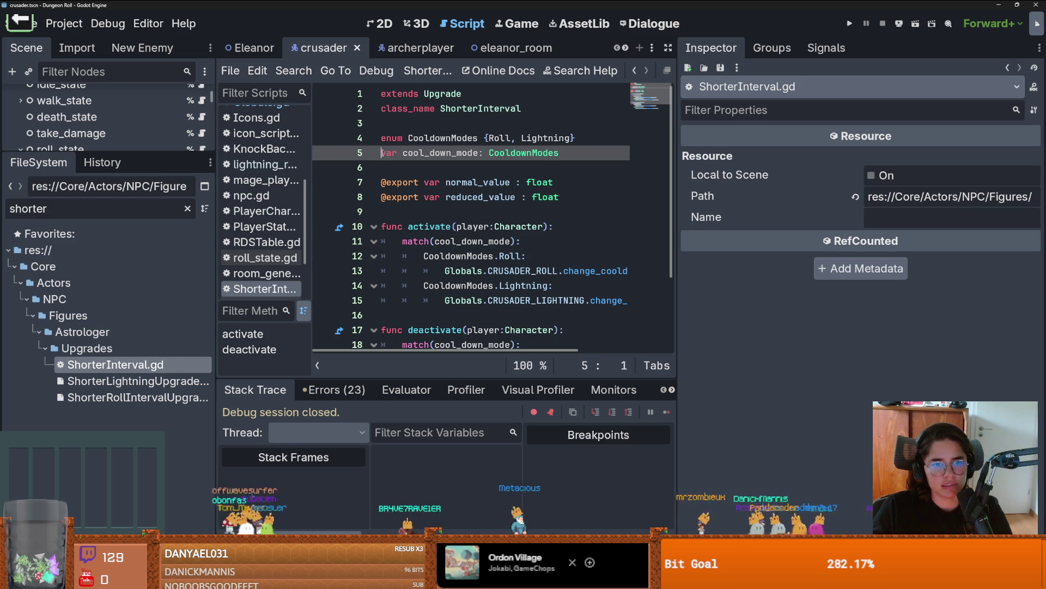
type("@export")
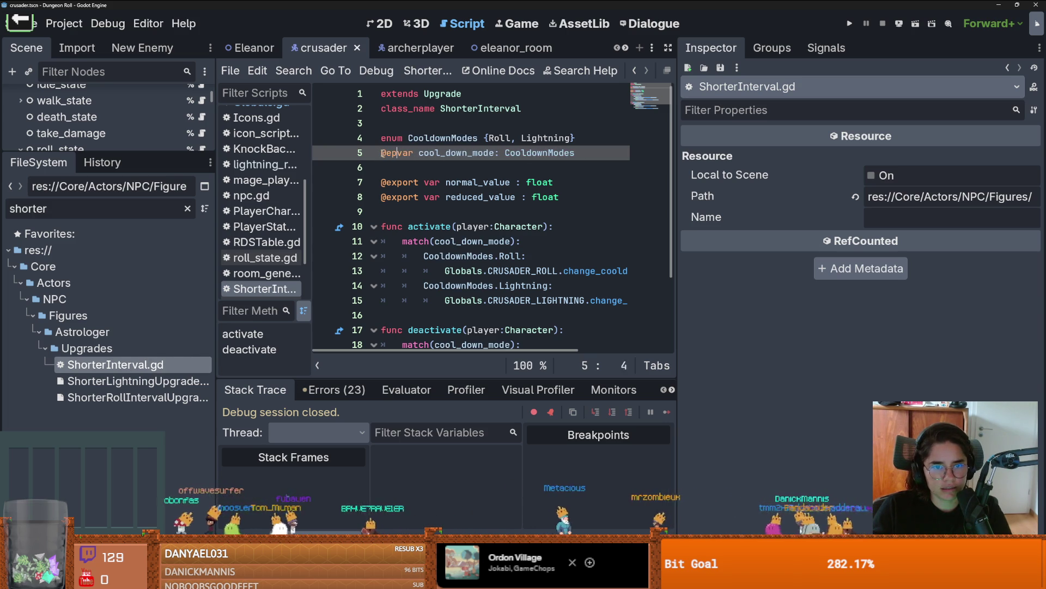
key("ctrl+s")
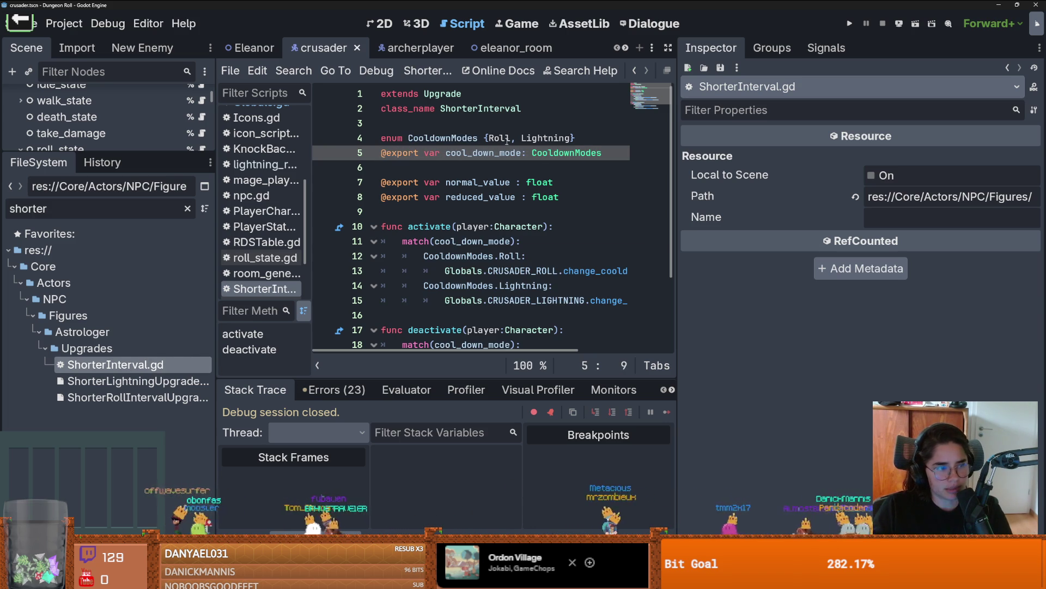
left_click(506, 138)
left_click_drag(676, 220, 804, 224)
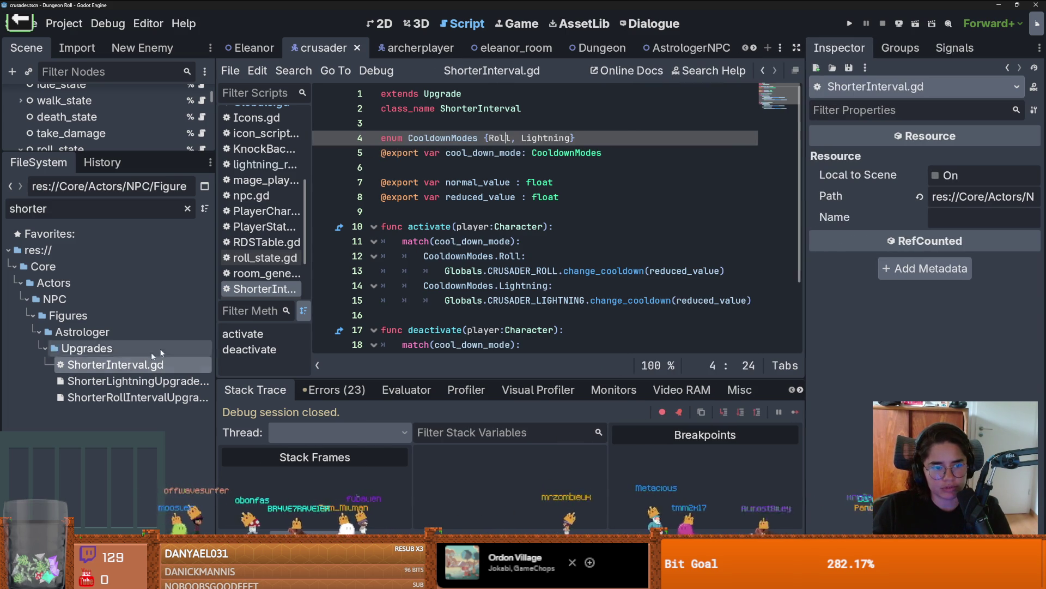
- Set Cool Down Mode to Lightning on ShorterLightningUpgrade and Roll on ShorterRollIntervalUpgrade, then save
left_click(131, 381)
left_click(960, 165)
left_click(960, 197)
left_click(136, 397)
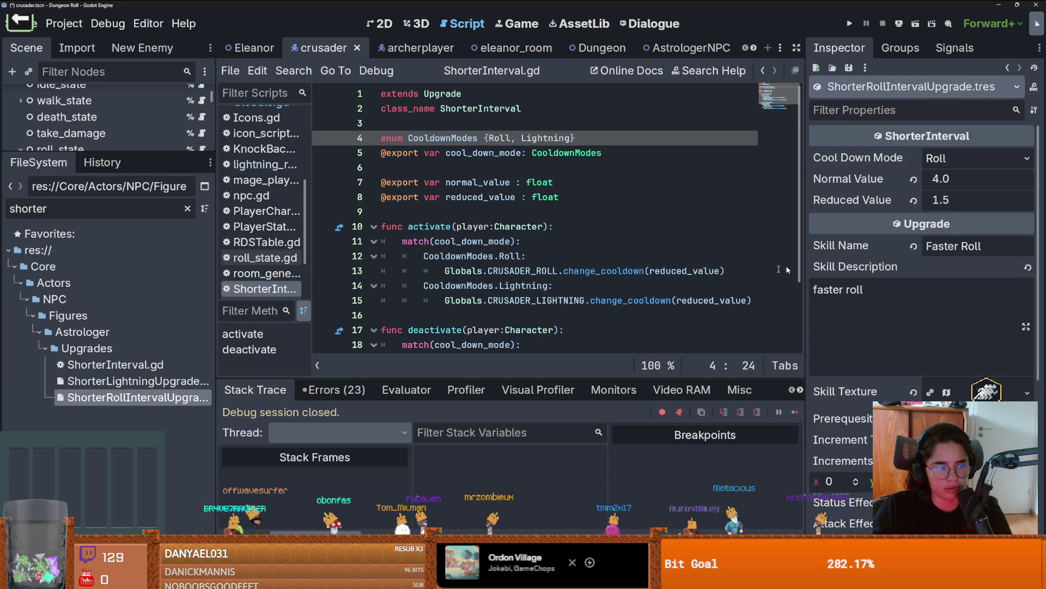
left_click(944, 162)
left_click(936, 199)
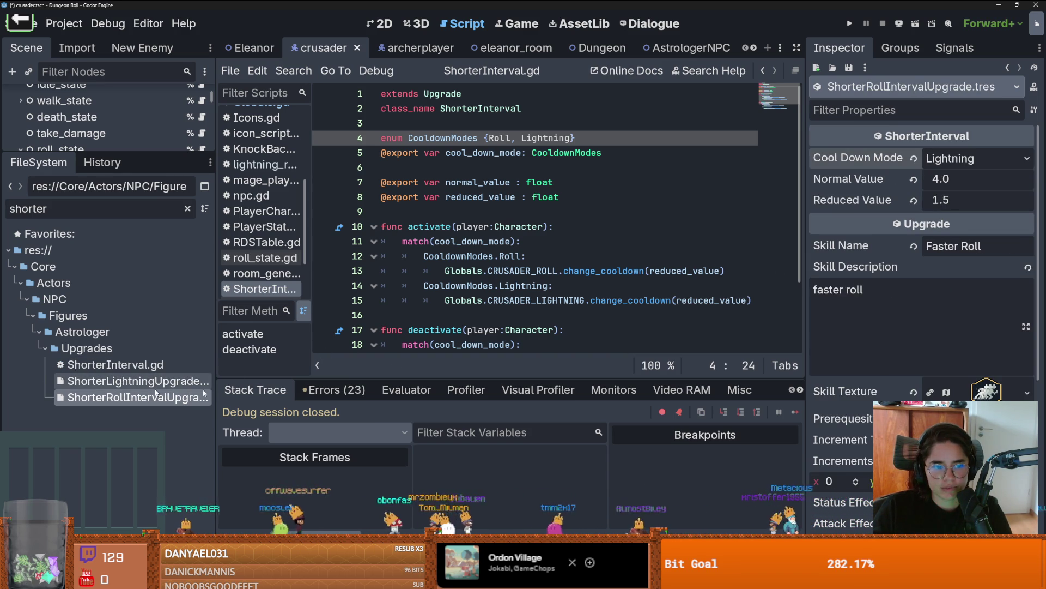
left_click(938, 160)
left_click(937, 180)
key("ctrl+s")
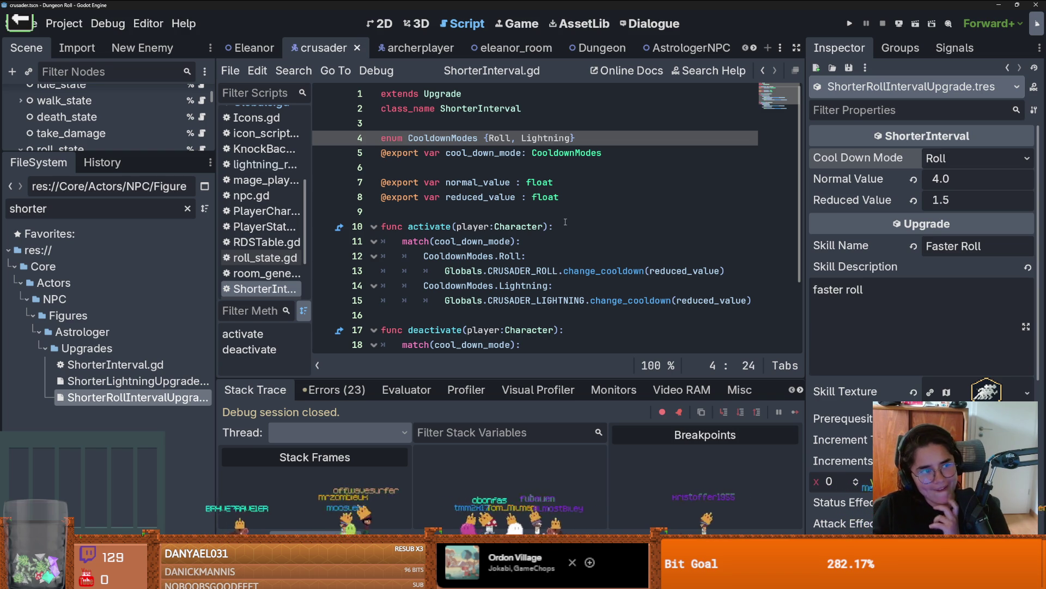
left_click(522, 213)
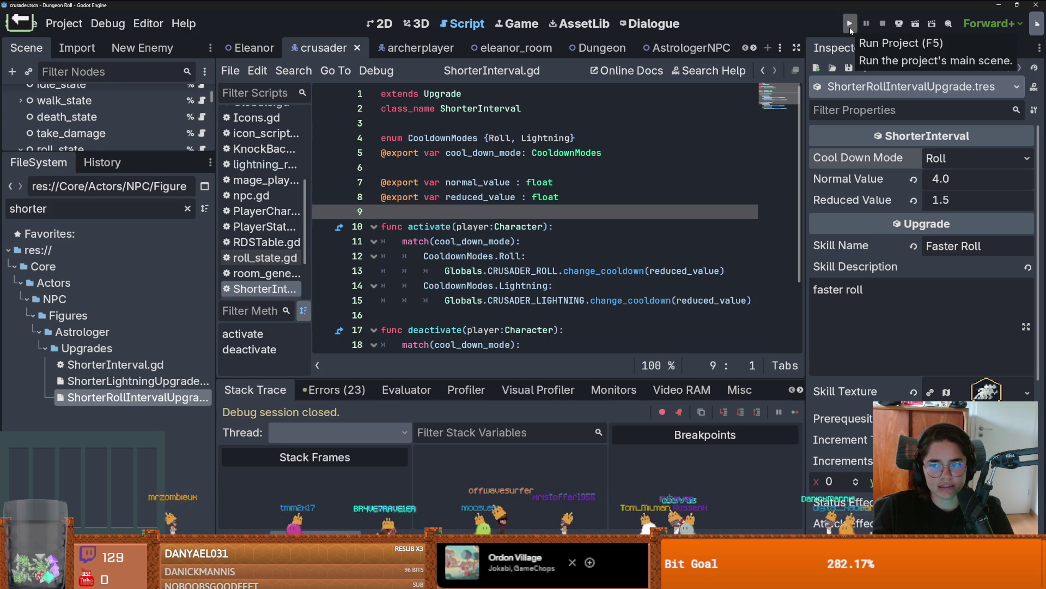
- Clear the FileSystem filter, browse the Astrologer folders, and save the scene
left_click(187, 208)
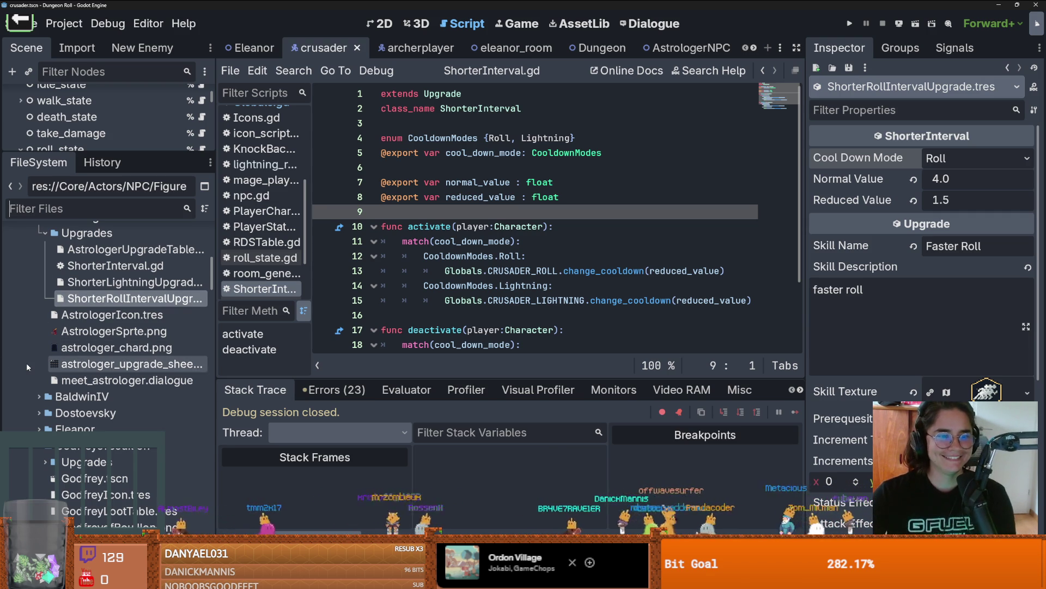
mouse_move(94, 363)
scroll(43, 318, "up", 3)
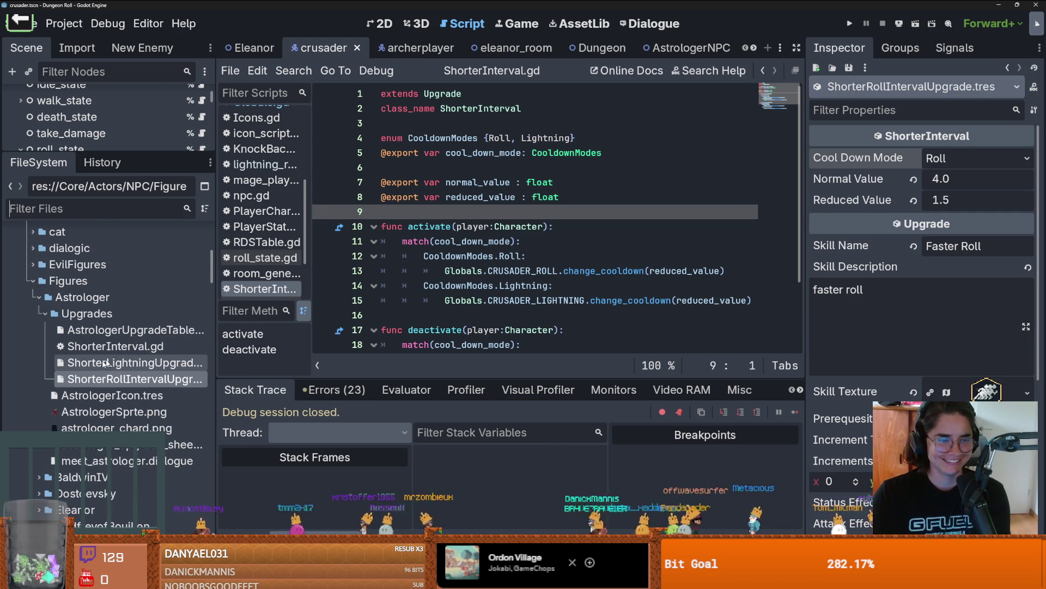
left_click(39, 314)
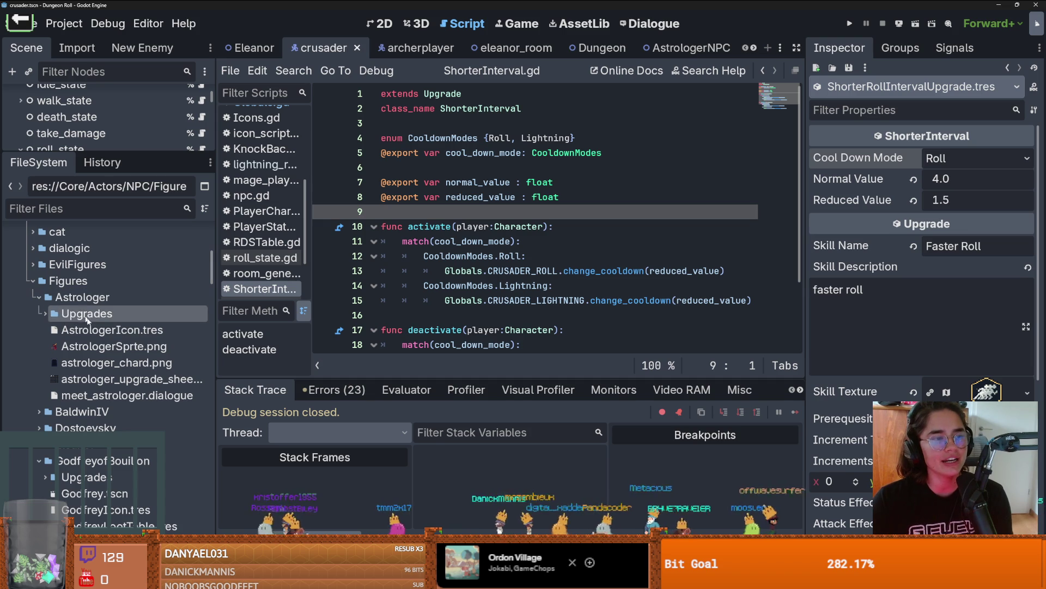
left_click(93, 347)
key("ctrl+s")
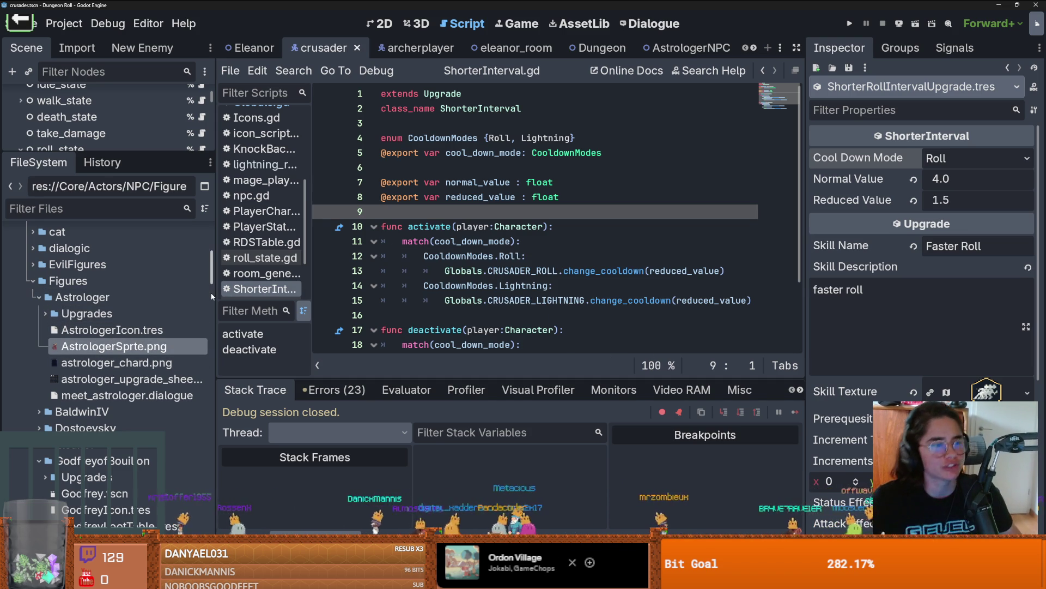
- Check the Astrologer upgrade table and both upgrade resources' Cool Down Mode, save, and run the project
left_click(37, 297)
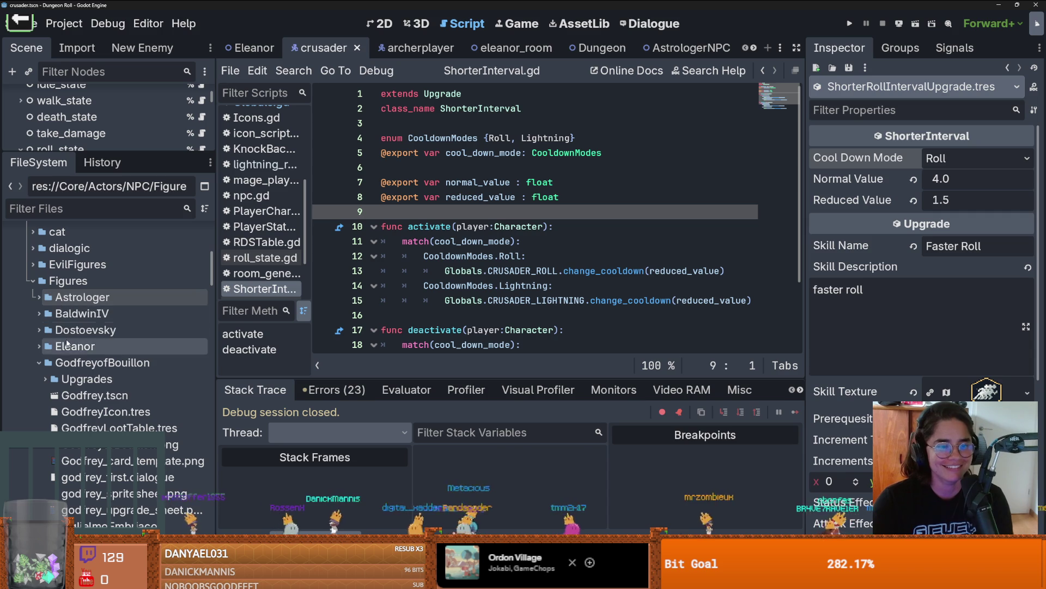
left_click(36, 297)
left_click(44, 313)
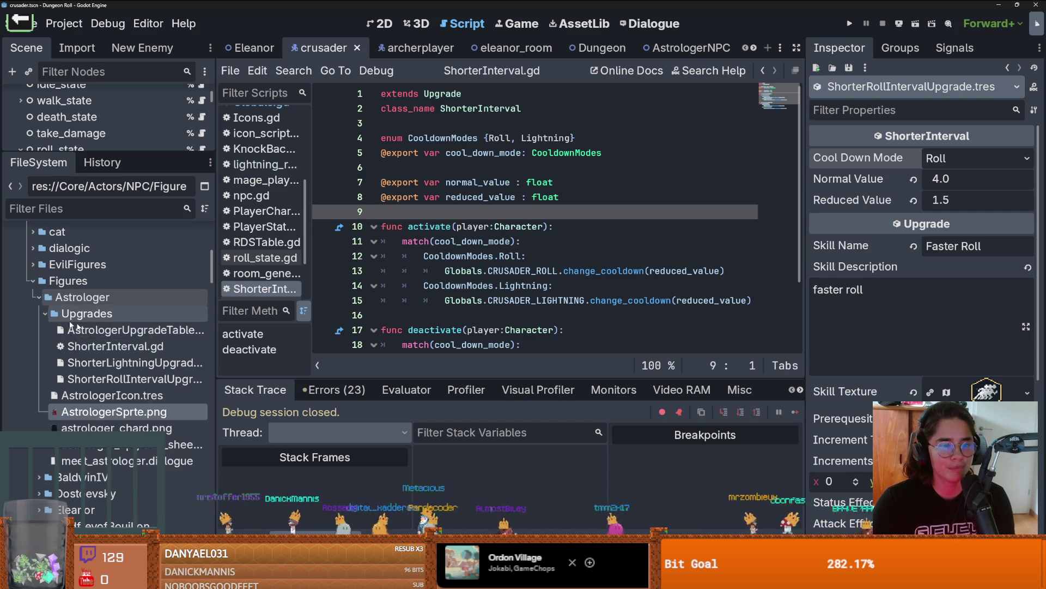
left_click(89, 330)
left_click(965, 201)
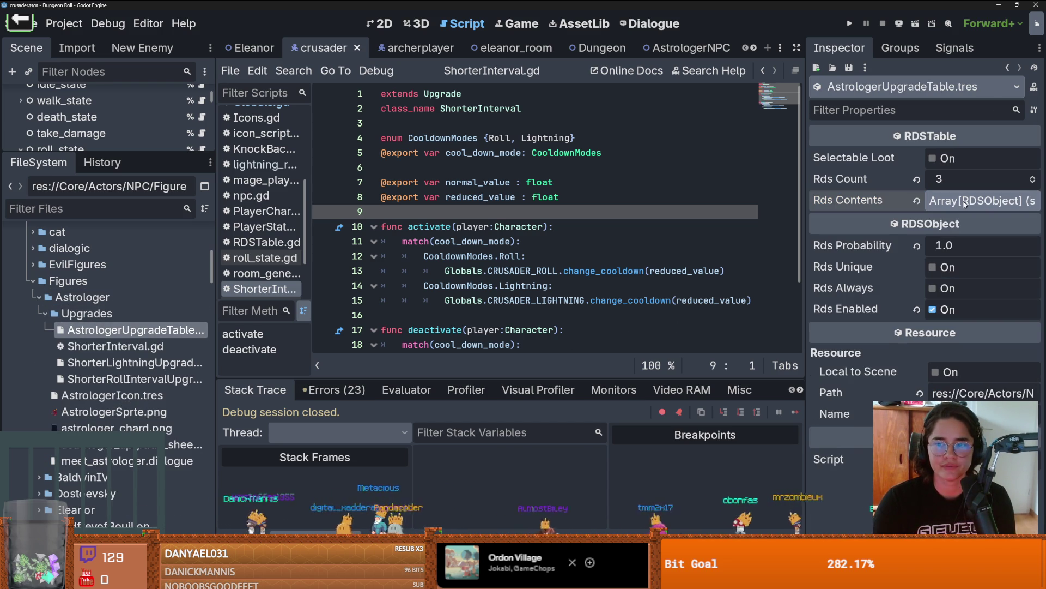
key("ctrl+s")
left_click(117, 363)
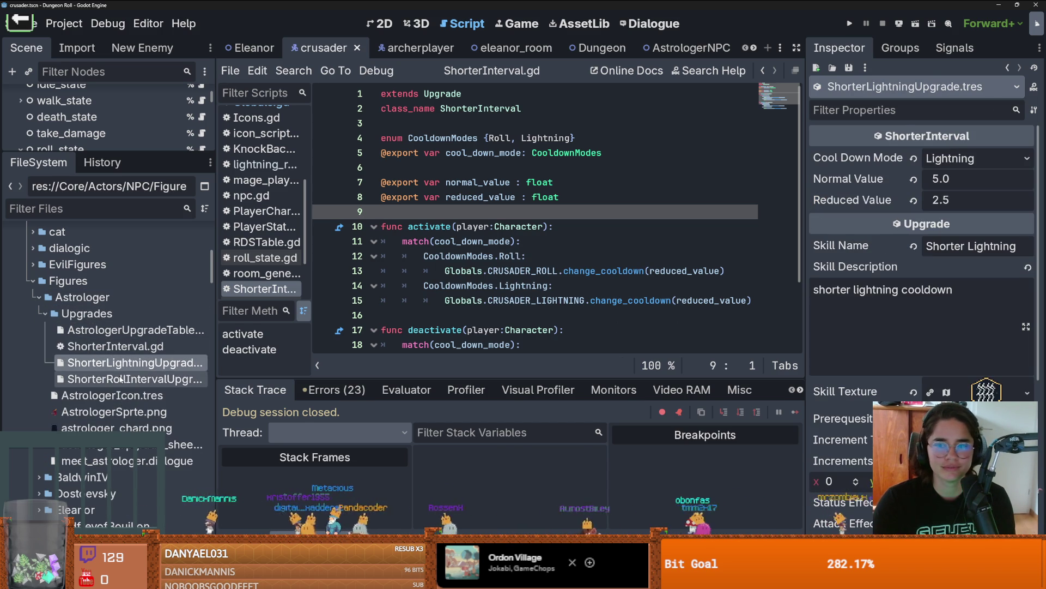
left_click(116, 378)
key("ctrl+s")
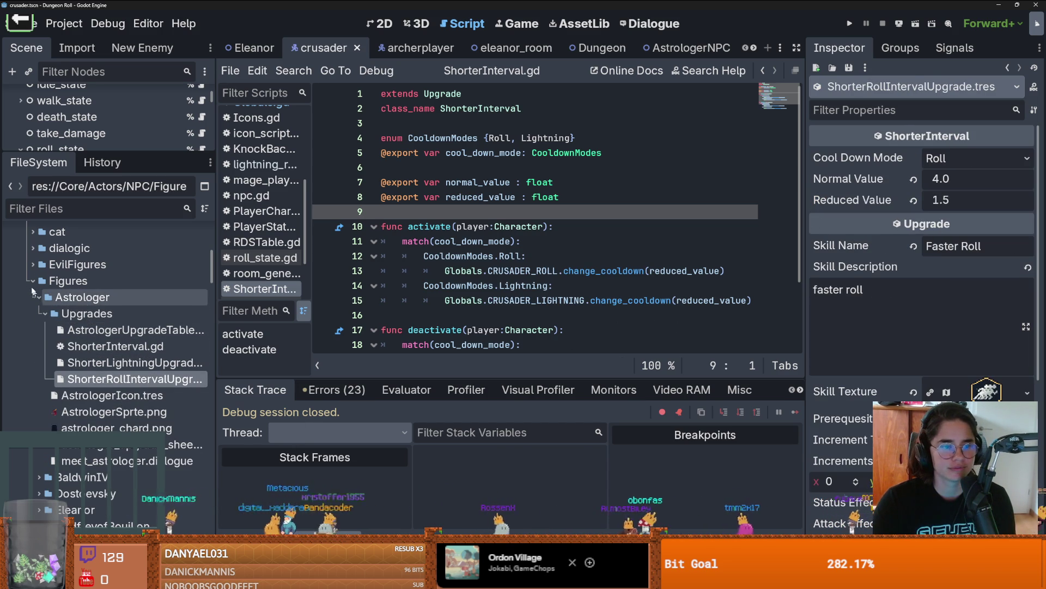
left_click(849, 24)
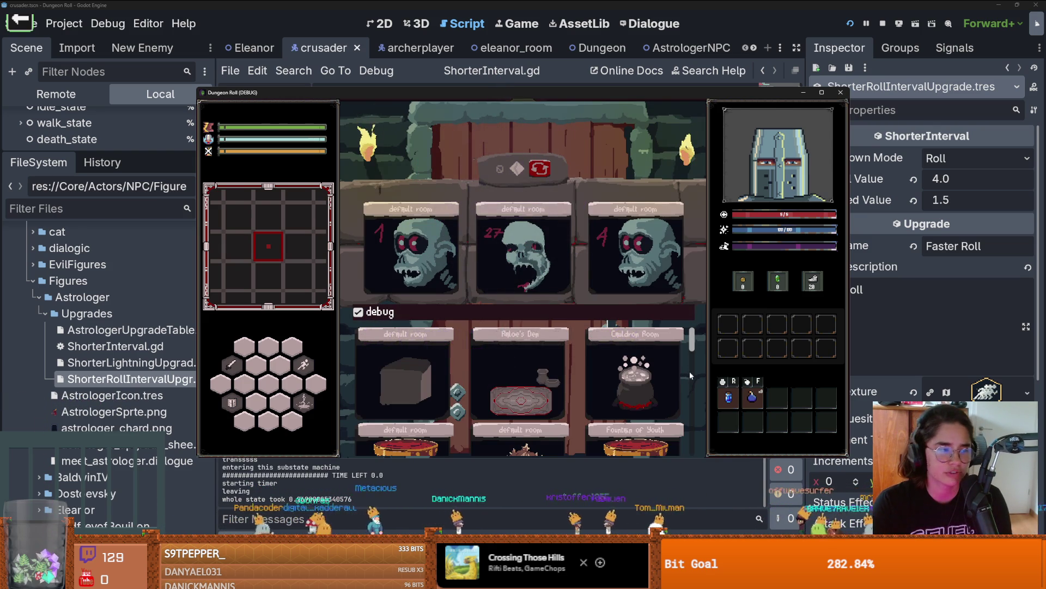
- Load The Astrologer Room, talk to the Astrologer, take Faster Roll, then stop the game
left_click_drag(693, 341, 679, 500)
left_click(408, 402)
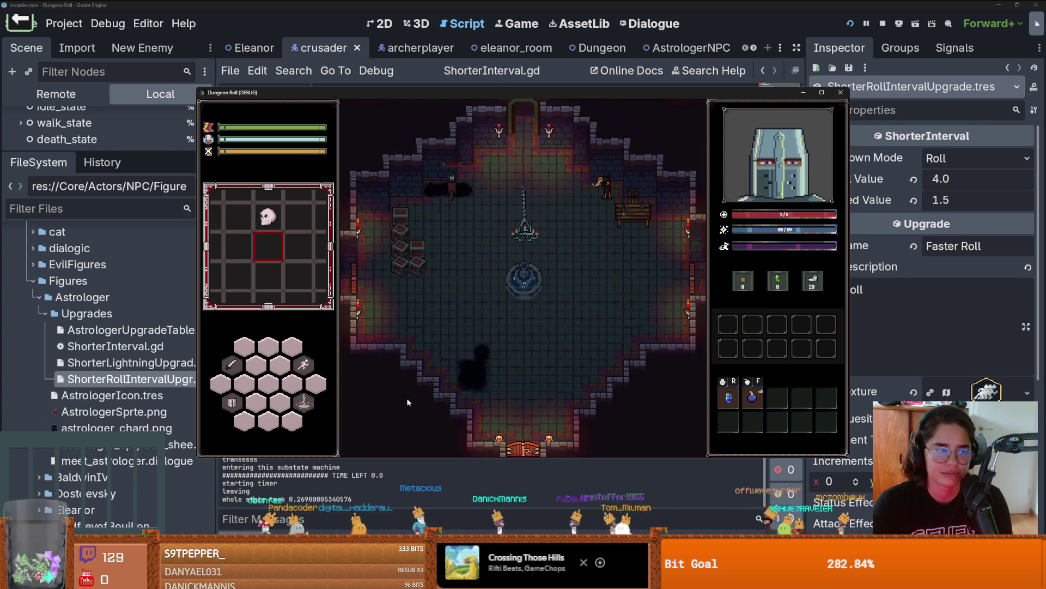
key("w")
key("a")
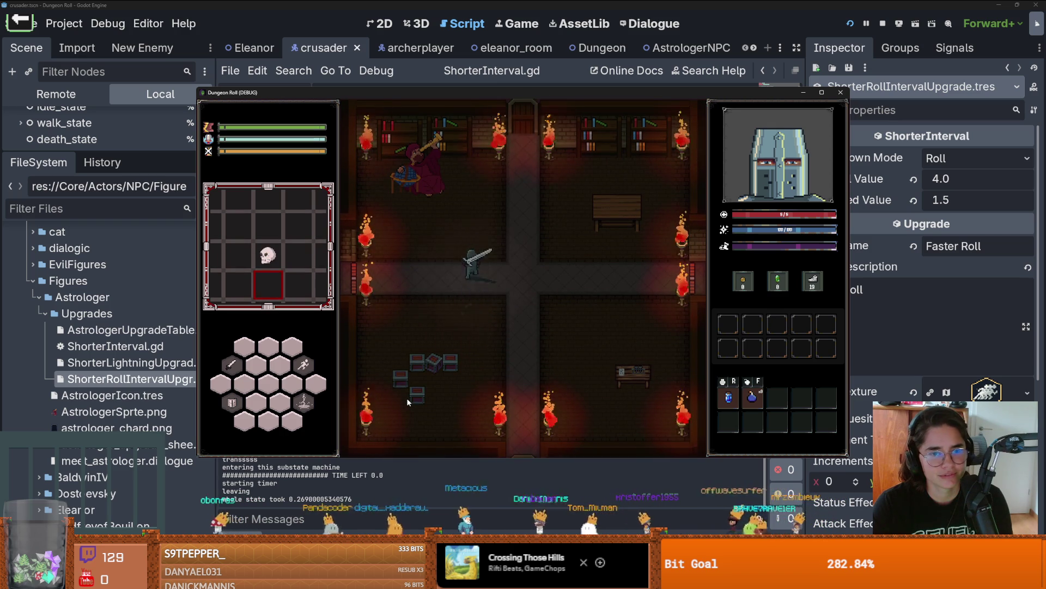
key("e")
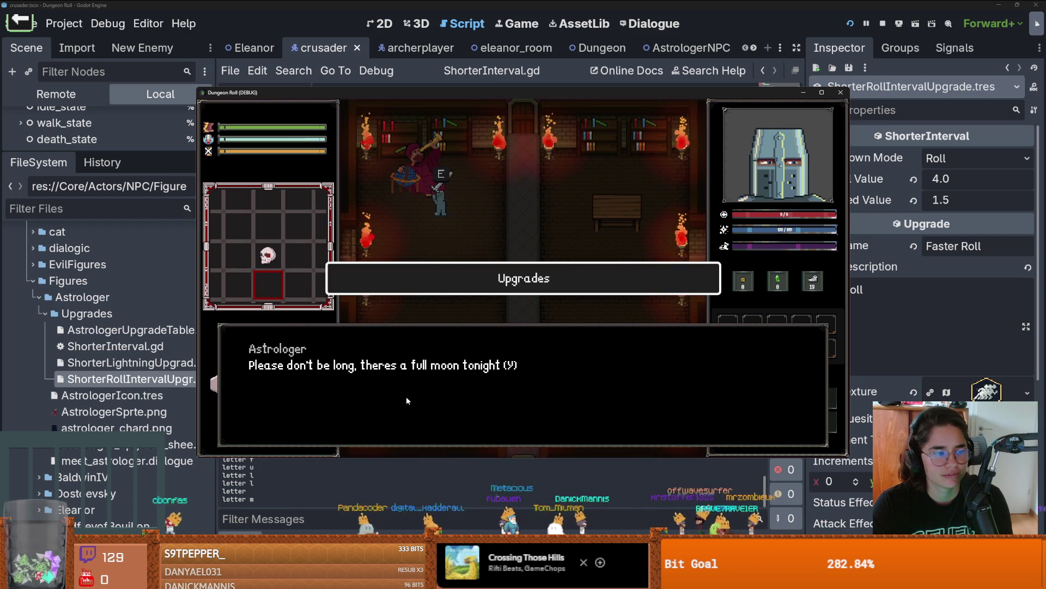
key("e")
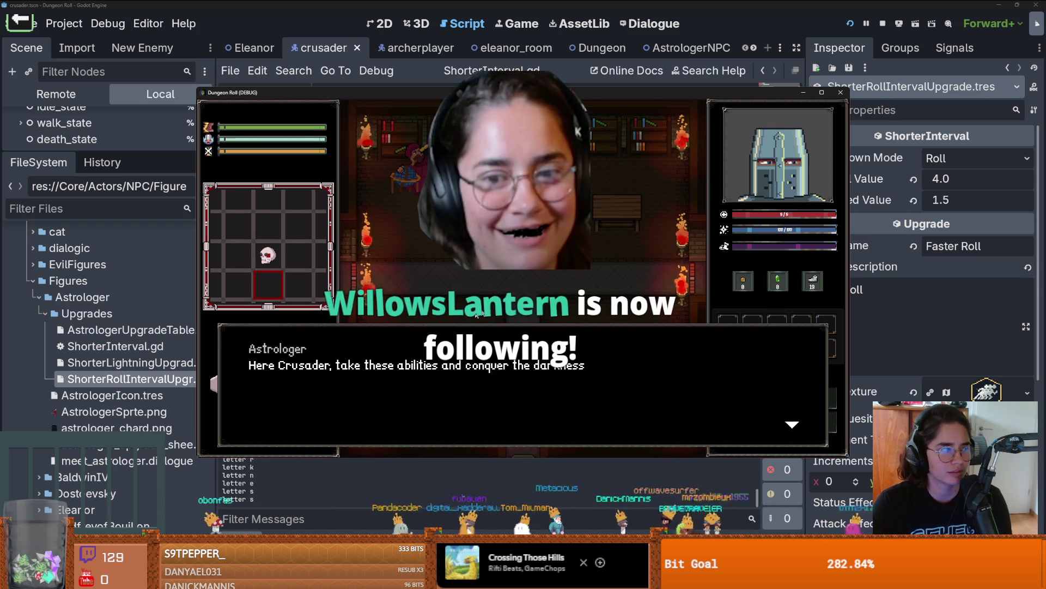
key("e")
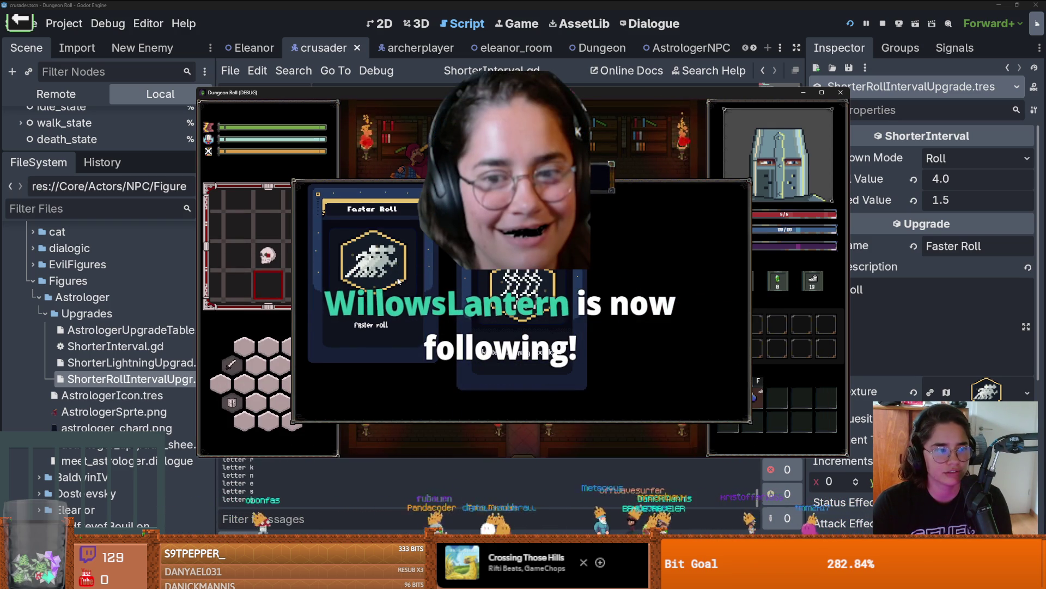
left_click(402, 282)
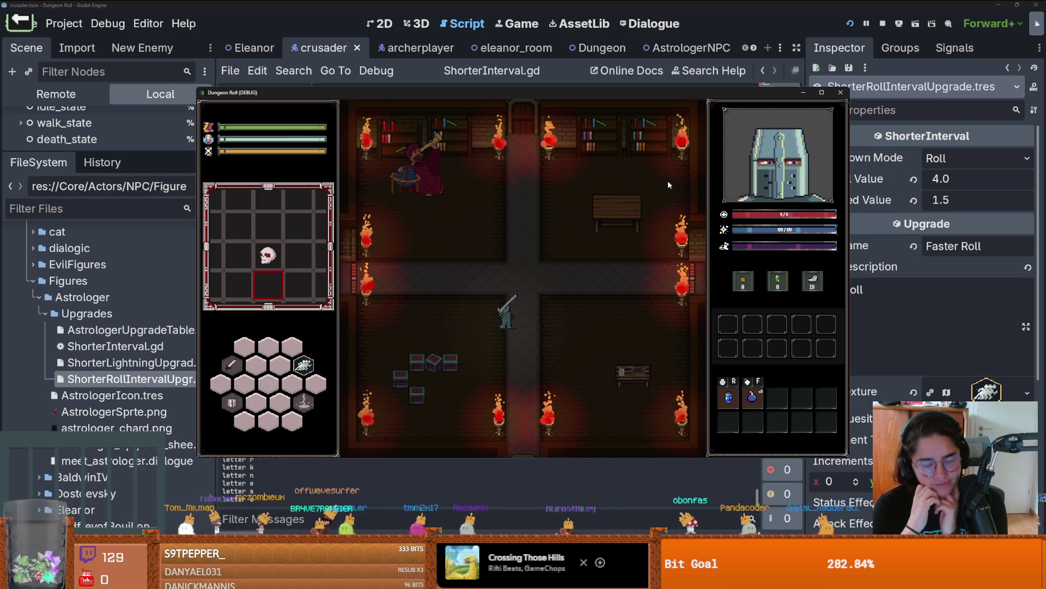
left_click(840, 93)
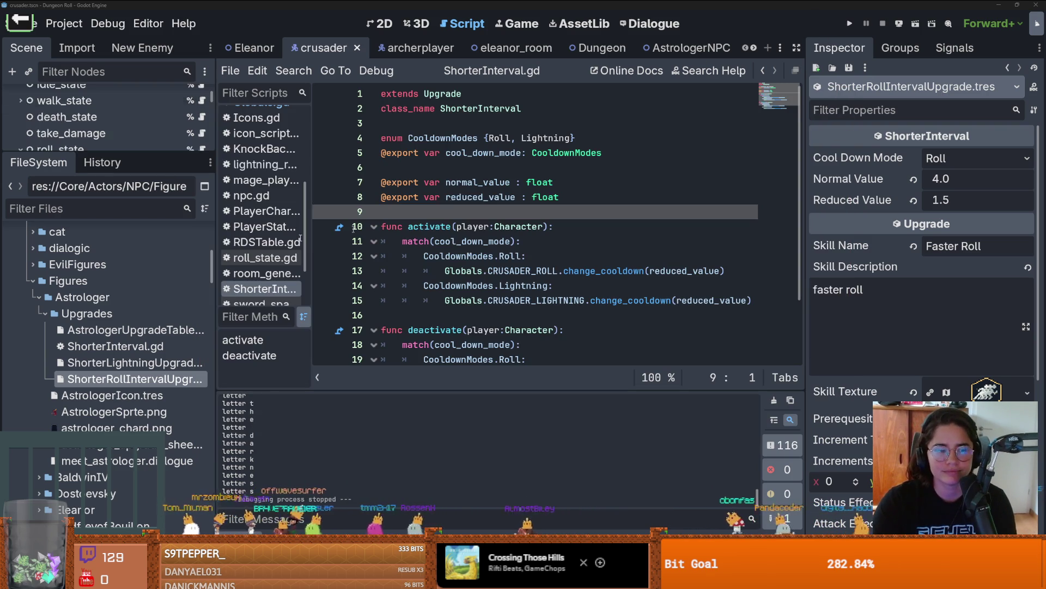
- Review the deactivate function in ShorterInterval.gd with a wider script editor
left_click(123, 350)
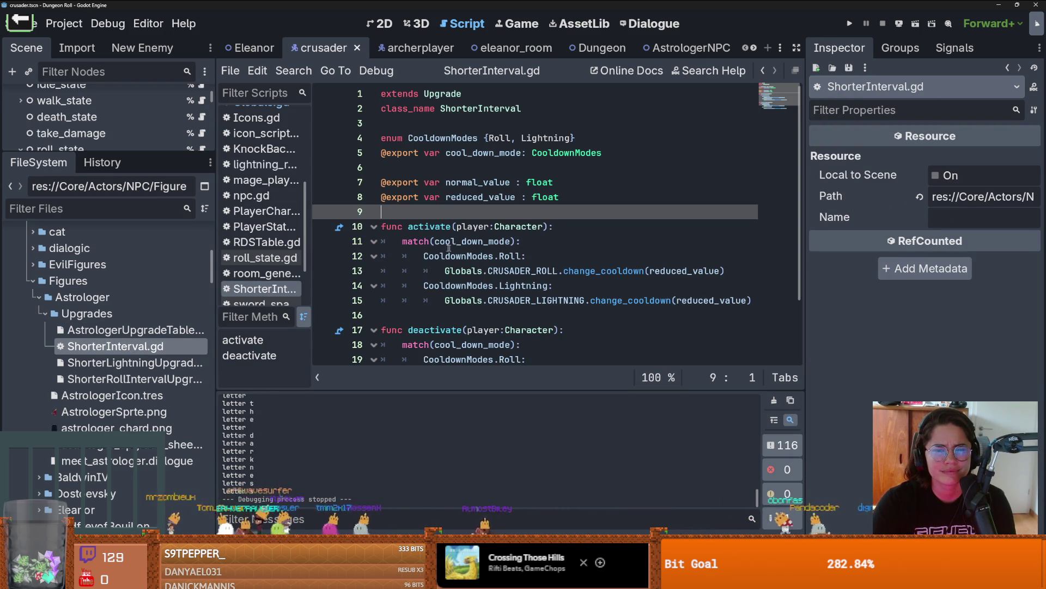
scroll(584, 256, "down", 2)
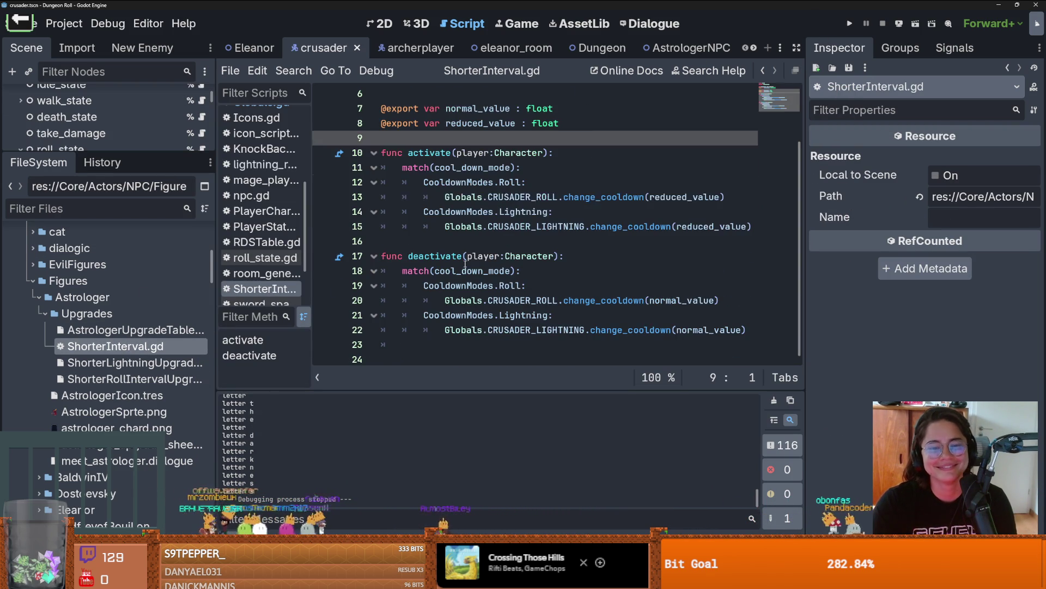
left_click(584, 257)
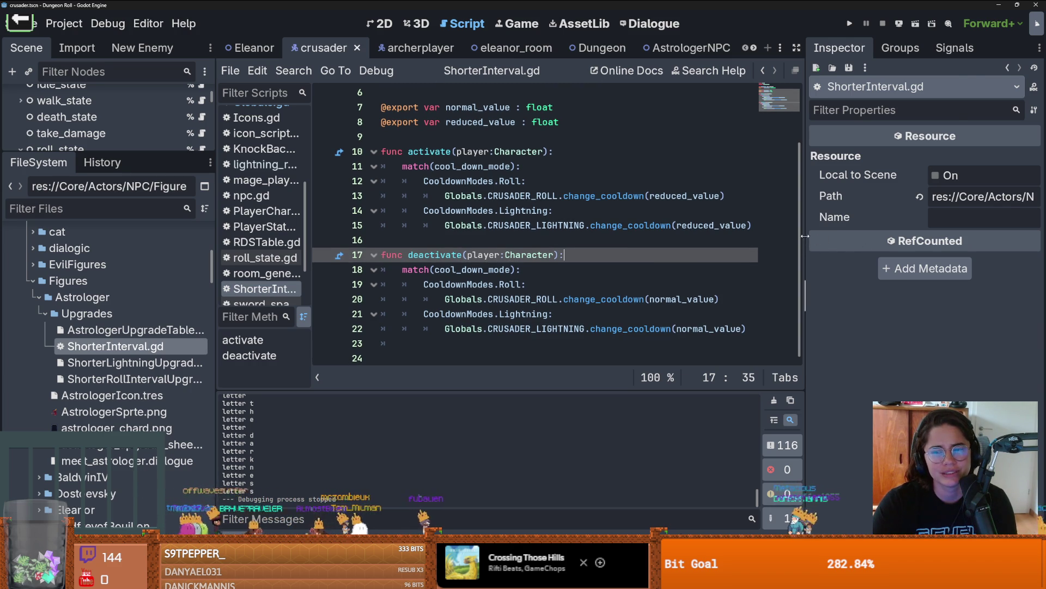
left_click_drag(805, 236, 932, 236)
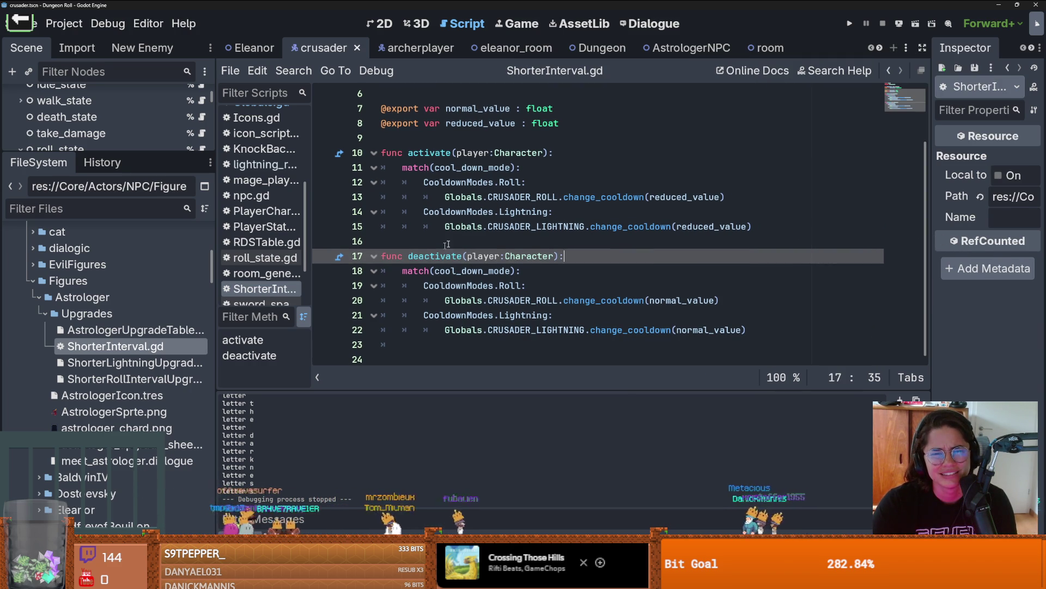
scroll(441, 248, "up", 1)
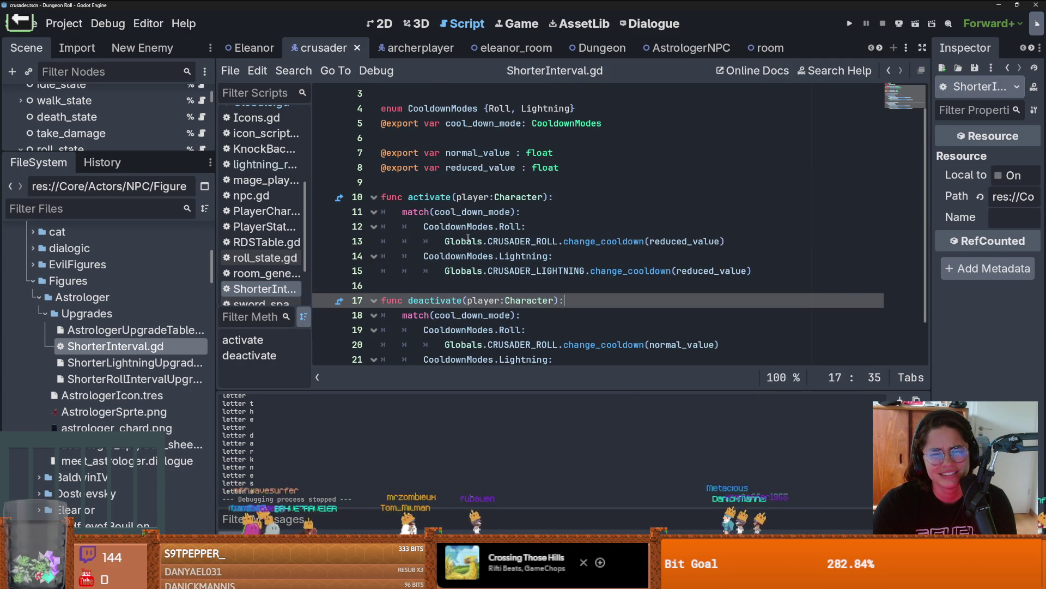
- Inspect both upgrade resources, then open AstrologerUpgradeTable.tres and expand its Rds Contents
left_click(107, 362)
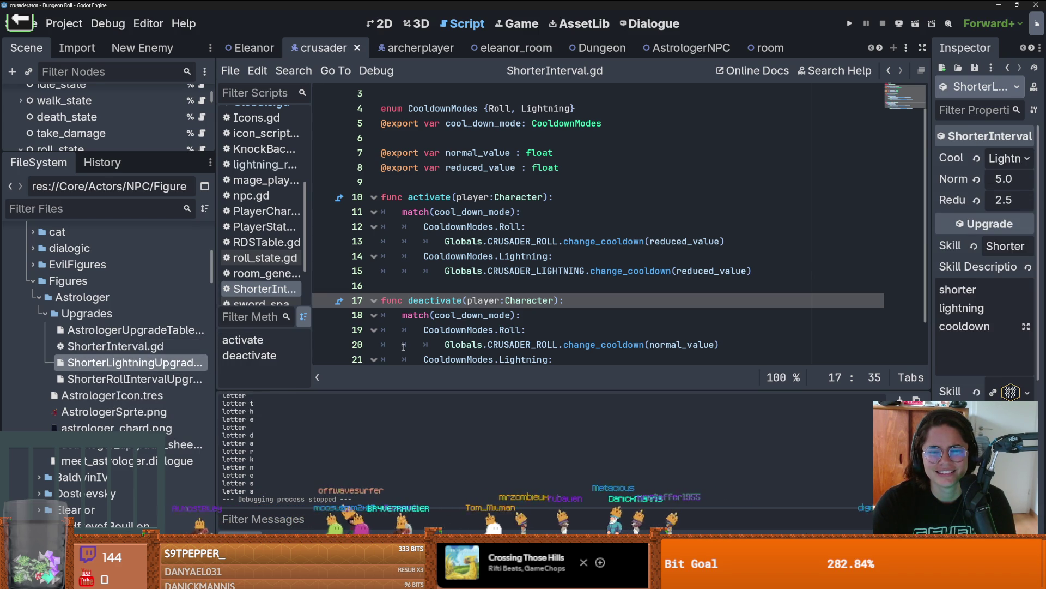
scroll(401, 347, "down", 1)
left_click(159, 378)
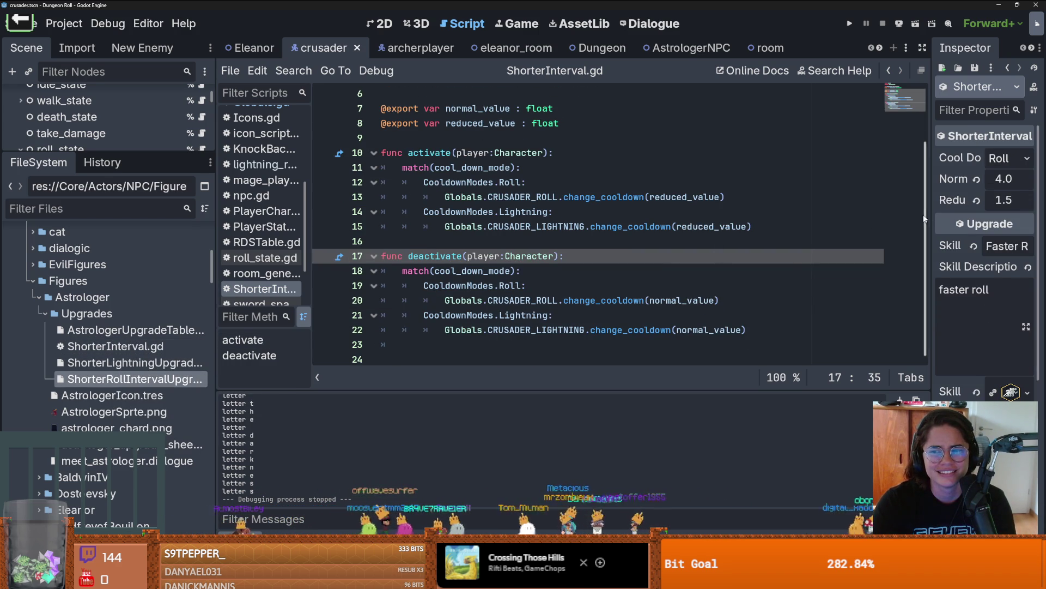
left_click_drag(932, 217, 829, 212)
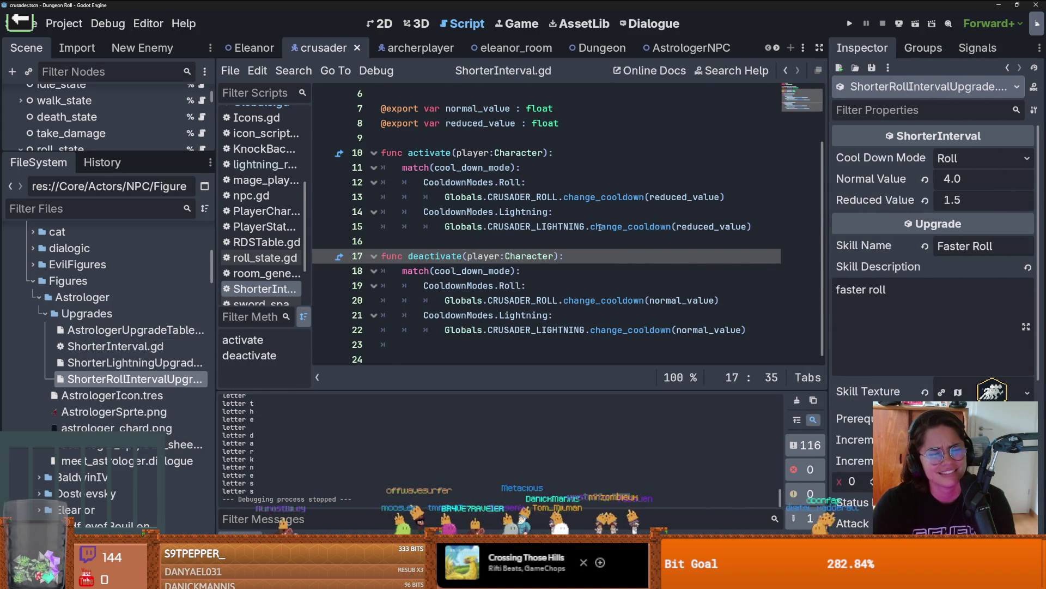
mouse_move(600, 228)
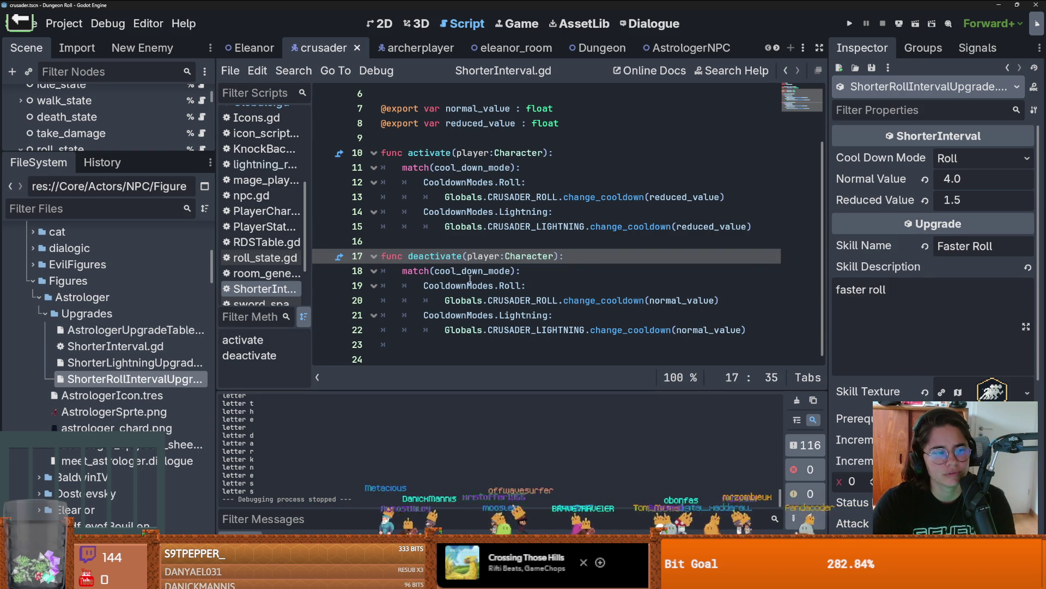
mouse_move(471, 278)
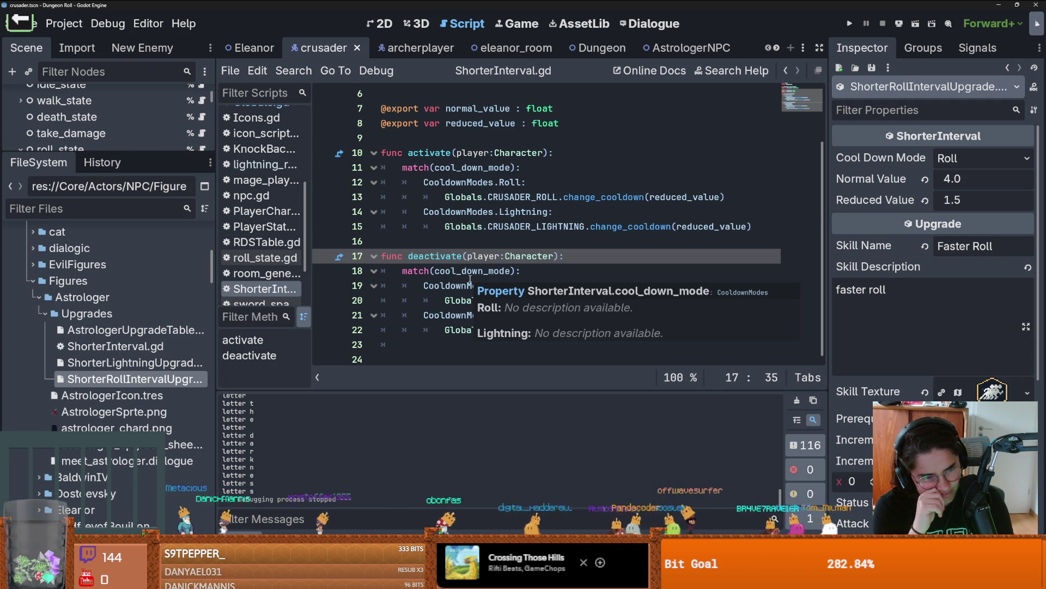
left_click(121, 331)
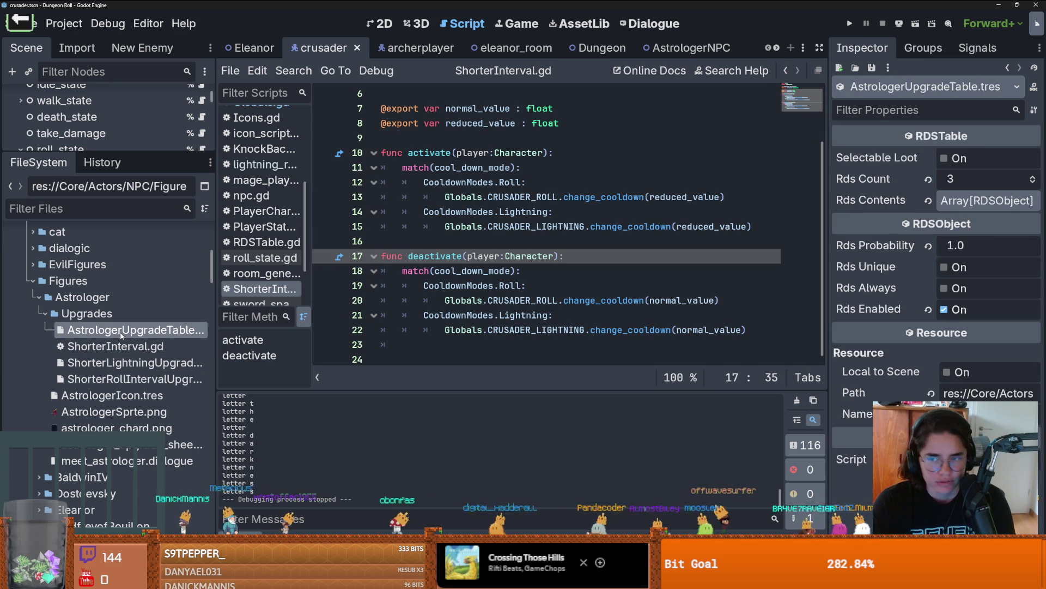
left_click(985, 201)
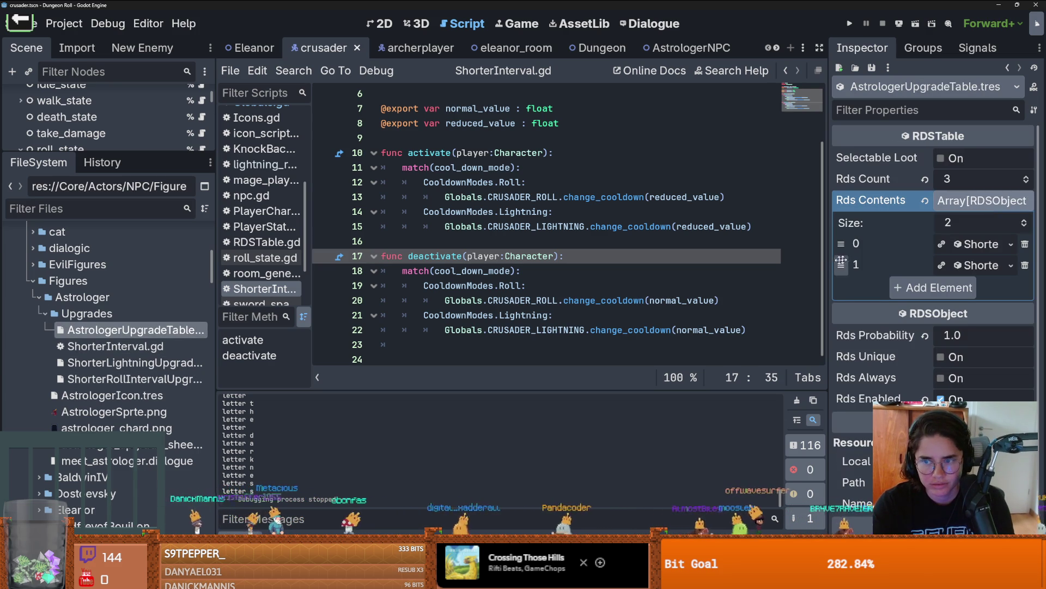
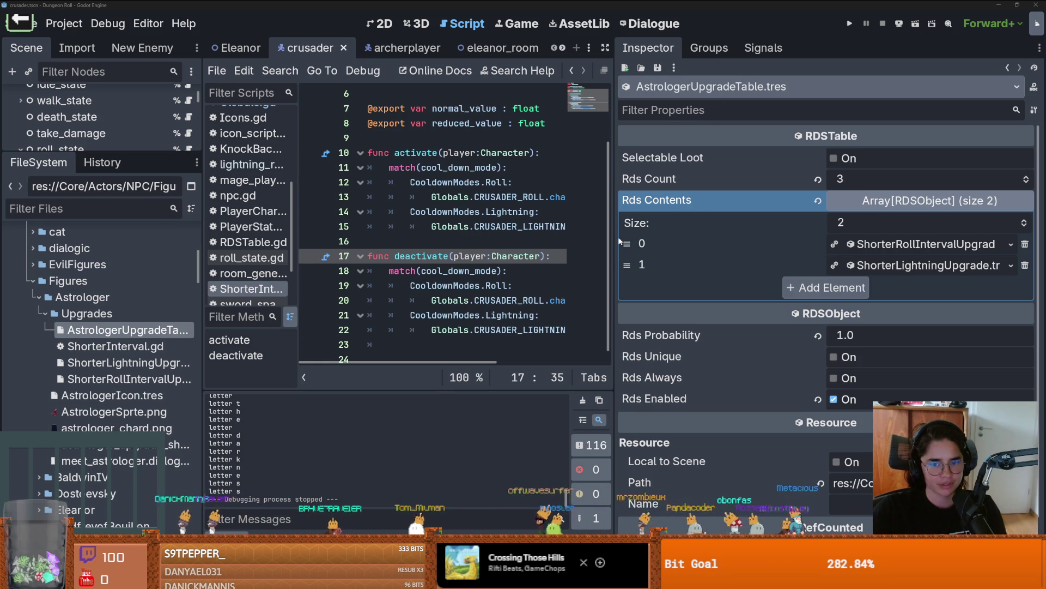
- Widen the script editor, check where cool_down_mode is used, and save the script
left_click_drag(613, 238, 762, 219)
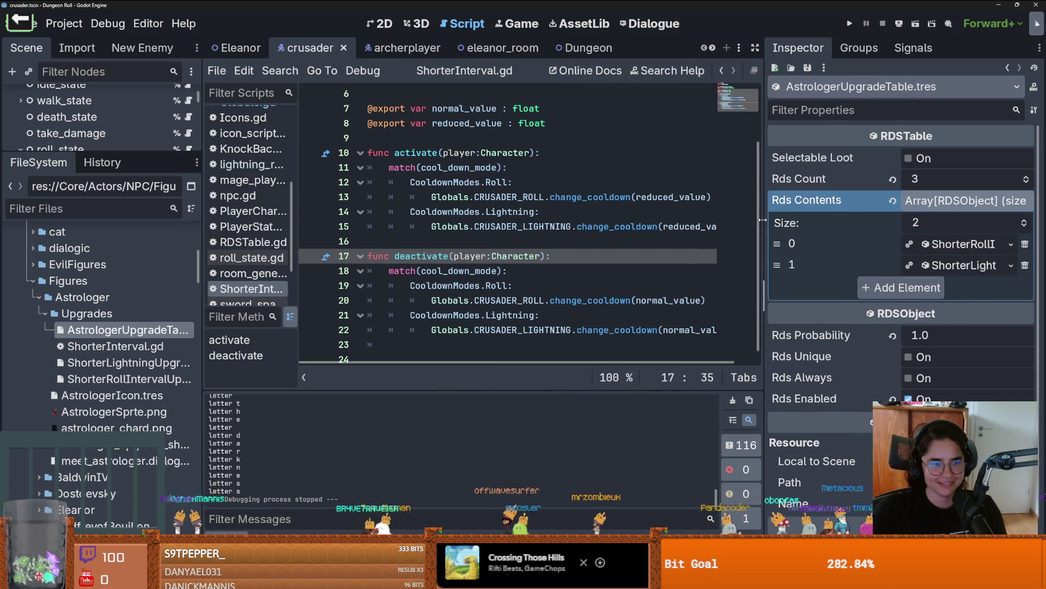
key("ctrl+s")
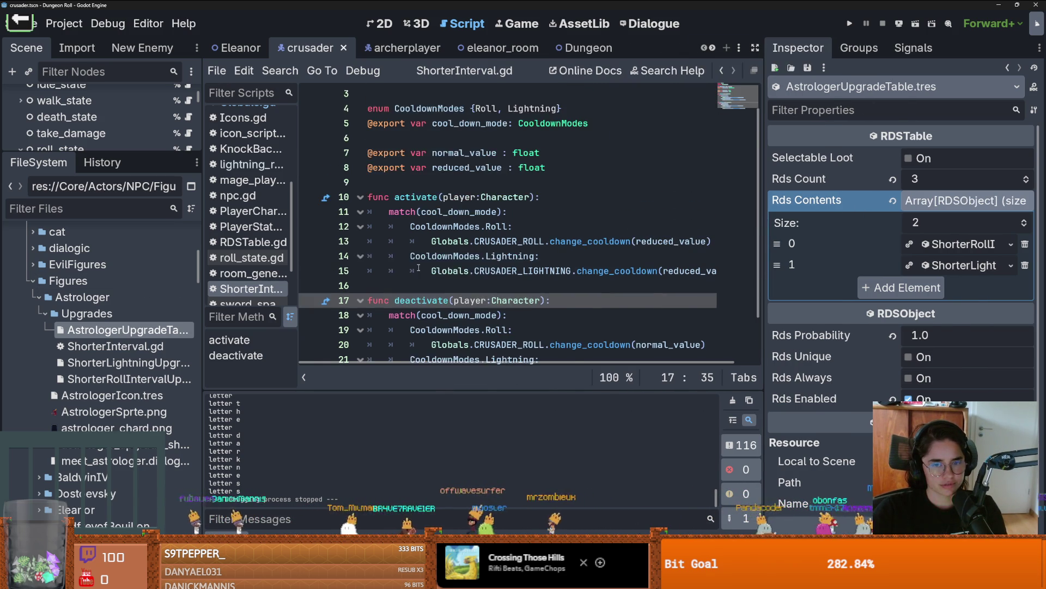
scroll(418, 268, "up", 1)
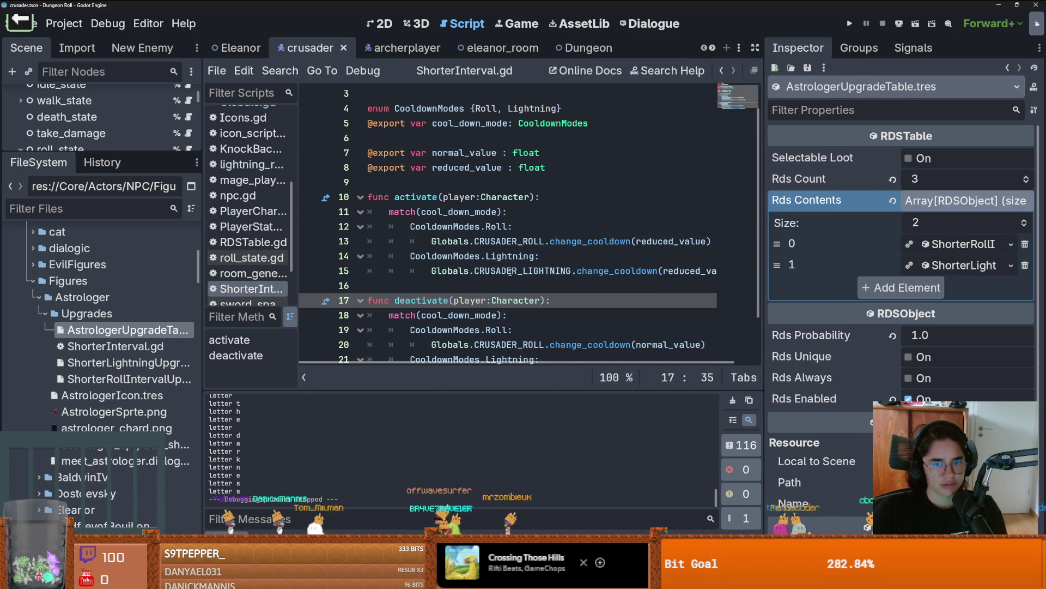
mouse_move(509, 271)
double_click(452, 212)
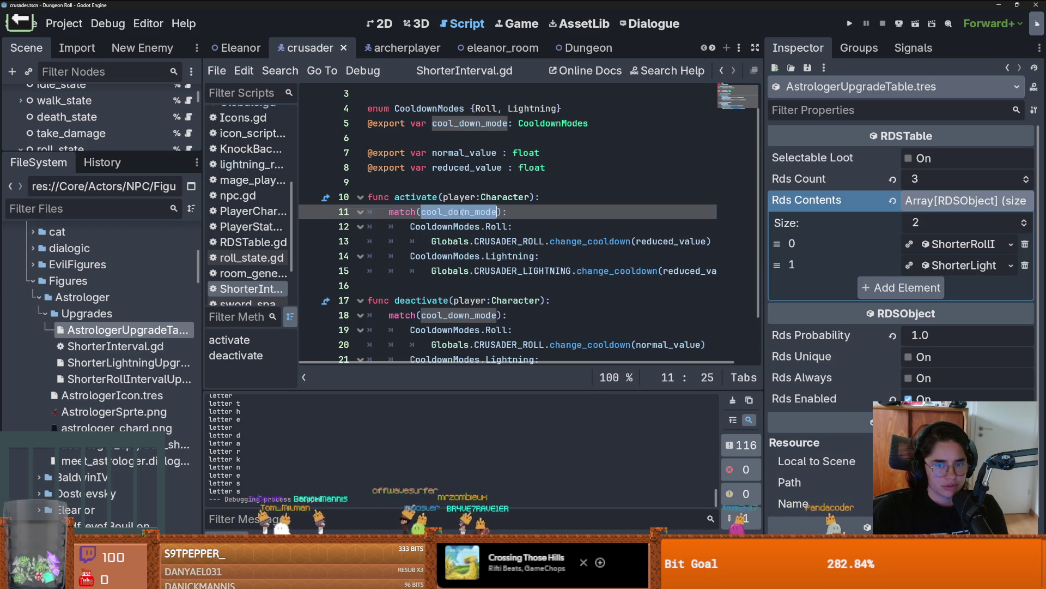
key("ctrl+s")
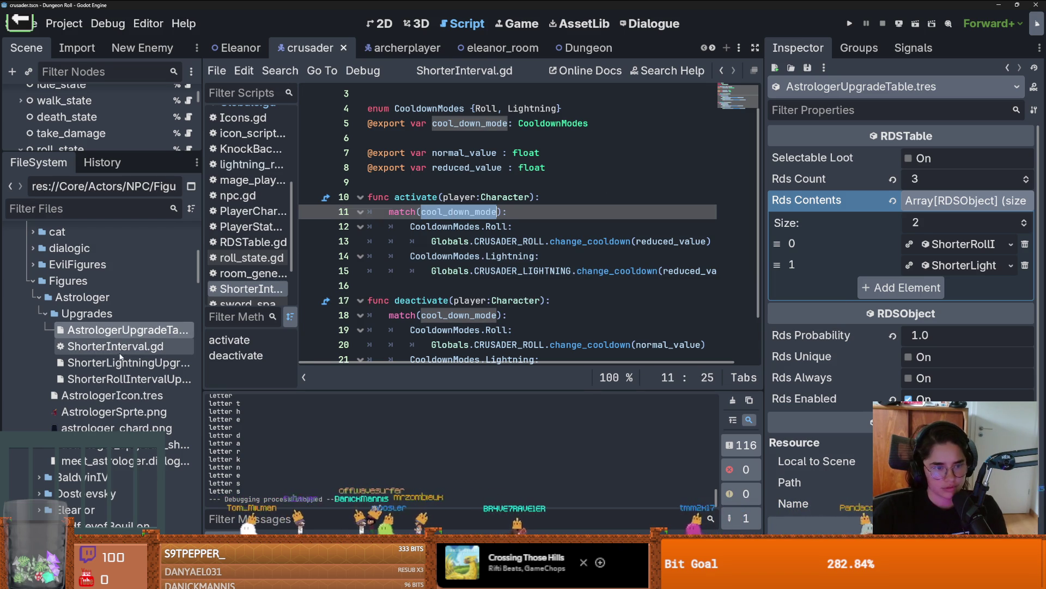
- Inspect the ShorterLightning and ShorterRollInterval upgrades (Roll mode, normal 4.0, reduced 1.5), then go to the browser
left_click(118, 363)
left_click(120, 378)
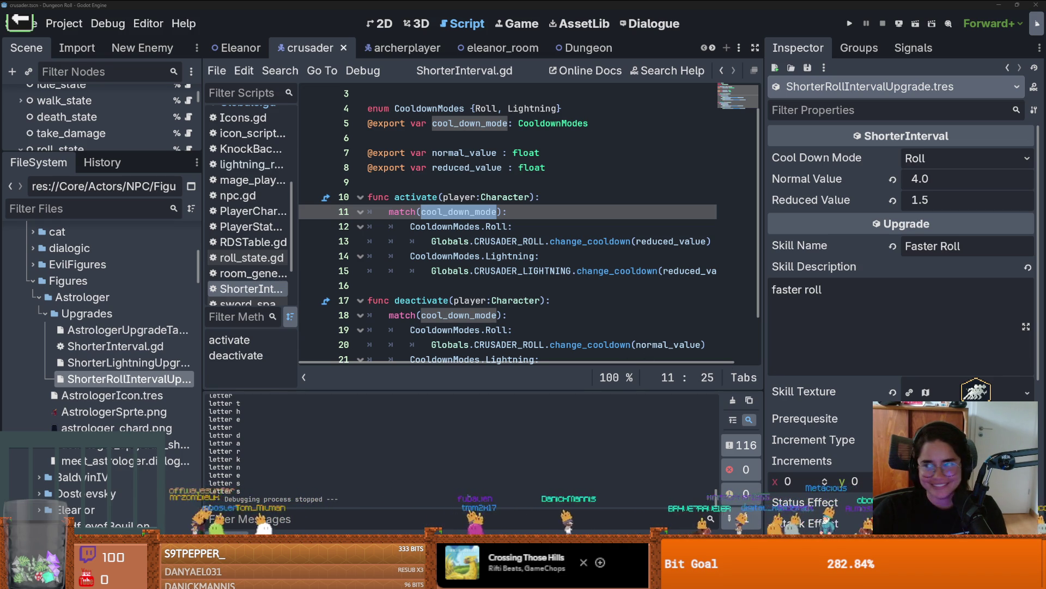
key("alt+Tab")
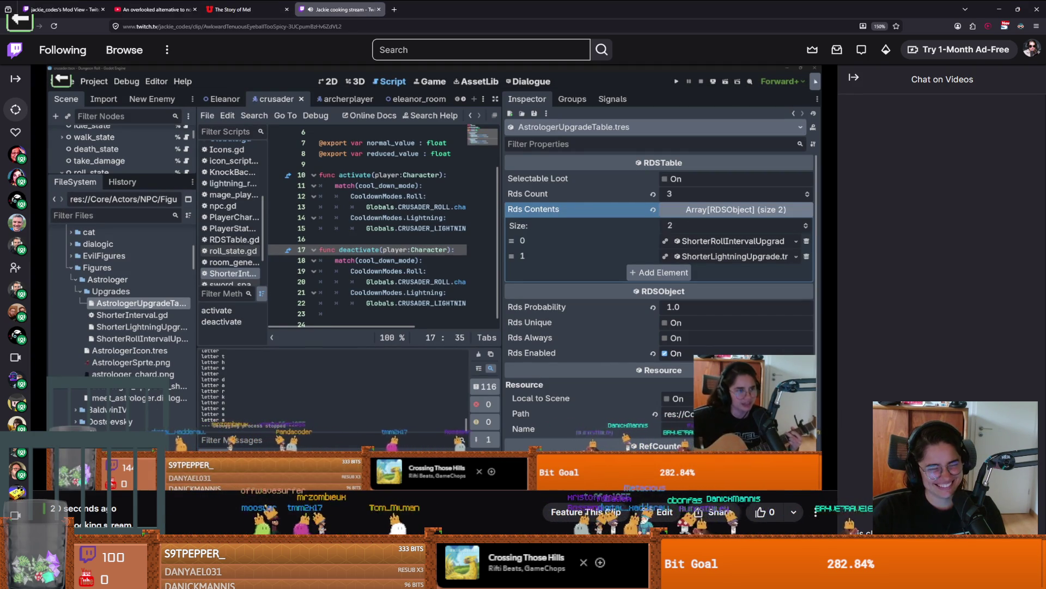
- Watch the Twitch clip of the Godot session in the browser
mouse_move(397, 378)
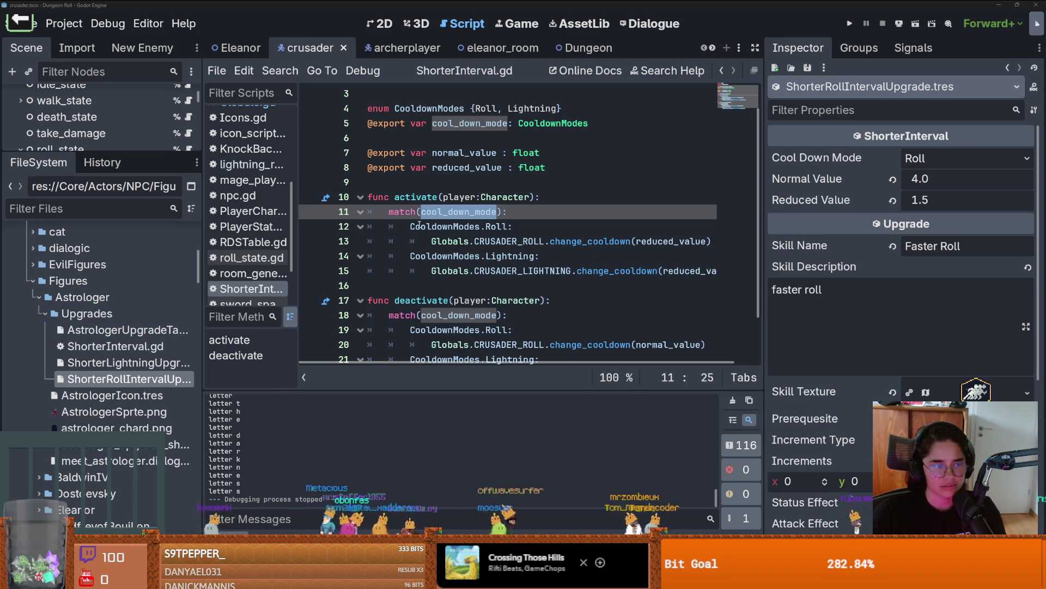
- Read through ShorterInterval.gd and jump to Globals.CRUSADER_ROLL's definition in Globals.gd
scroll(423, 223, "up", 1)
scroll(422, 224, "down", 2)
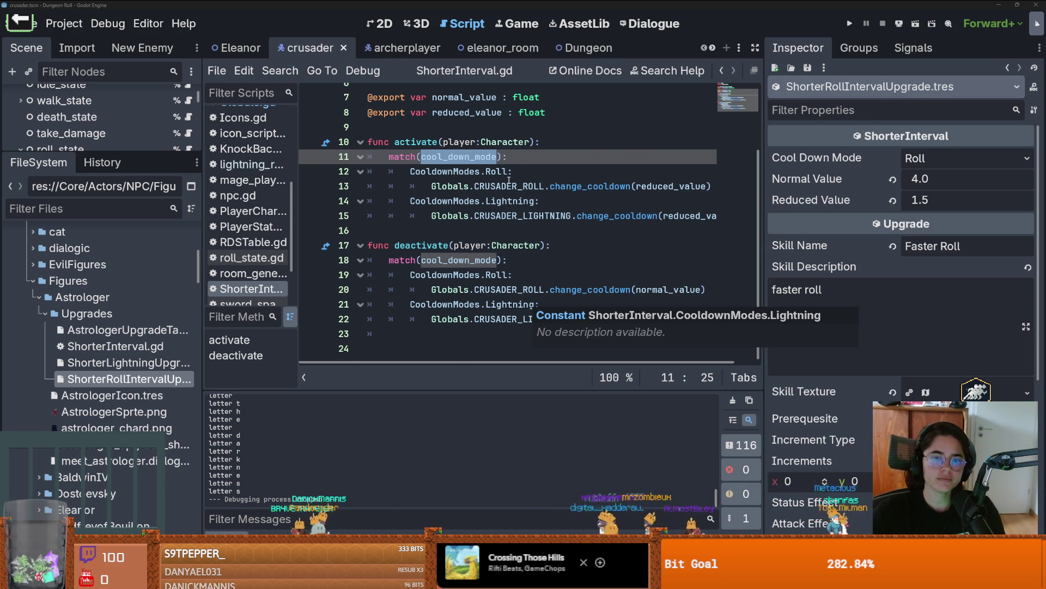
left_click(521, 289, "ctrl")
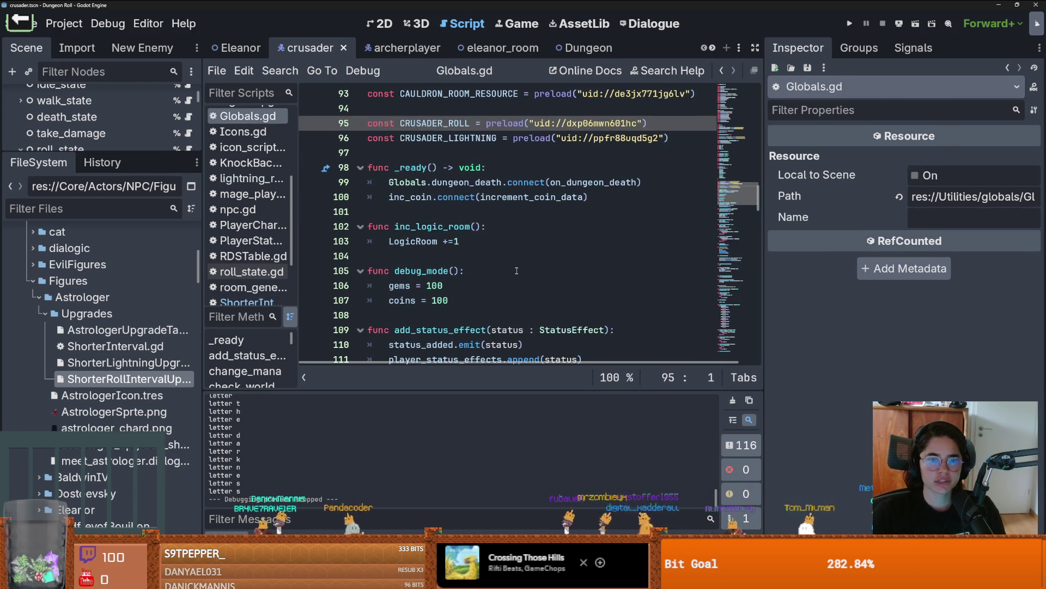
- Enlarge the Scene dock, switch to the Dungeon scene, and open the Overlay node's character_overlay.gd
scroll(517, 270, "down", 2)
scroll(436, 245, "up", 3)
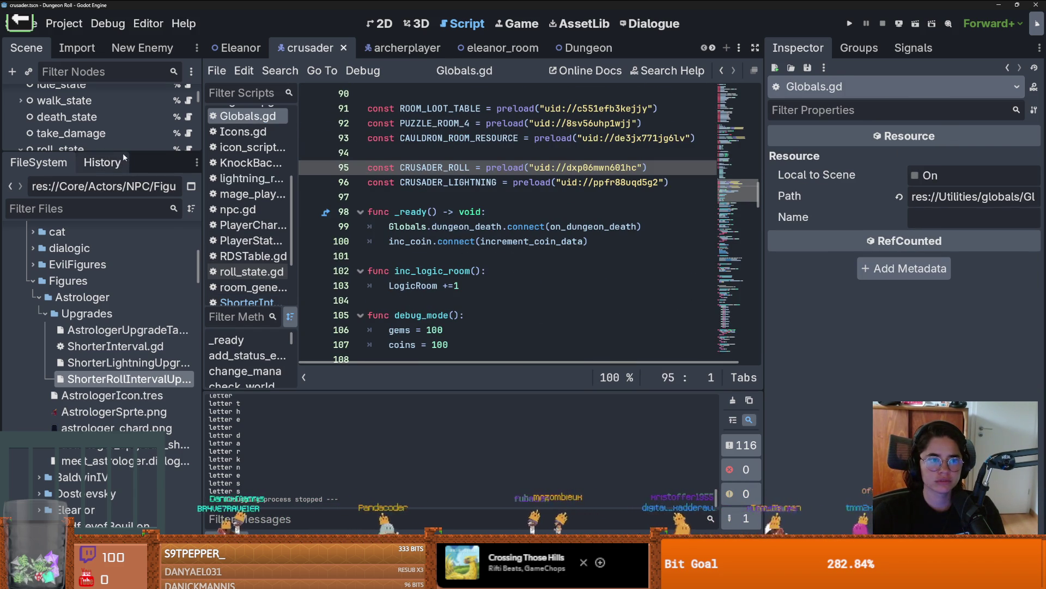
left_click_drag(121, 154, 121, 294)
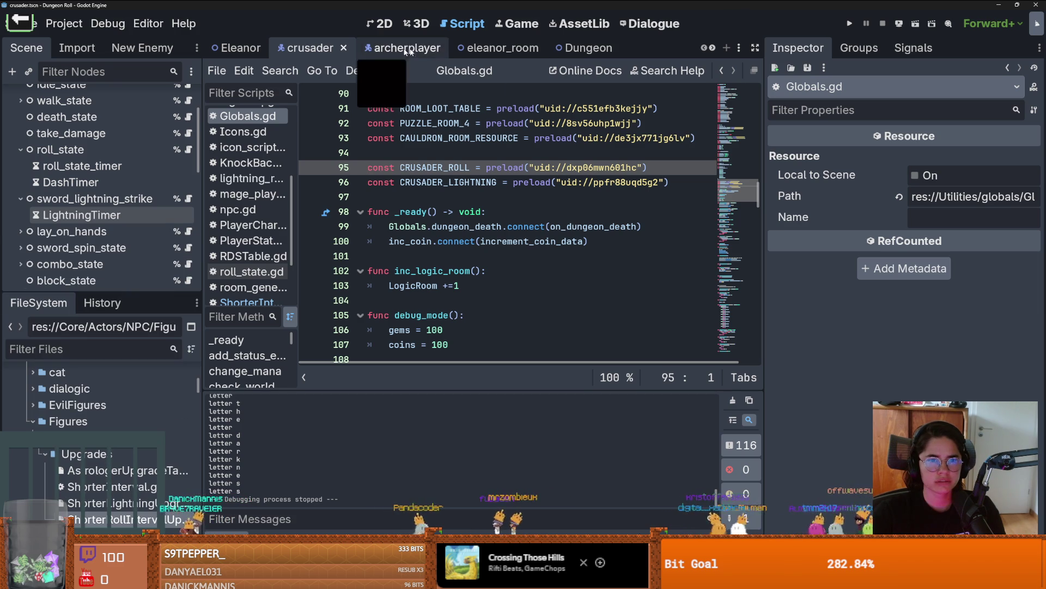
scroll(136, 128, "up", 4)
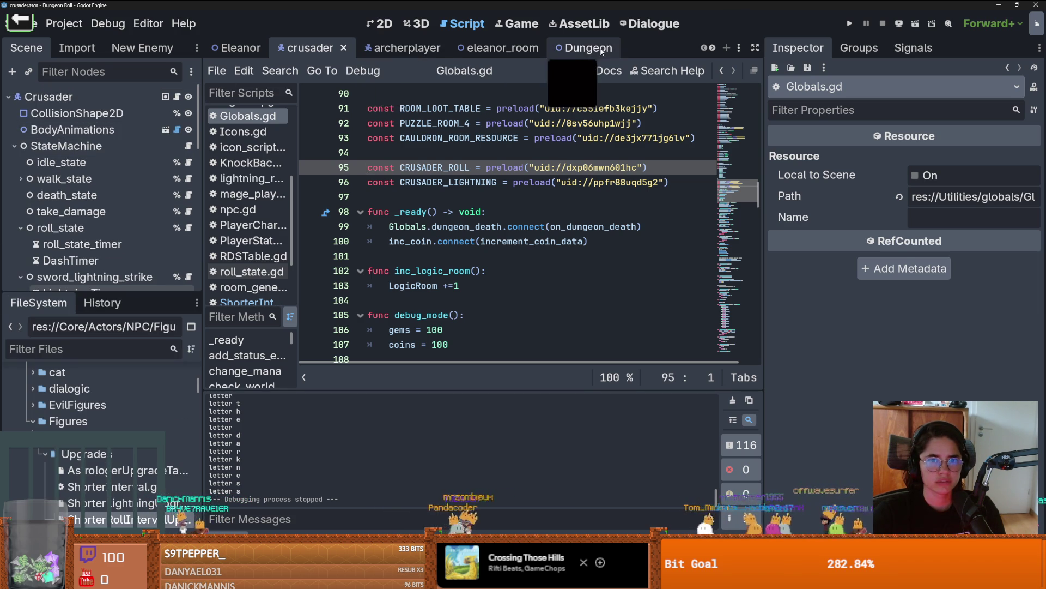
left_click(565, 49)
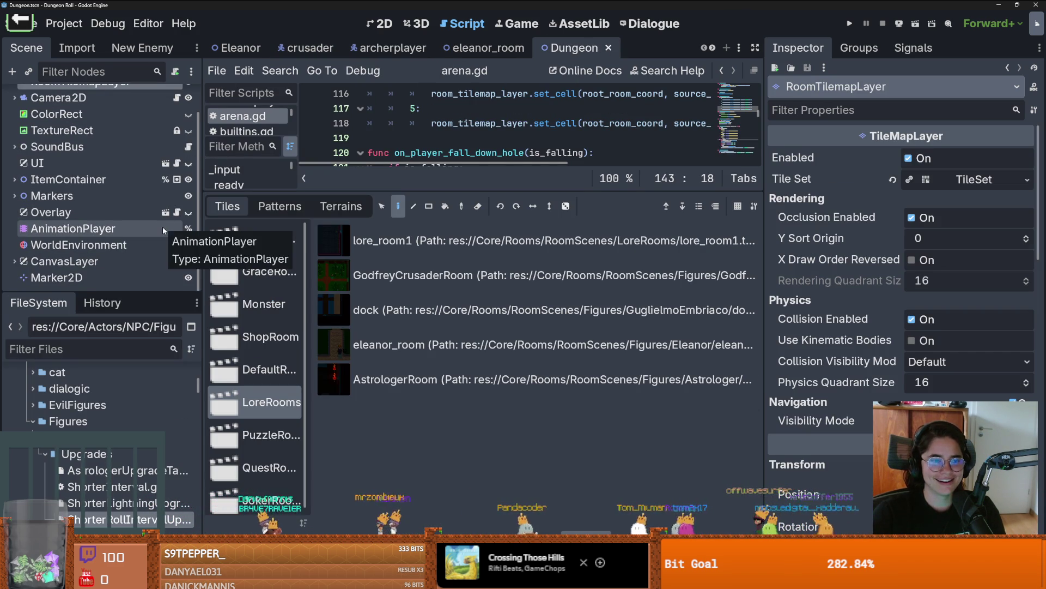
scroll(109, 214, "up", 2)
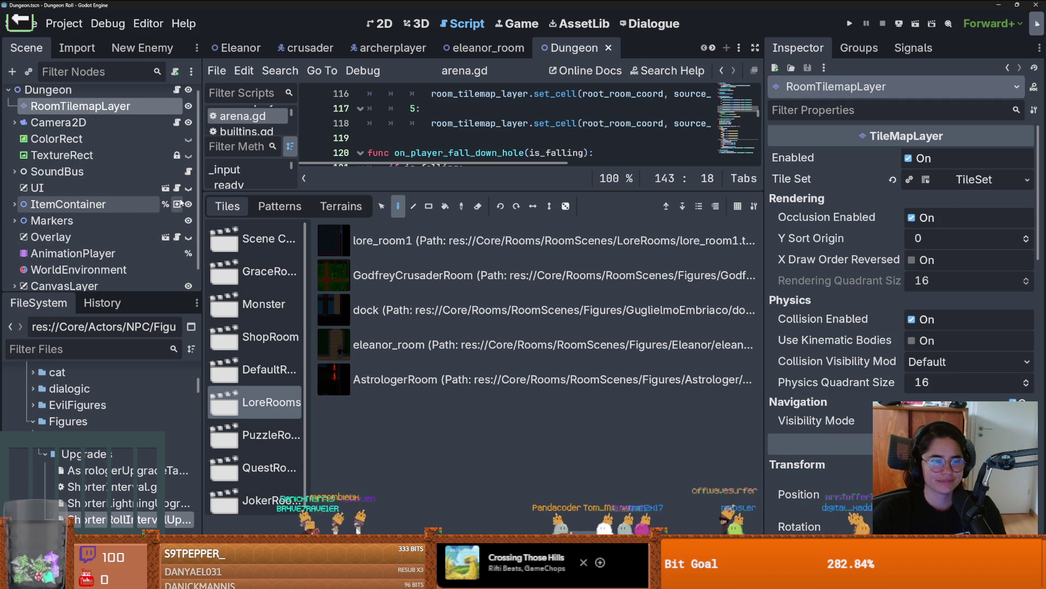
left_click(177, 237)
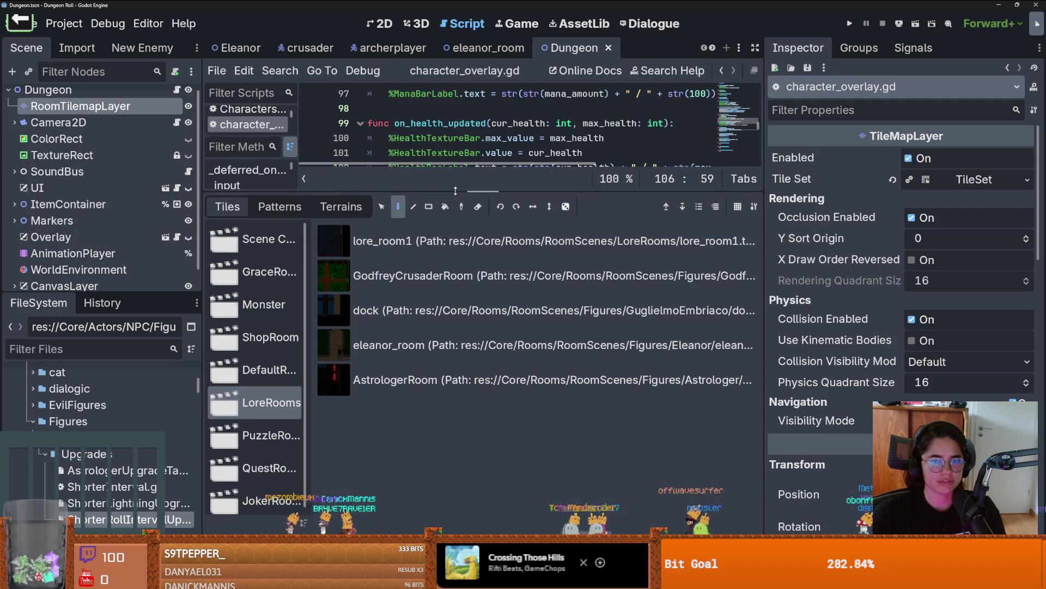
- In the dash handler, move the CRUSADER_ROLL cooldown wait_time line above the progress-bar reset
left_click_drag(462, 186, 463, 426)
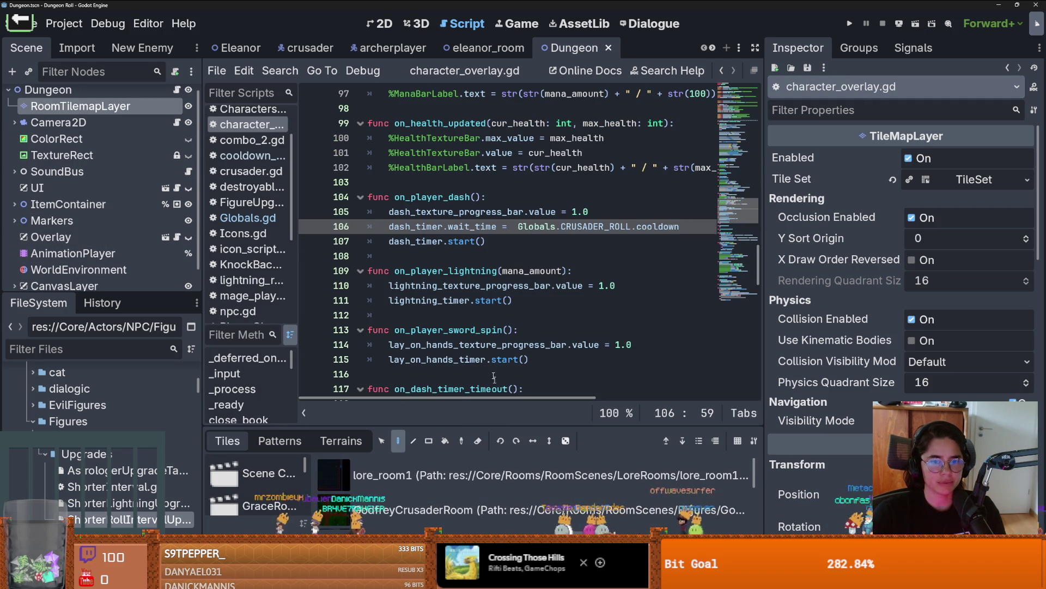
double_click(623, 226)
double_click(643, 229)
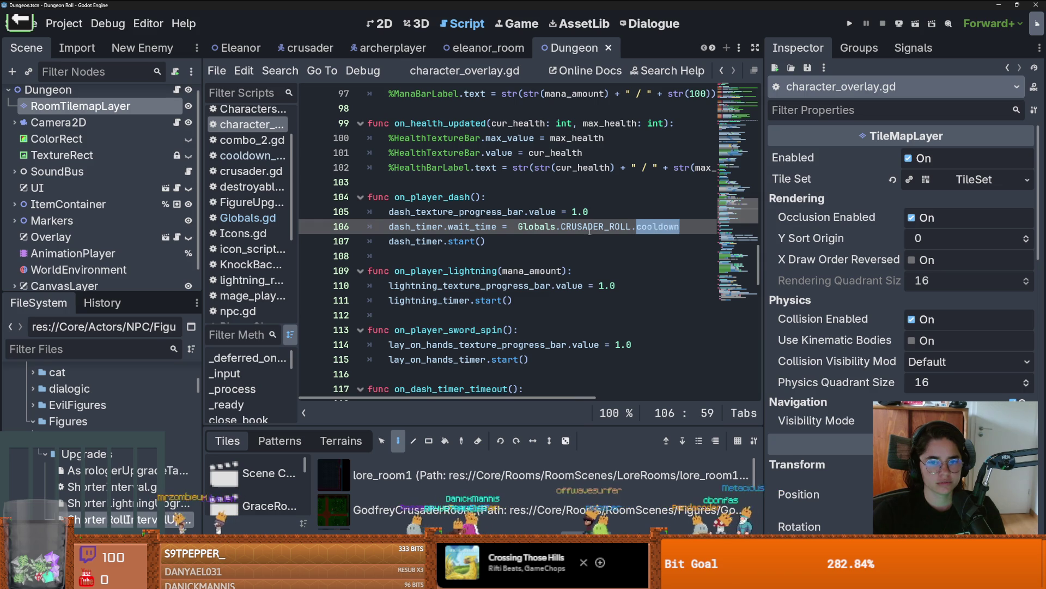
scroll(590, 231, "down", 8)
scroll(591, 232, "up", 7)
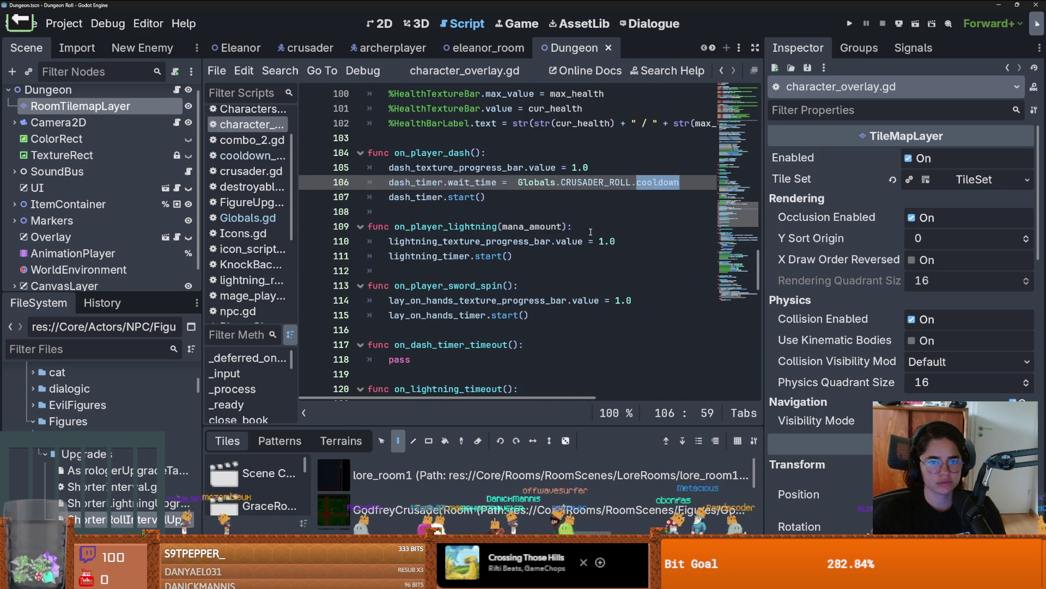
left_click(584, 244)
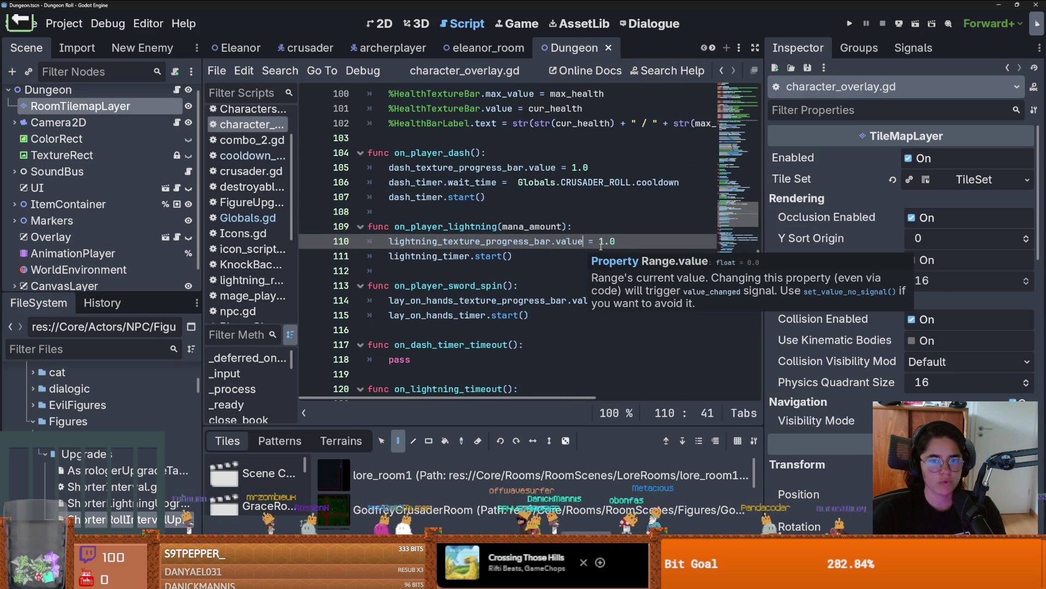
left_click(686, 183)
key("shift+Home")
key("ctrl+x")
key("Up")
key("Up")
key("End")
key("Return")
key("ctrl+v")
- Copy that wait_time line into on_player_lightning, switch it to CRUSADER_LIGHTNING, and save
left_click_drag(681, 169, 388, 168)
key("ctrl+c")
left_click(586, 241)
key("Return")
key("ctrl+v")
double_click(595, 256)
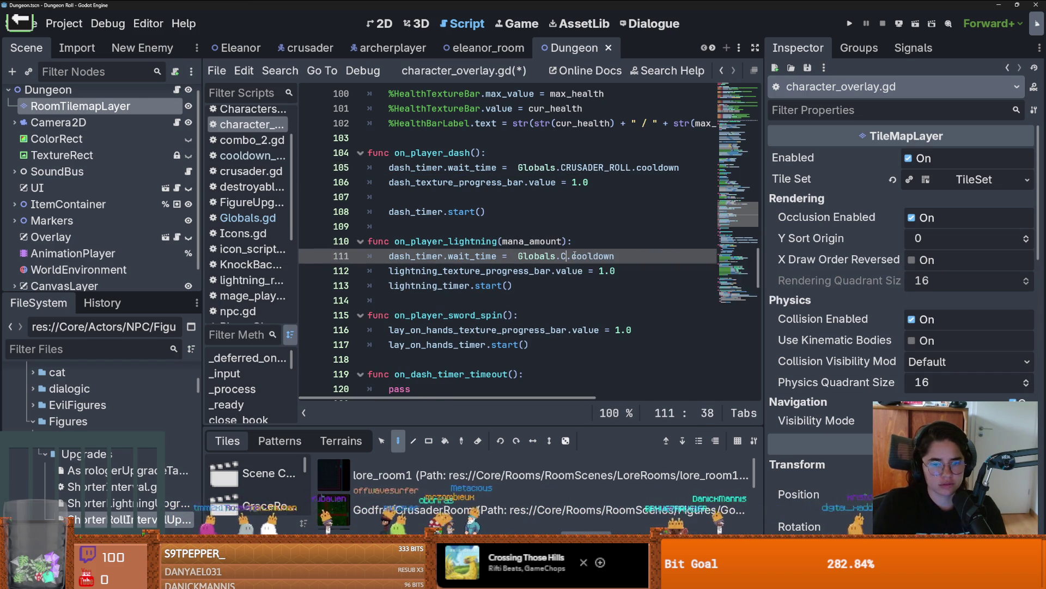
type("C")
key("BackSpace")
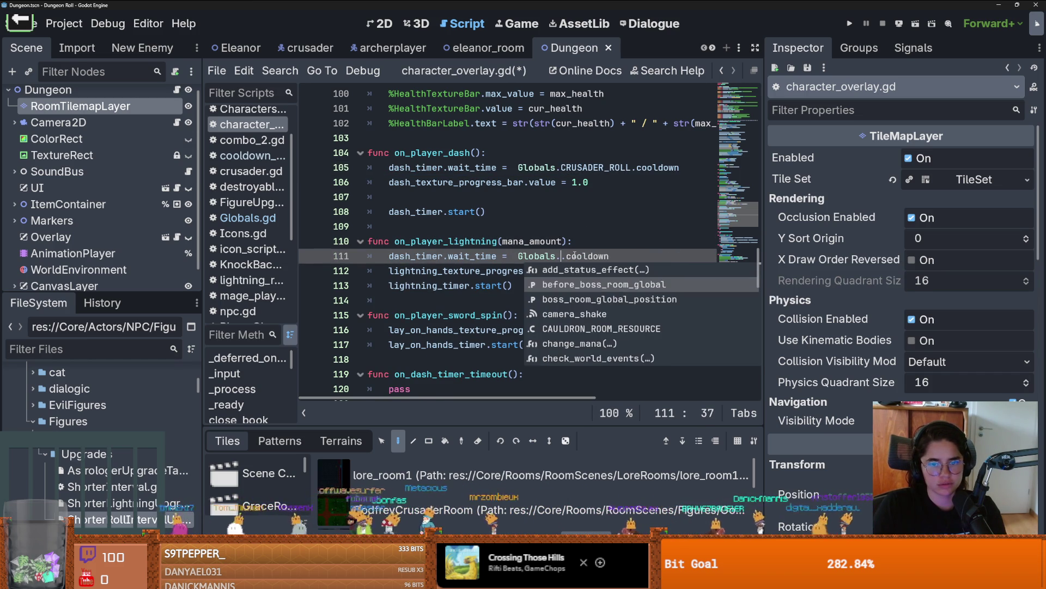
key("BackSpace")
type("C")
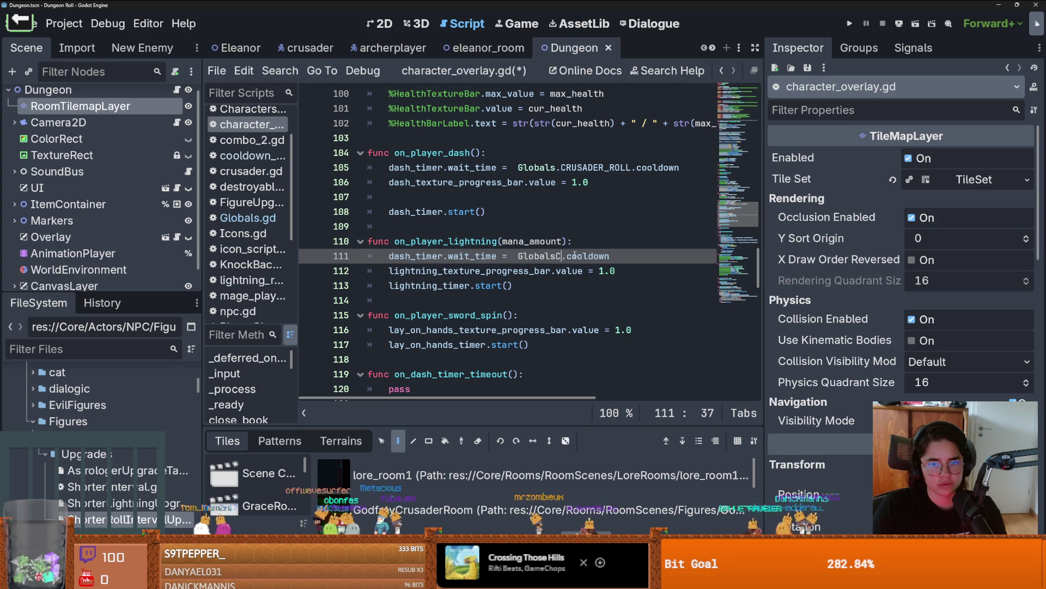
type("C")
key("Down")
key("Return")
key("ctrl+s")
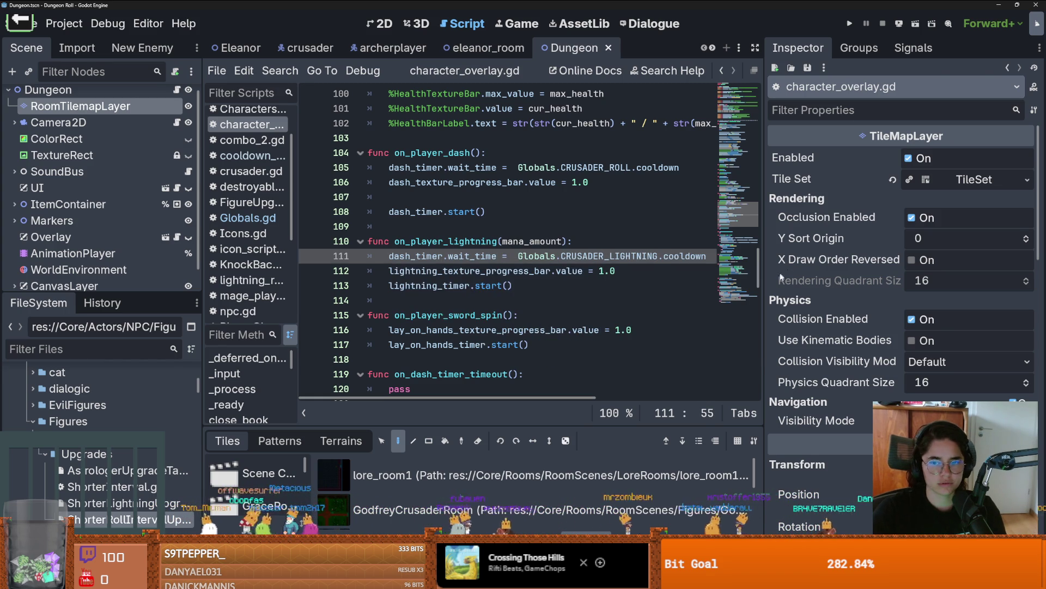
- Check the CRUSADER_LIGHTNING timer setup and run the game to test the cooldowns
left_click_drag(765, 280, 932, 280)
scroll(670, 241, "up", 20)
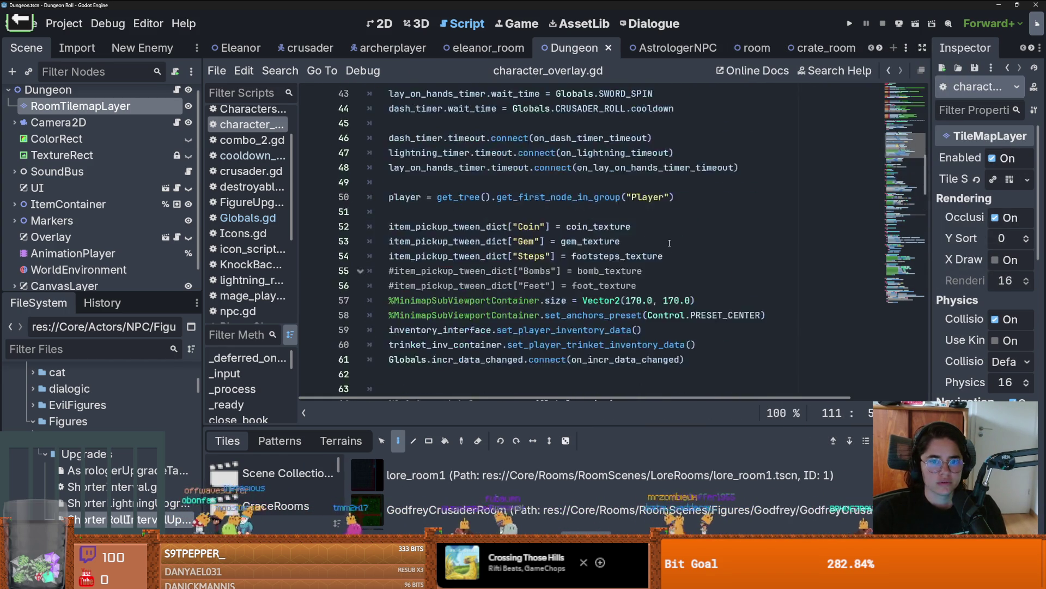
scroll(669, 242, "down", 5)
scroll(573, 217, "up", 2)
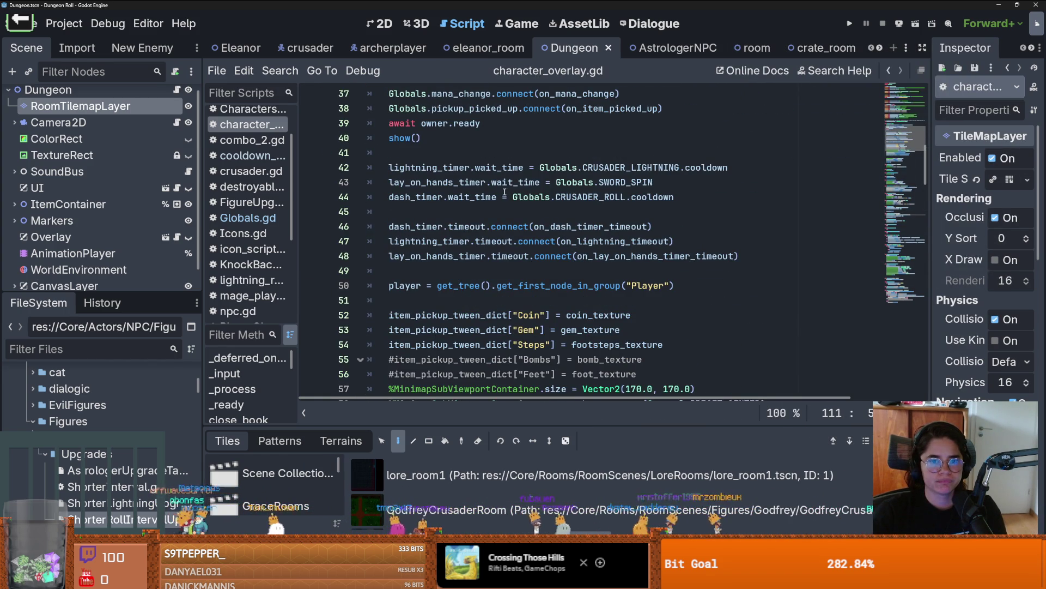
double_click(634, 163)
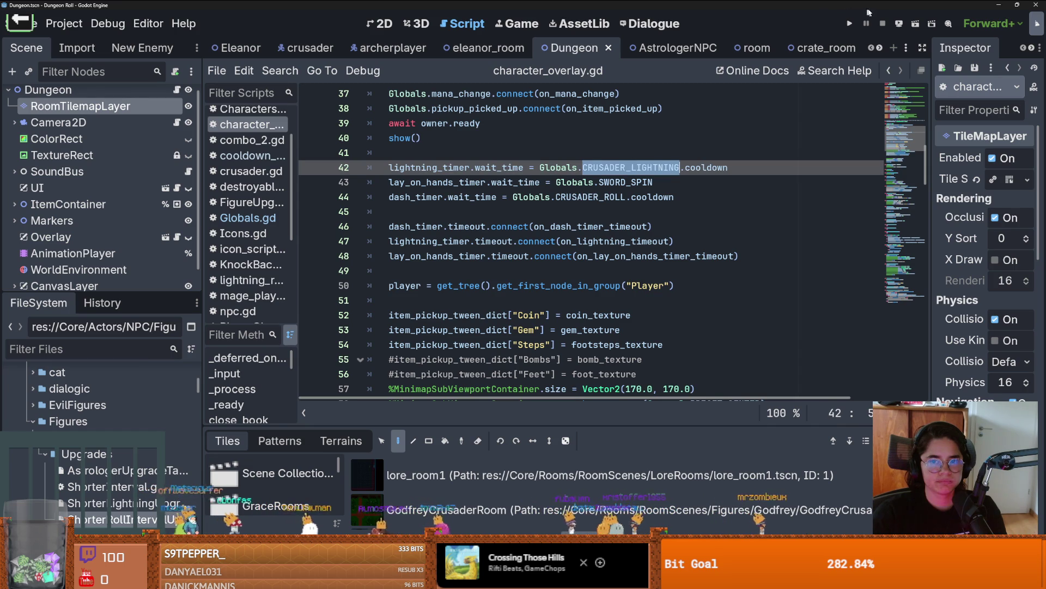
left_click(849, 23)
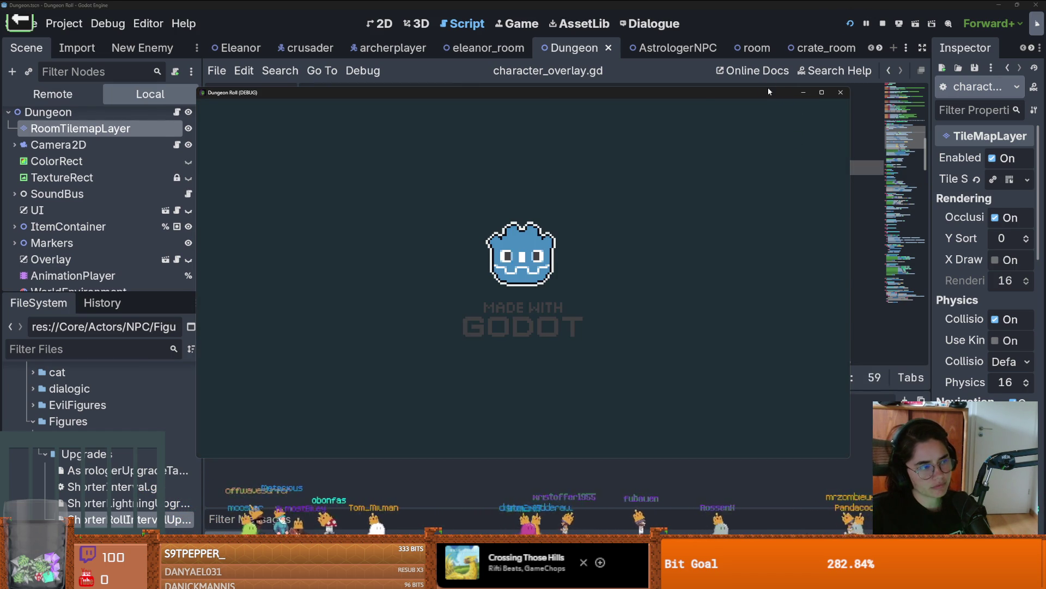
- Walk the knight to the top door and choose The Astrologer Room from the debug list
key("d")
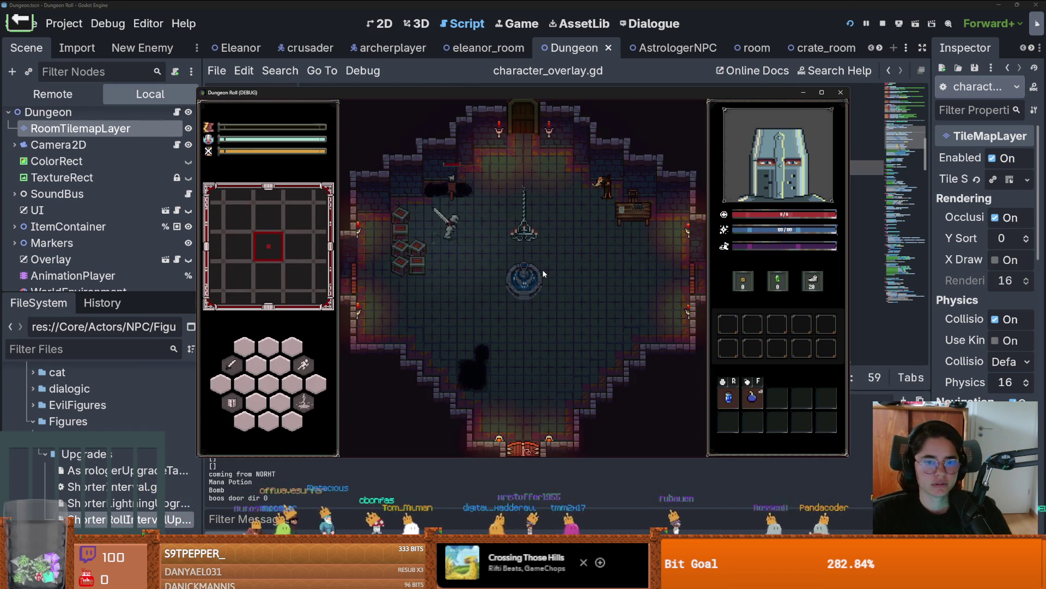
key("w")
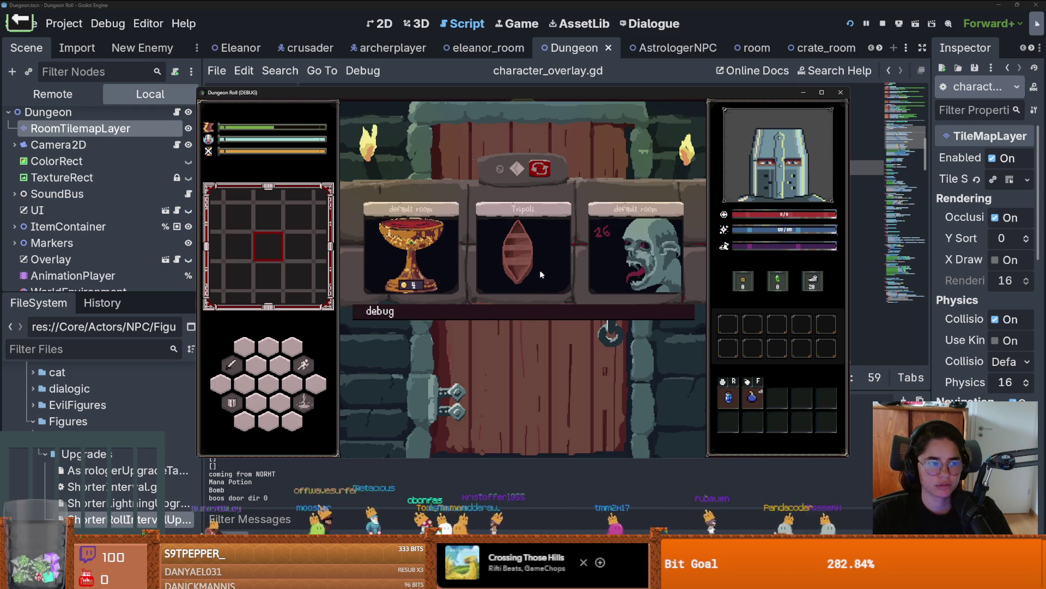
scroll(695, 343, "down", 2)
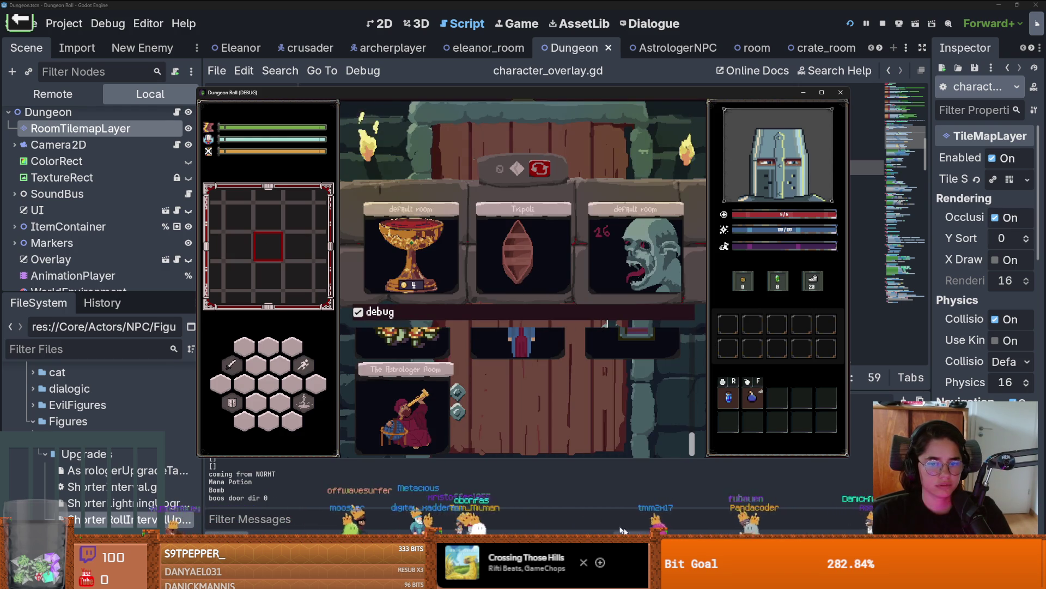
left_click(401, 410)
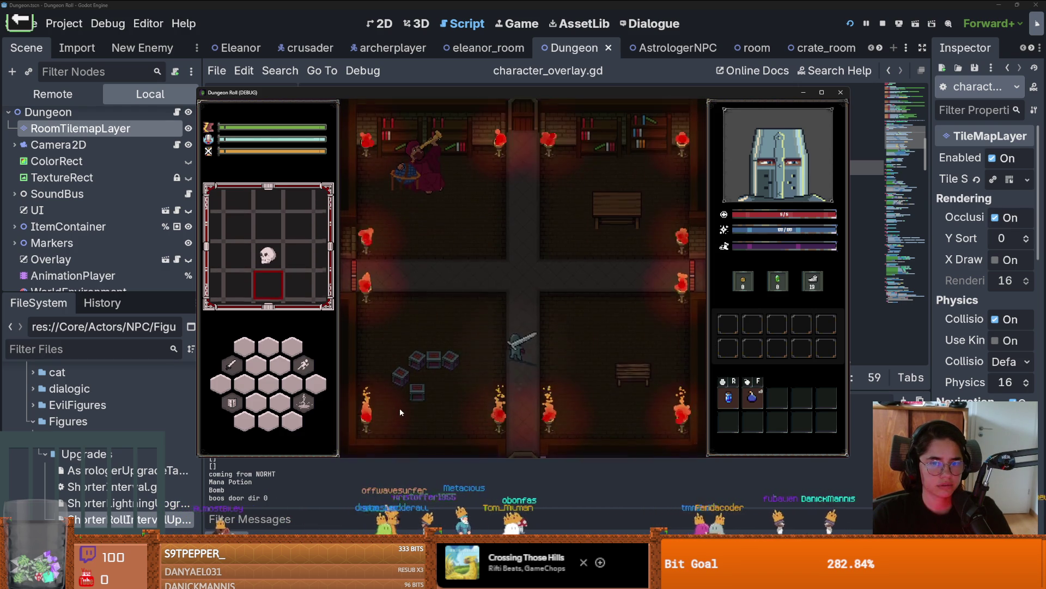
- Talk to the Astrologer, open Upgrades, and take the Shorter Lightning upgrade
key("w")
key("a")
key("e")
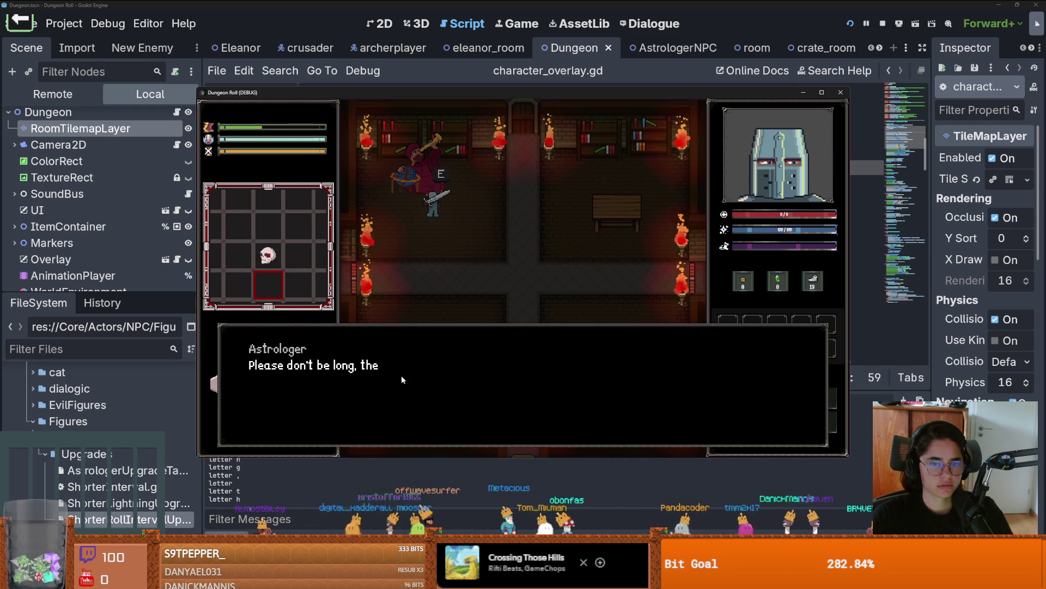
left_click(482, 281)
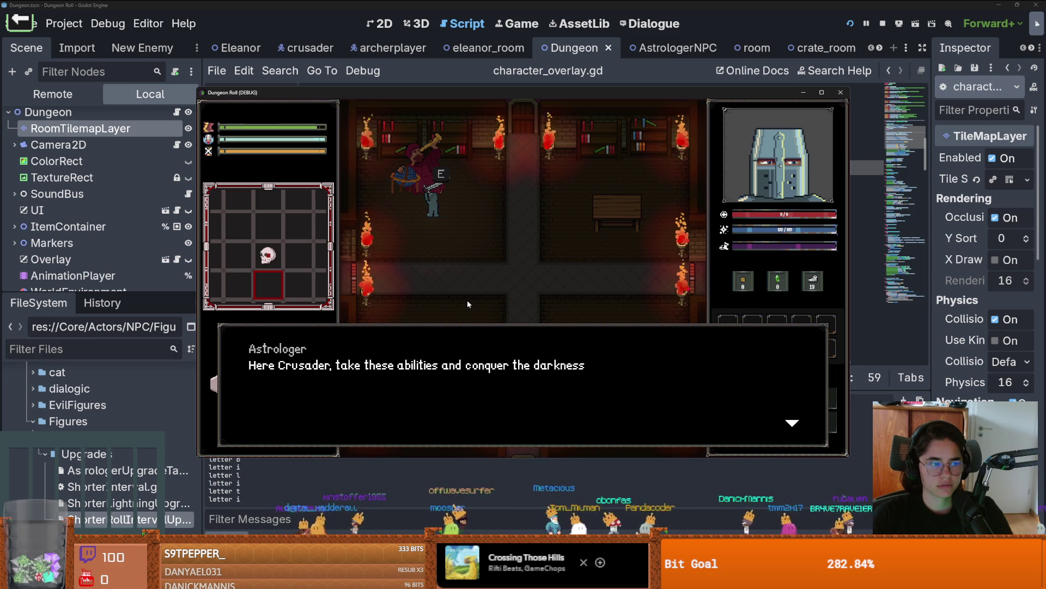
left_click(466, 300)
left_click(385, 260)
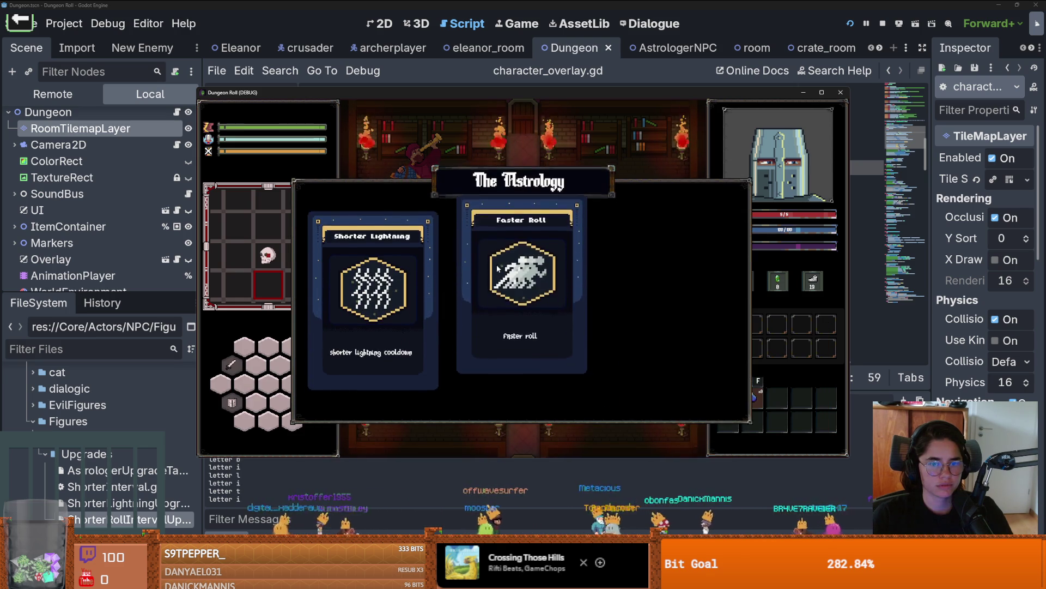
- Walk around the room, close the game, and bring up the Upgrades folder's file options
key("w")
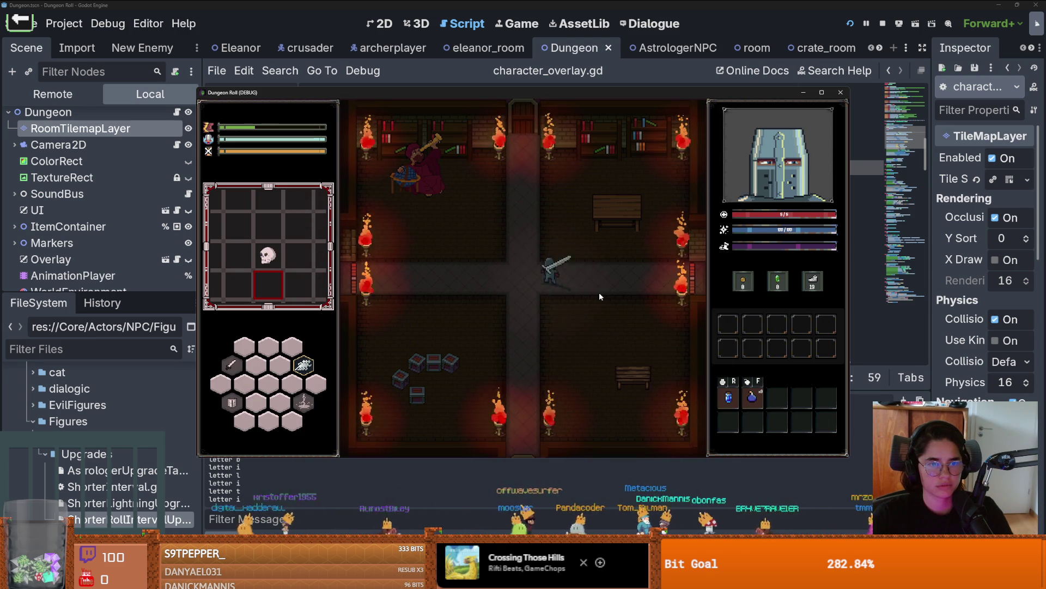
key("a")
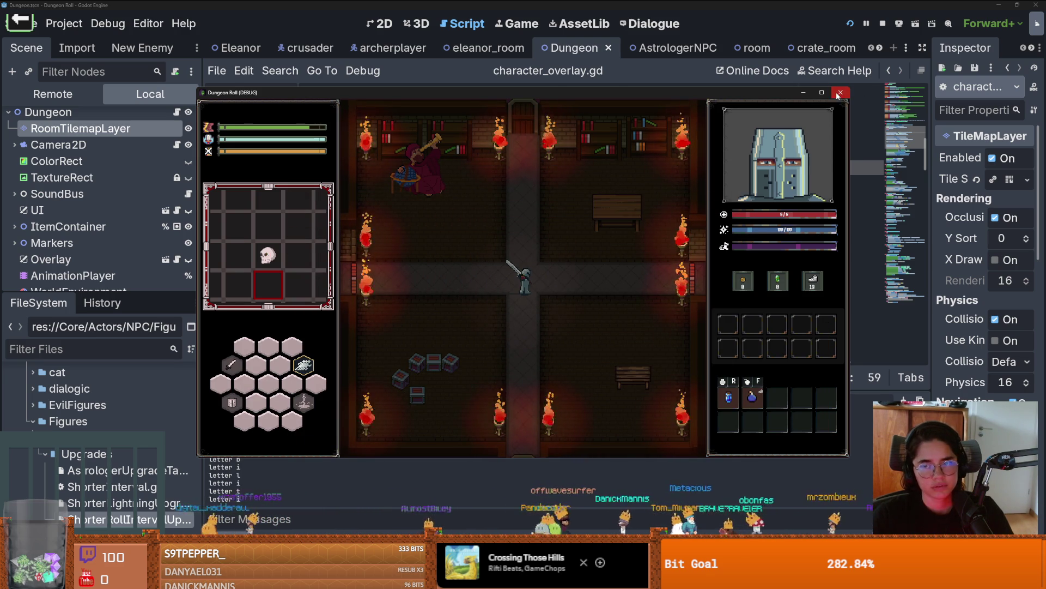
left_click(840, 92)
right_click(77, 462)
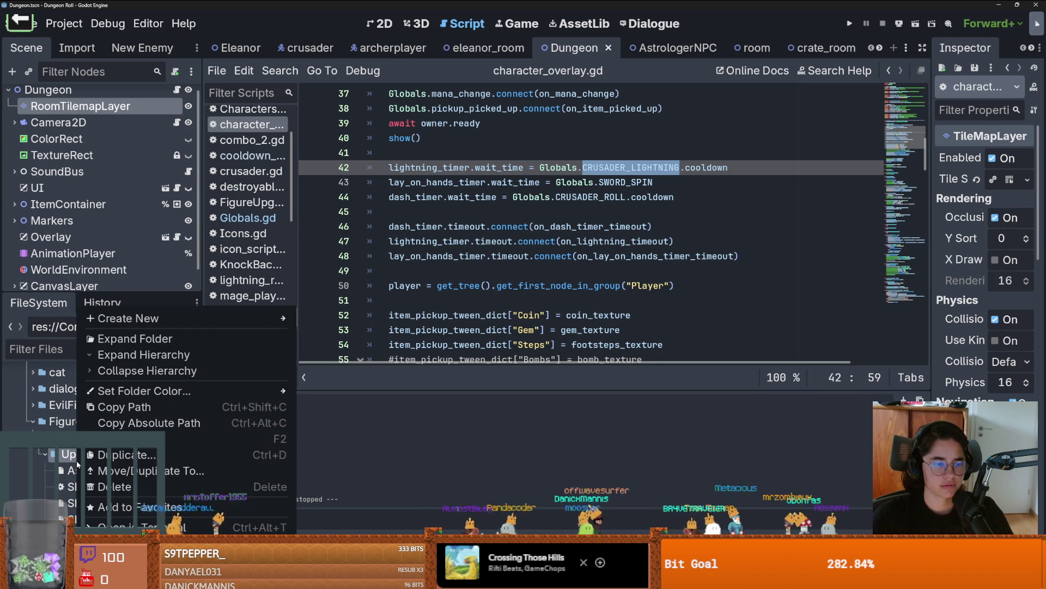
- Create a new ShorterInterval resource in Upgrades saved as ShorterRoll.tres
mouse_move(133, 321)
left_click(351, 367)
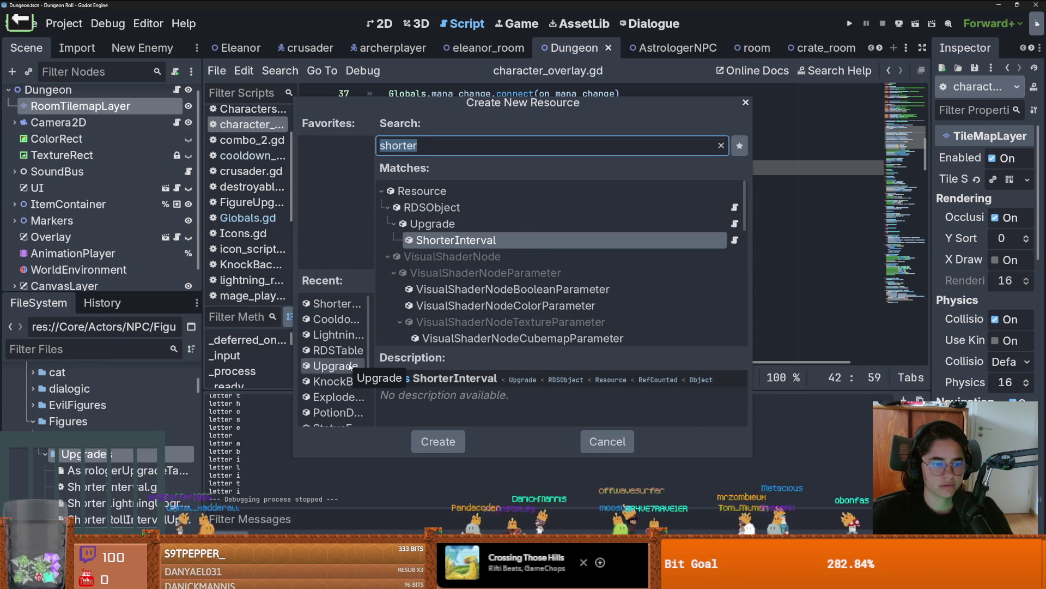
type("Shorter")
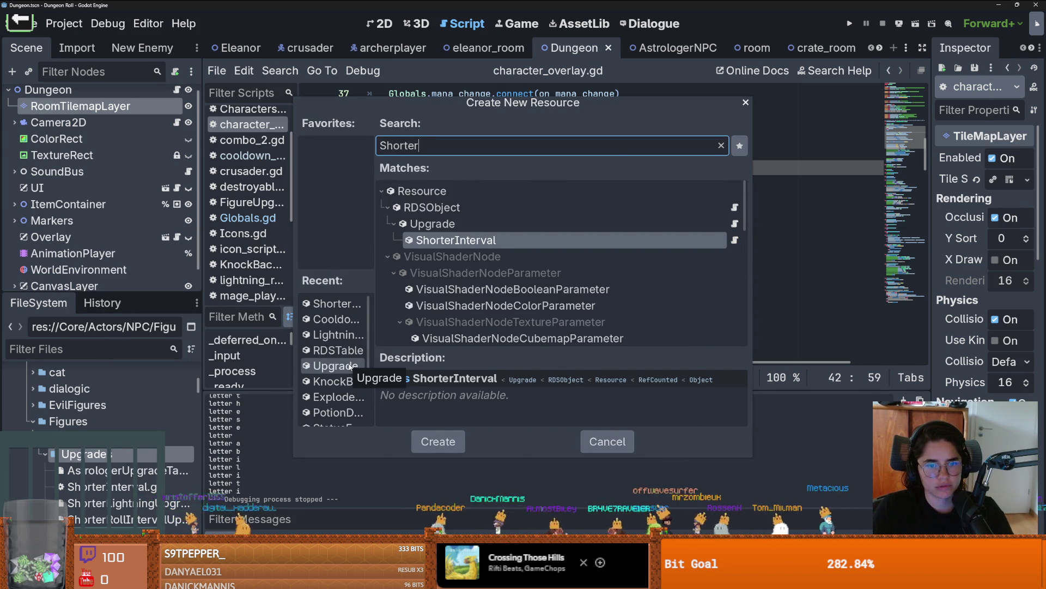
key("Return")
type("roll")
key("BackSpace")
key("BackSpace")
key("BackSpace")
type("ShorterRoll")
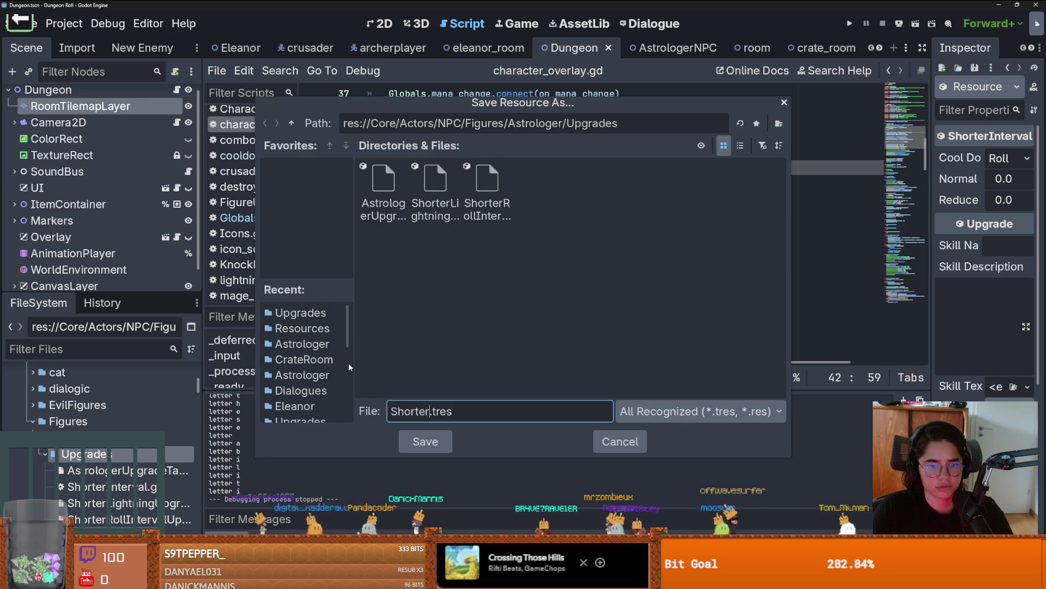
key("Return")
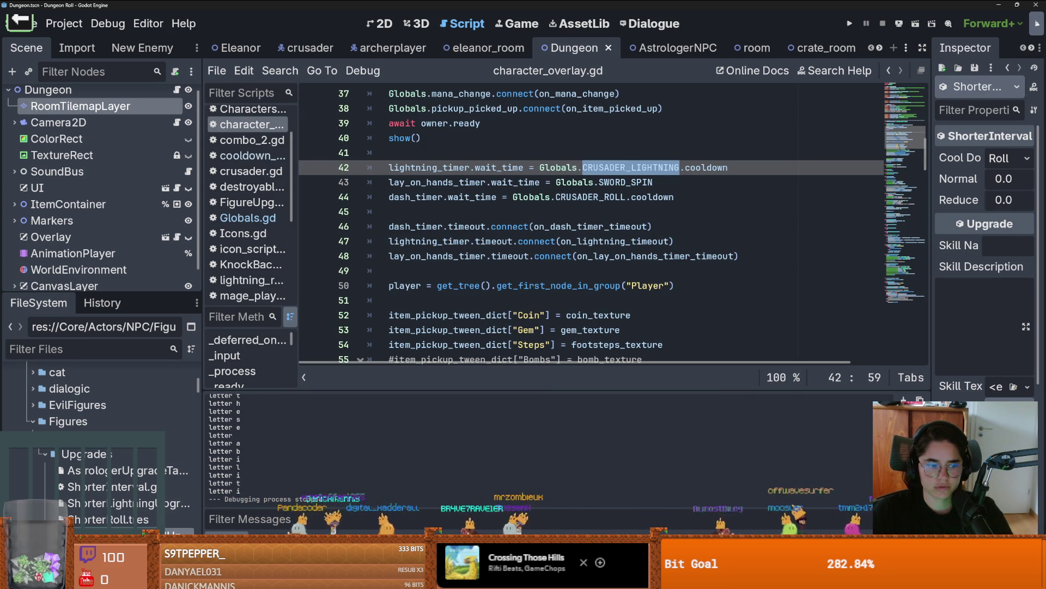
- Copy all properties from the old roll upgrade and paste them into ShorterRoll.tres
scroll(803, 146, "up", 6)
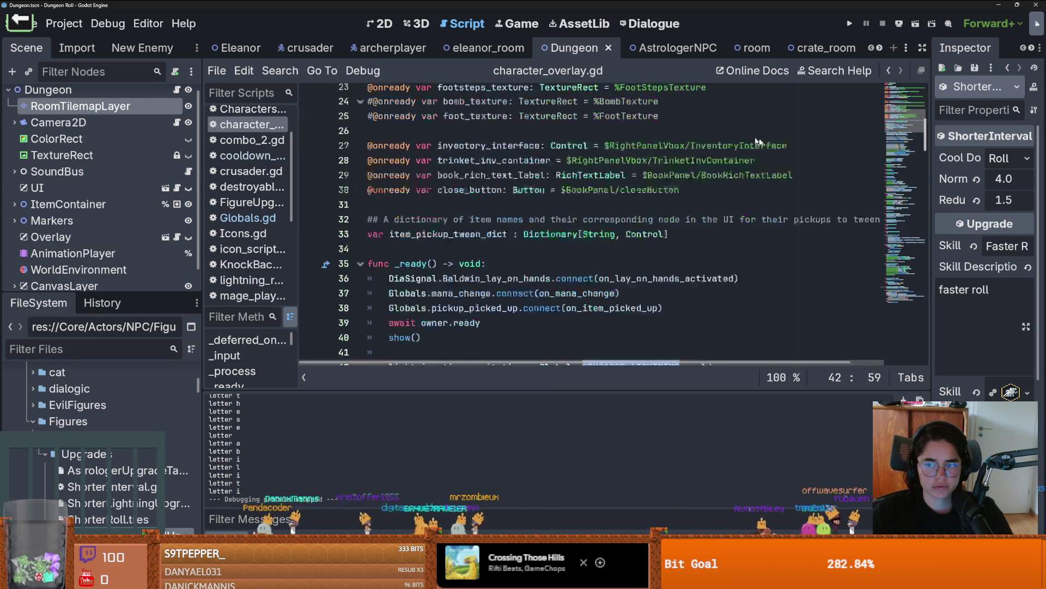
left_click_drag(930, 173, 741, 136)
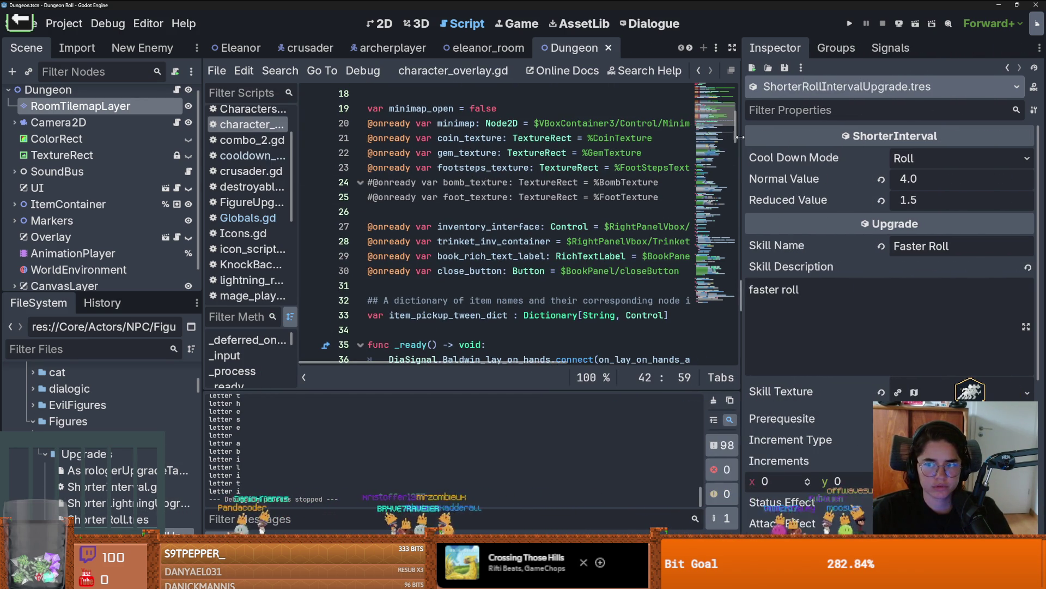
left_click(1034, 109)
left_click(883, 310)
left_click(109, 519)
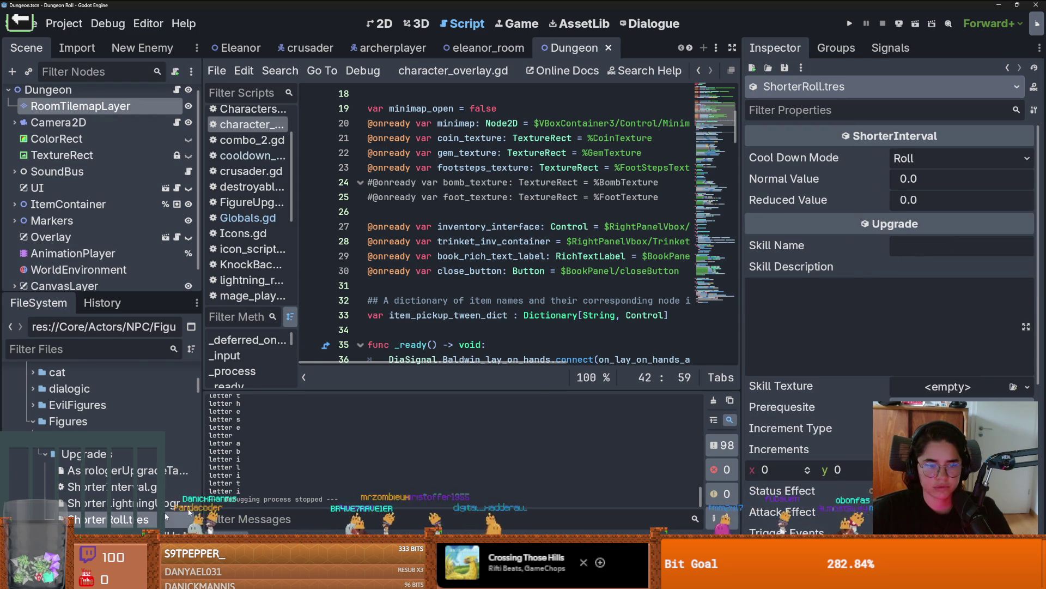
left_click(1034, 110)
left_click(926, 267)
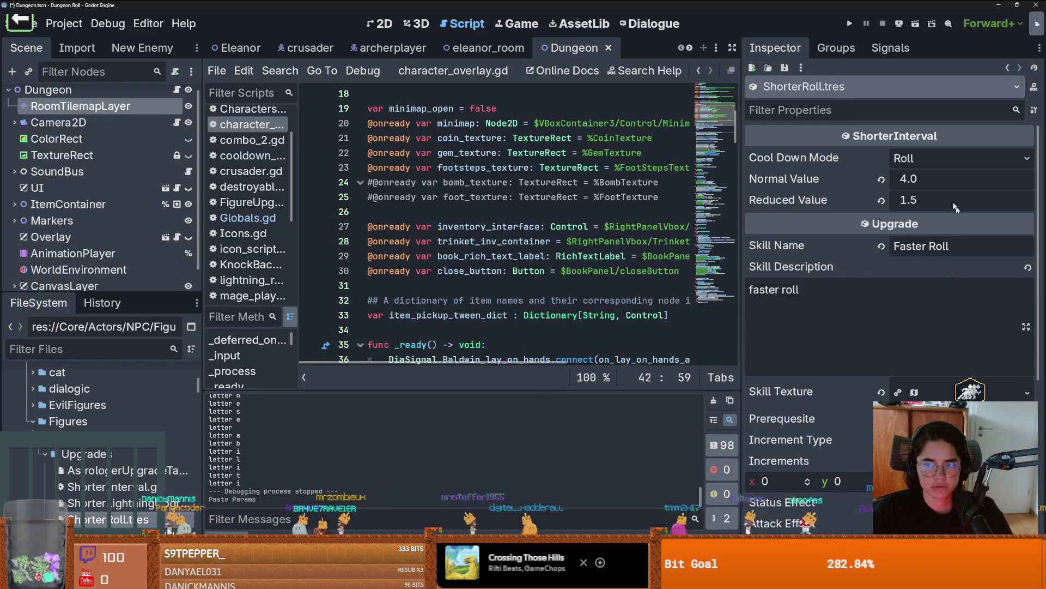
scroll(914, 217, "down", 5)
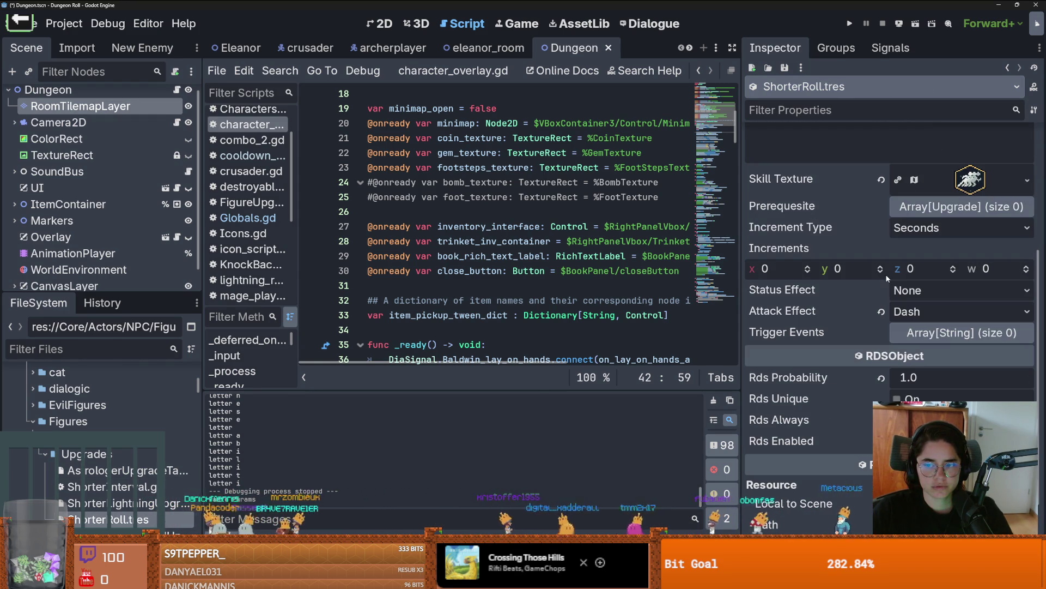
- Remove the old roll upgrade, put ShorterRoll.tres in AstrologerUpgradeTable's first entry, and save
right_click(131, 519)
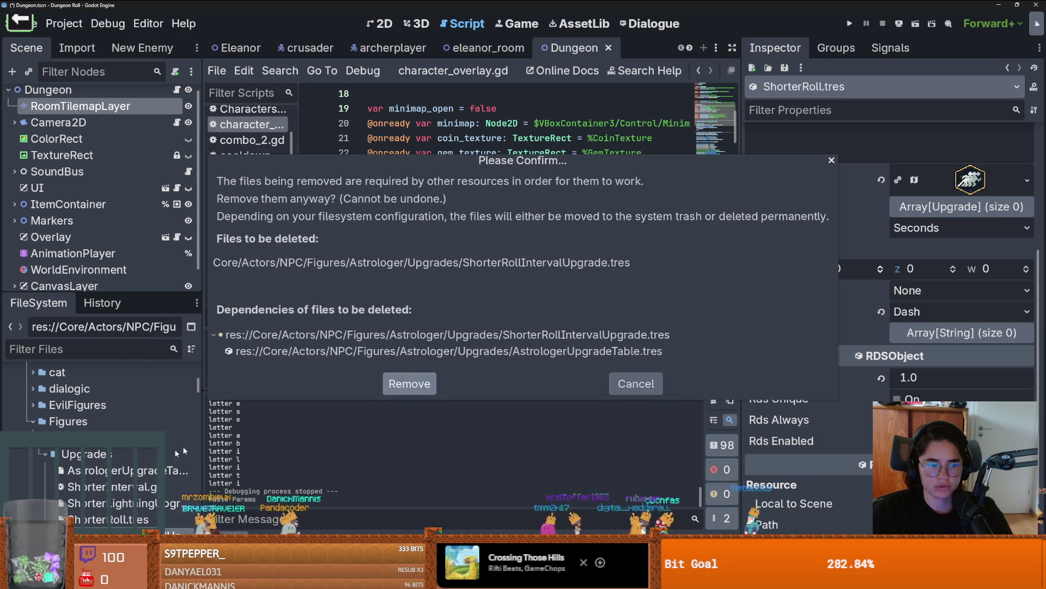
key("Escape")
left_click(139, 471)
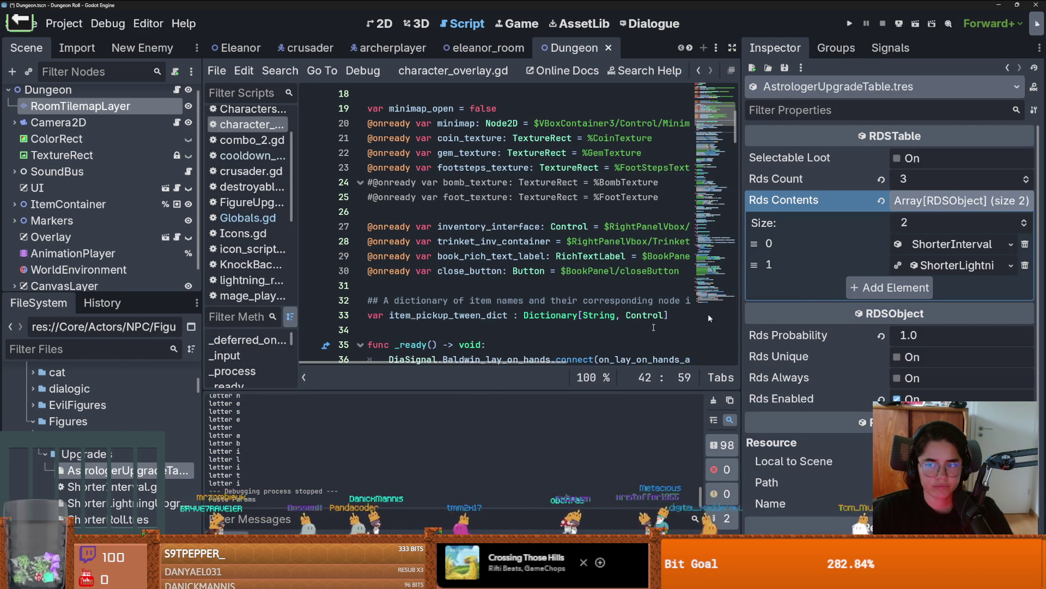
mouse_move(164, 519)
left_mouse_down()
mouse_move(921, 281)
mouse_move(954, 267)
mouse_move(954, 244)
left_mouse_up()
key("ctrl+s")
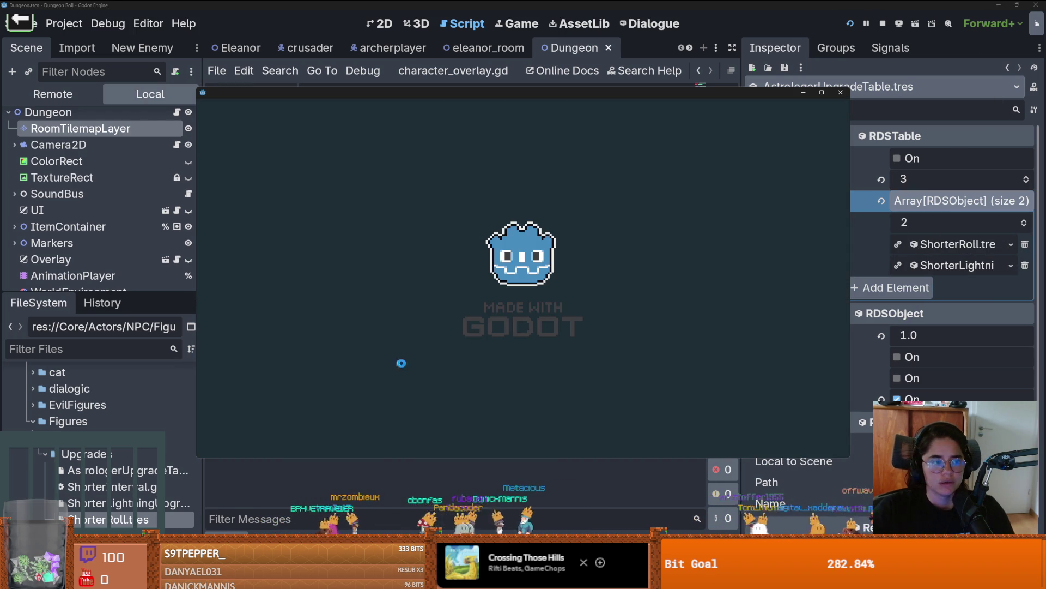
- Maximize the game, turn on the debug room list, and choose The Astrologer Room
left_click(822, 93)
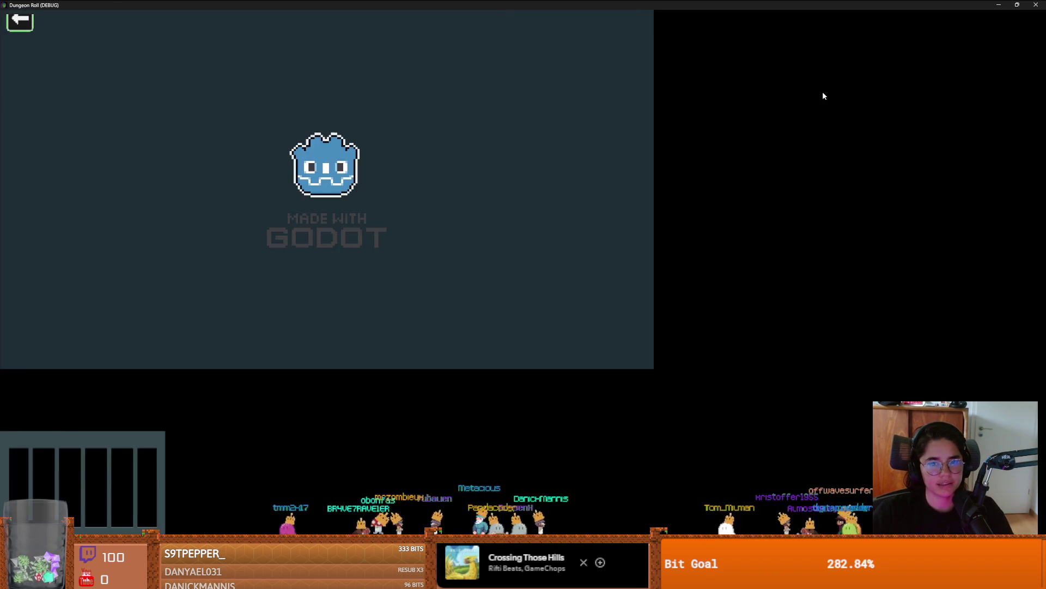
key("w")
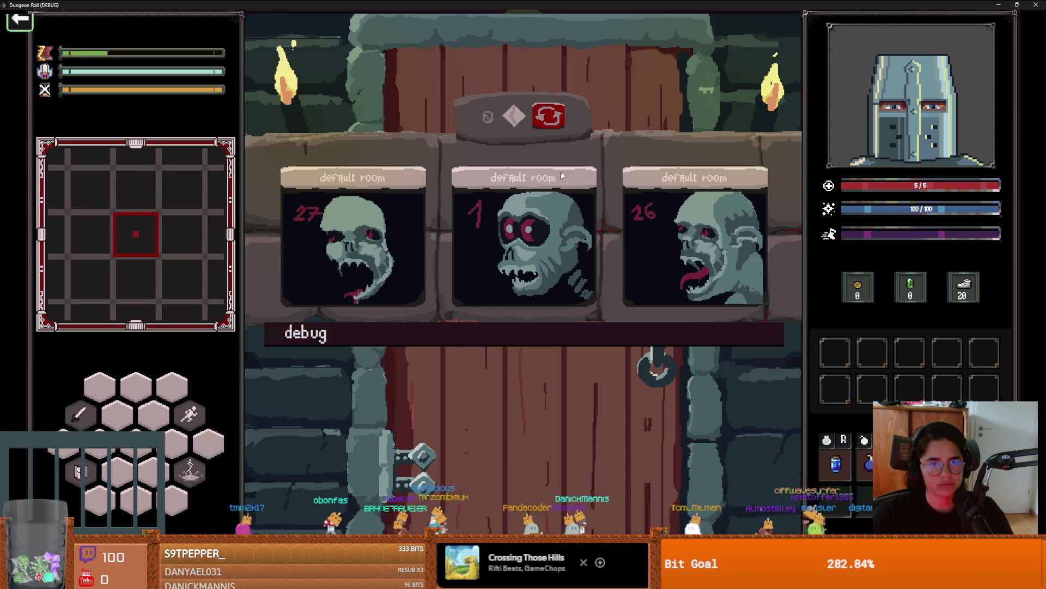
left_click(523, 334)
scroll(470, 483, "down", 3)
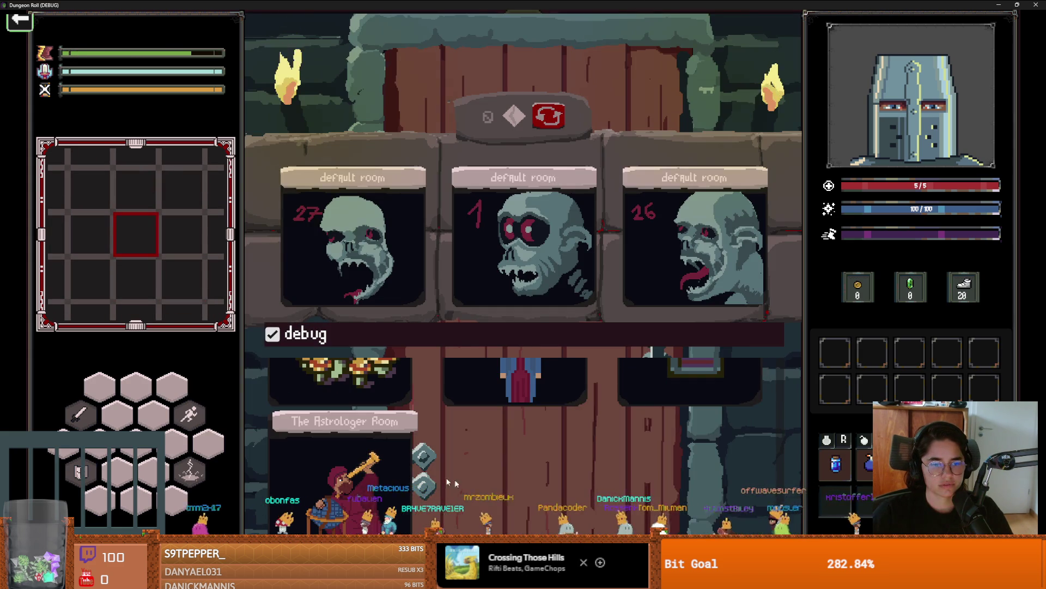
left_click(382, 470)
- Talk to the Astrologer, open Upgrades, and take the Faster Roll upgrade
key("w")
key("a")
key("e")
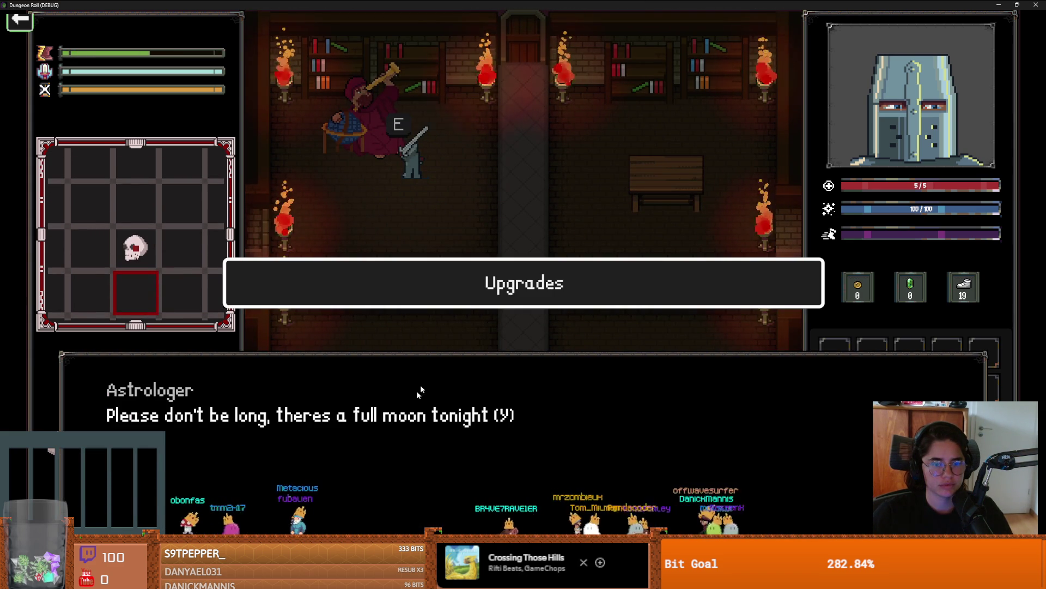
left_click(467, 301)
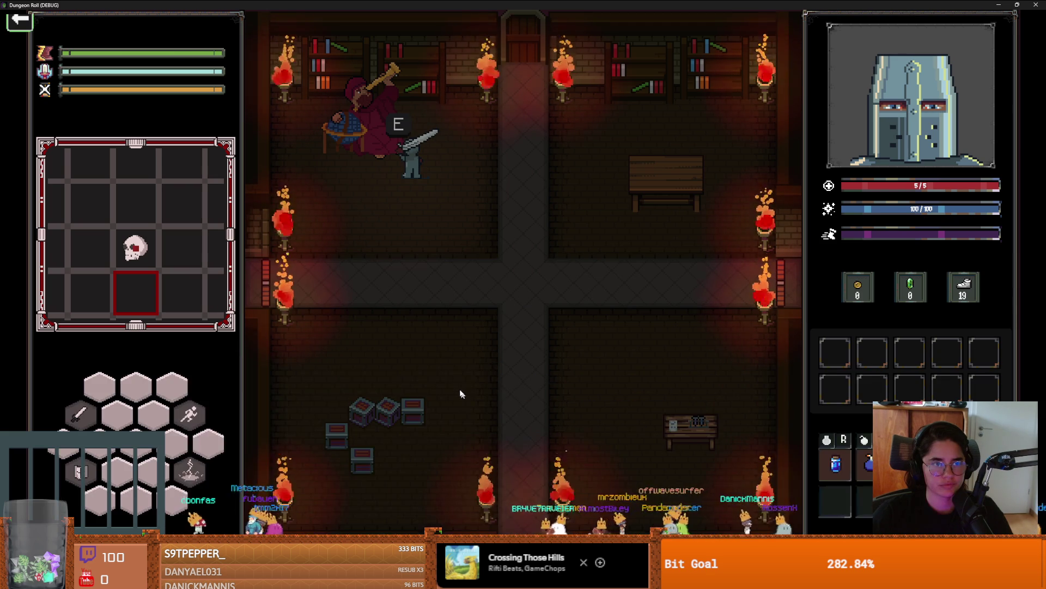
key("e")
left_click(329, 310)
- Roll and walk the knight around to test the shorter cooldown, then close the game
key("d")
key("space")
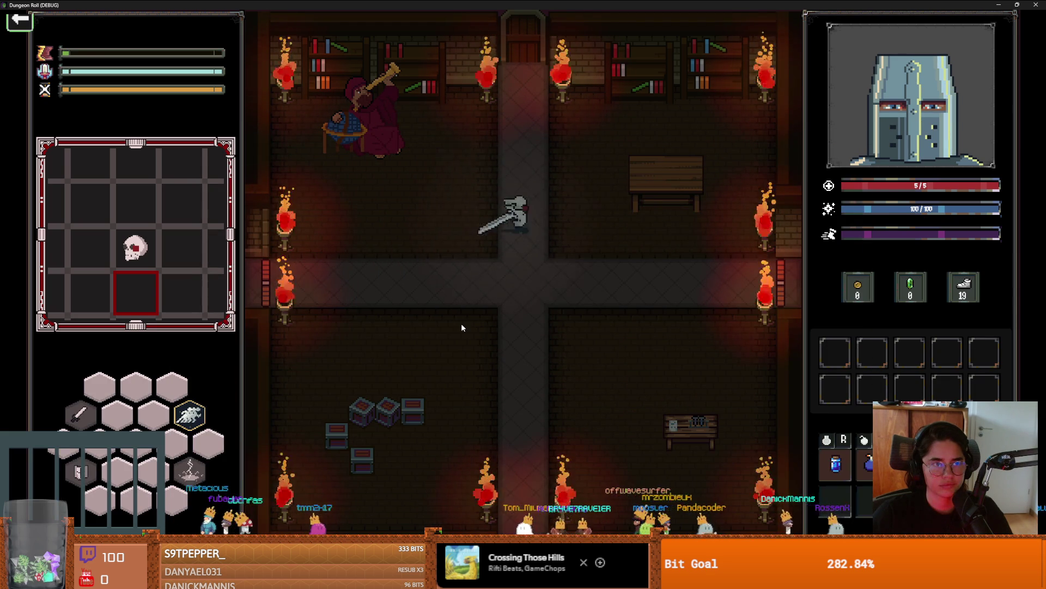
key("s")
key("a")
key("w")
key("super+Down")
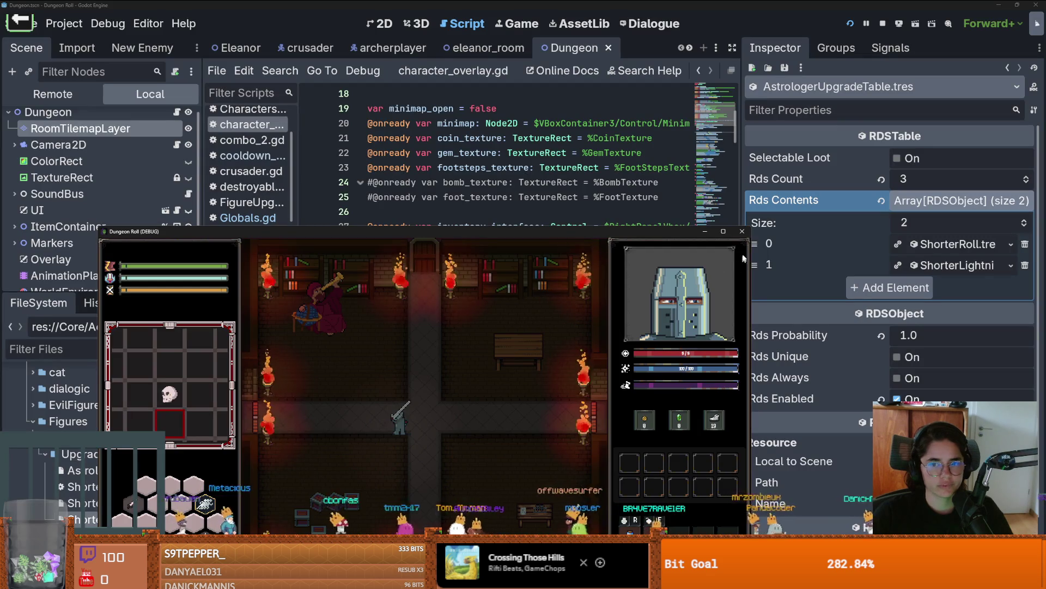
left_click(742, 231)
- Review the cooldown uses and open cooldown_resource.gd in the crusader Resources folder
key("ctrl+s")
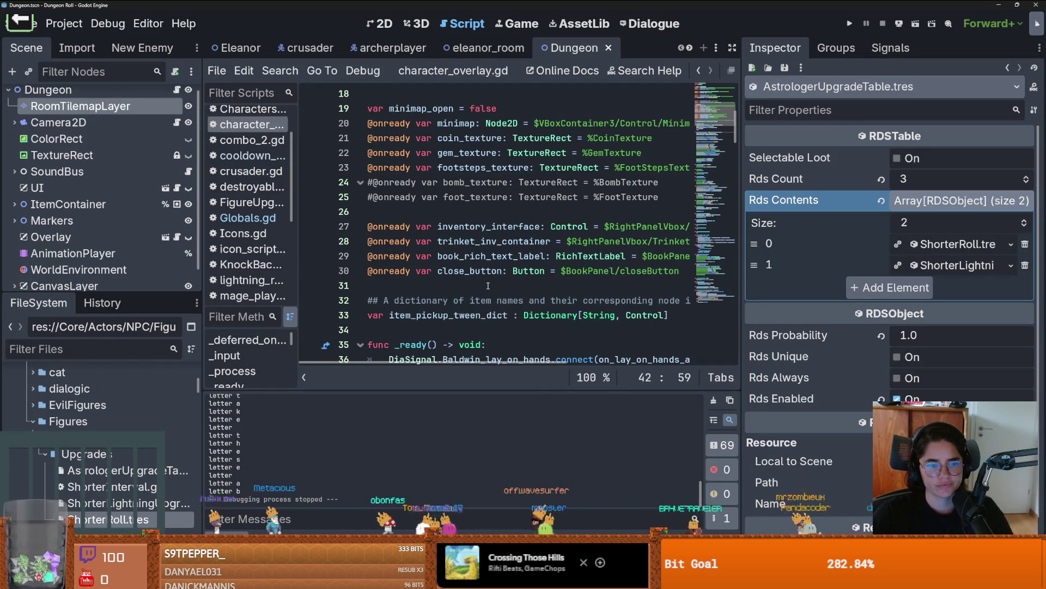
scroll(487, 286, "down", 6)
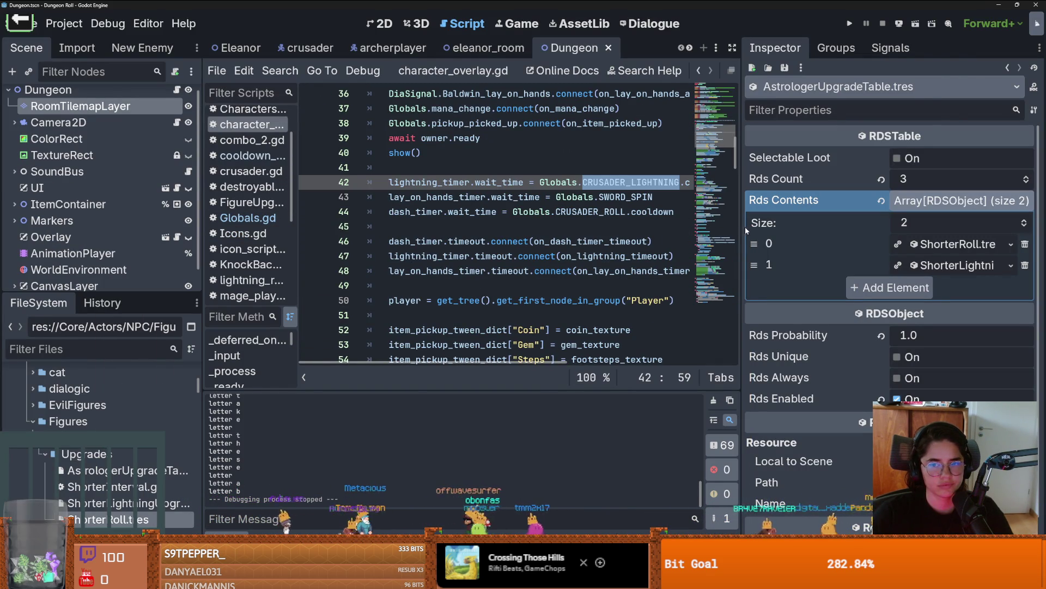
left_click_drag(745, 227, 933, 229)
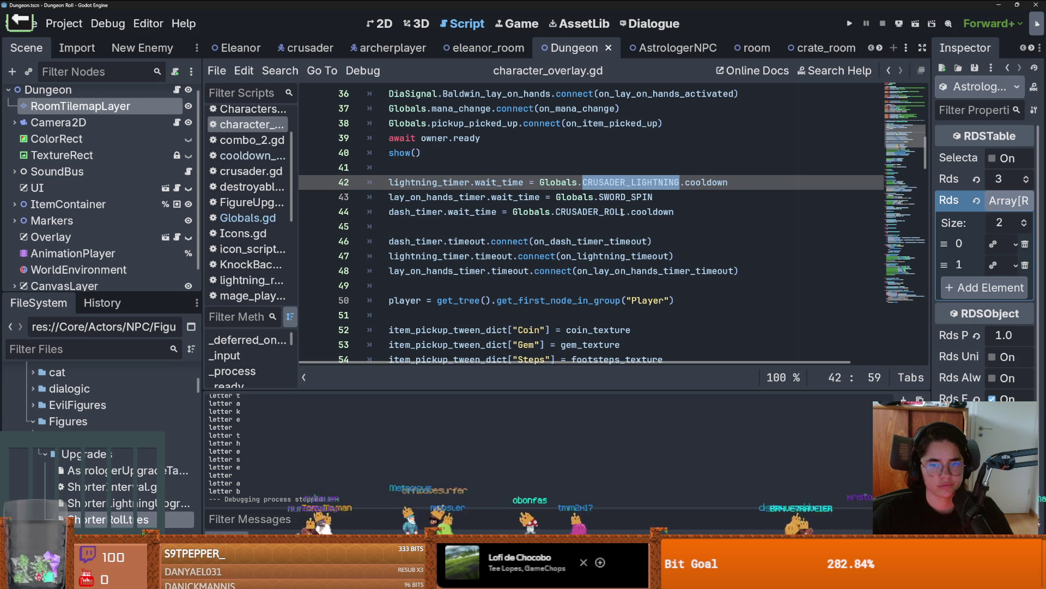
double_click(633, 211)
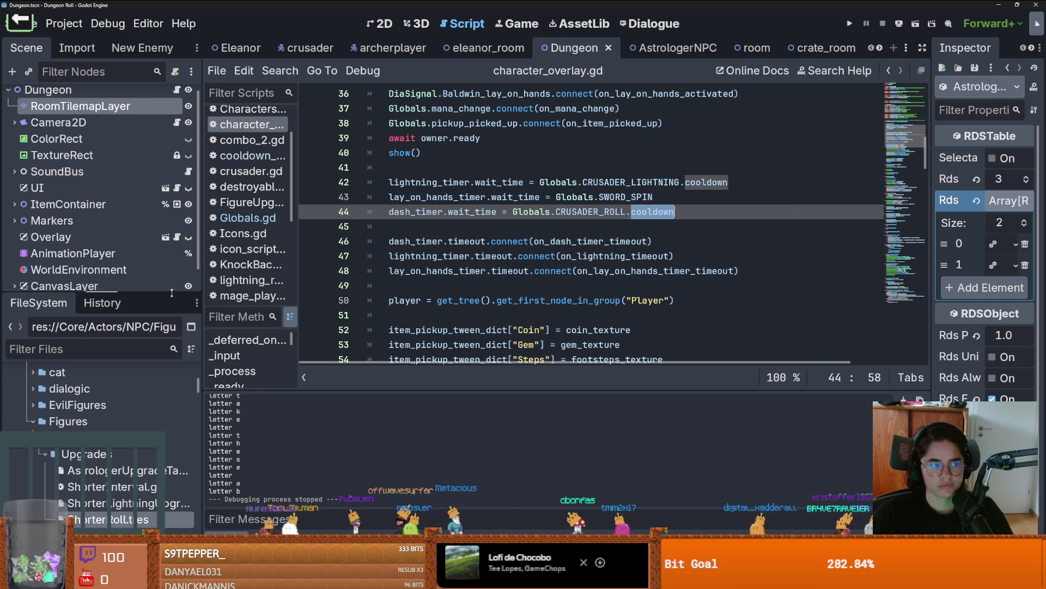
left_click_drag(171, 292, 171, 104)
double_click(109, 218)
left_click(248, 155)
scroll(75, 302, "up", 10)
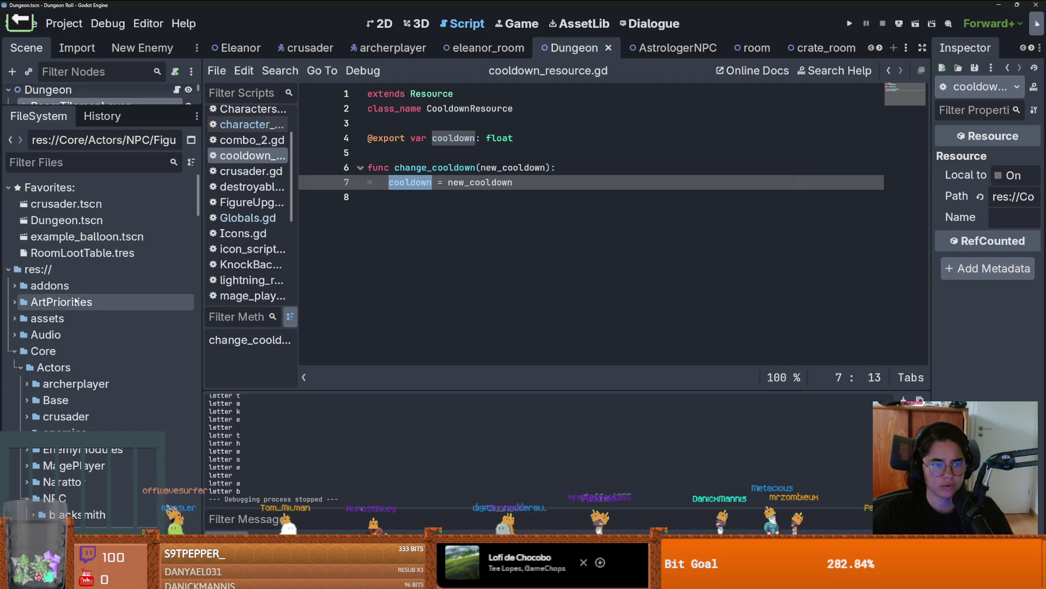
scroll(75, 301, "down", 5)
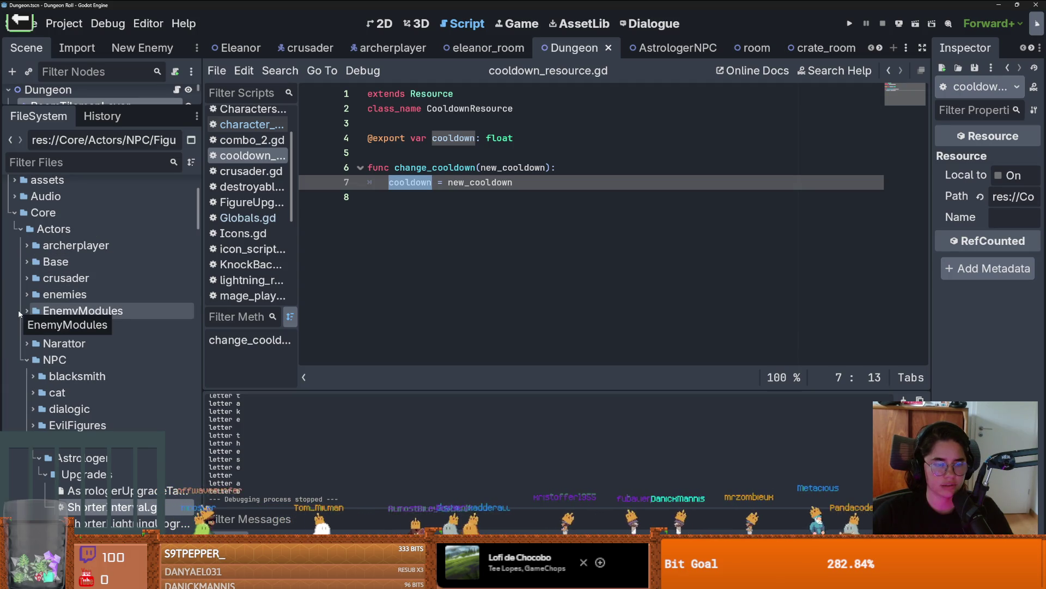
left_click(27, 278)
left_click(33, 327)
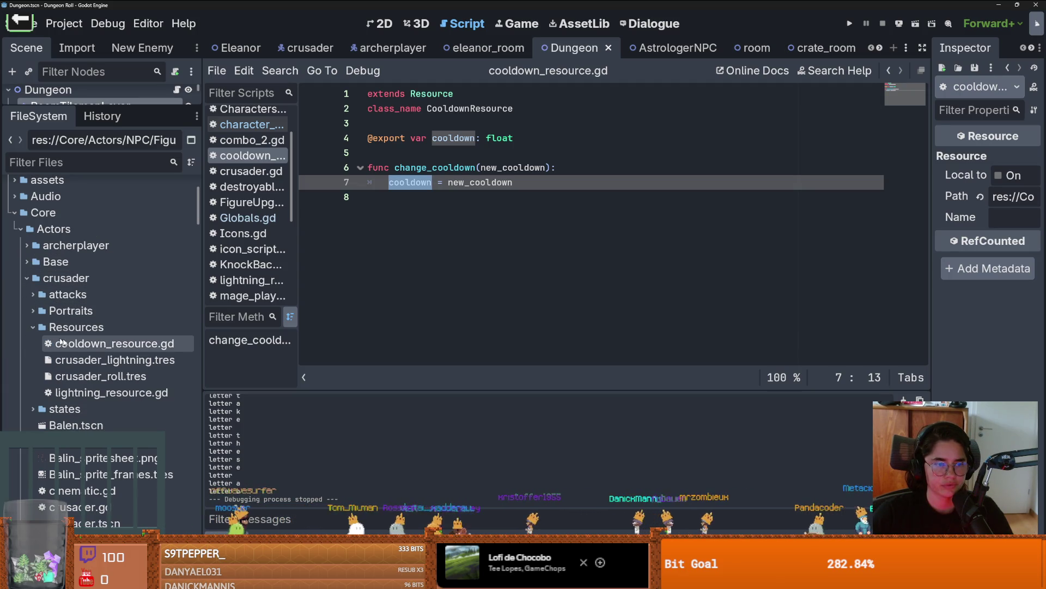
left_click(103, 343)
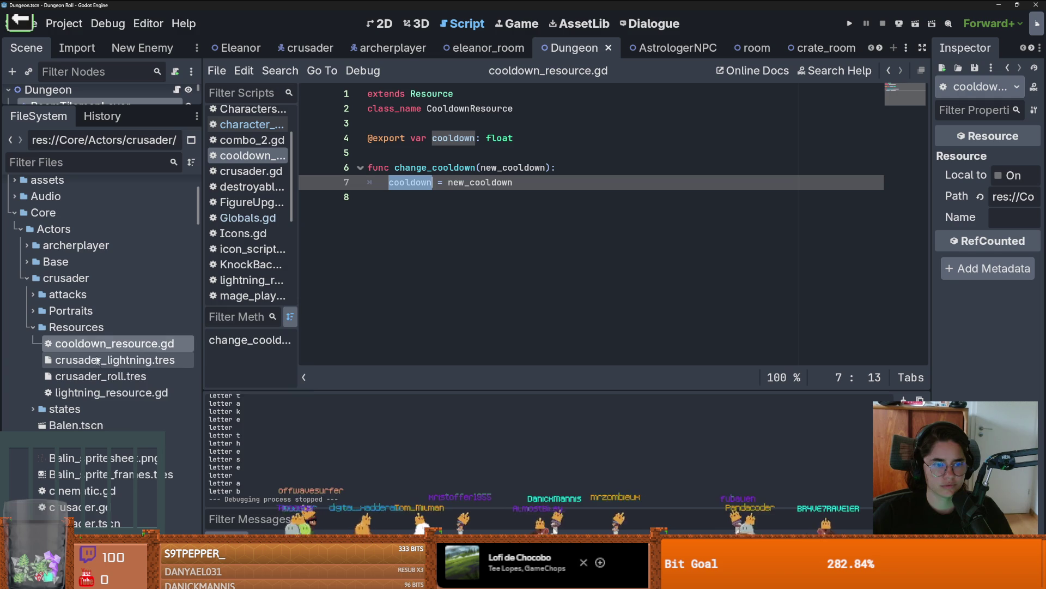
- Create a new CooldownResource overwriting crusader_roll.tres, then edit its Cooldown value
right_click(98, 328)
mouse_move(151, 317)
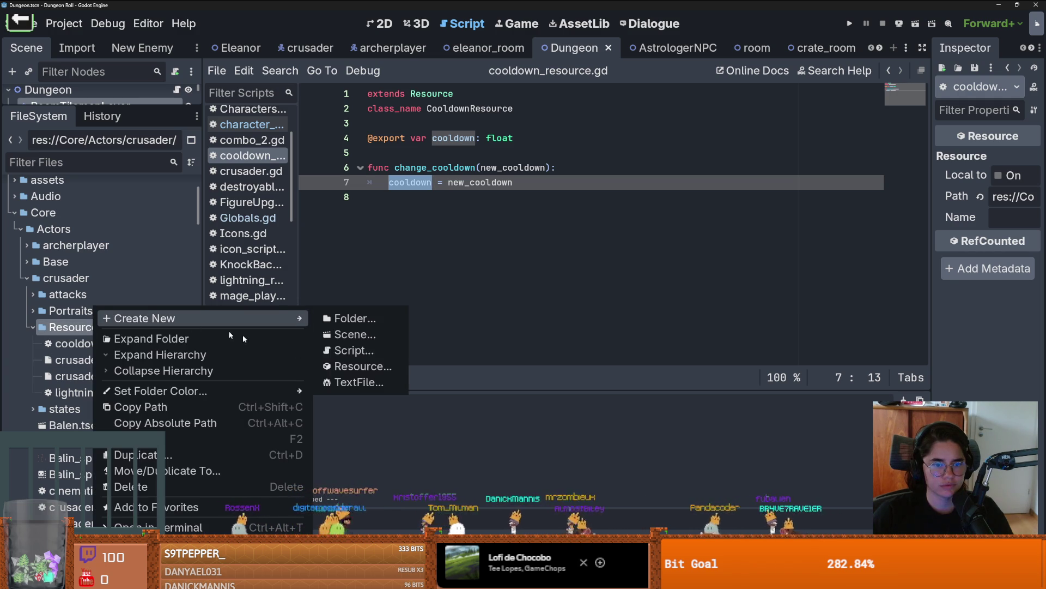
left_click(343, 366)
type("cool")
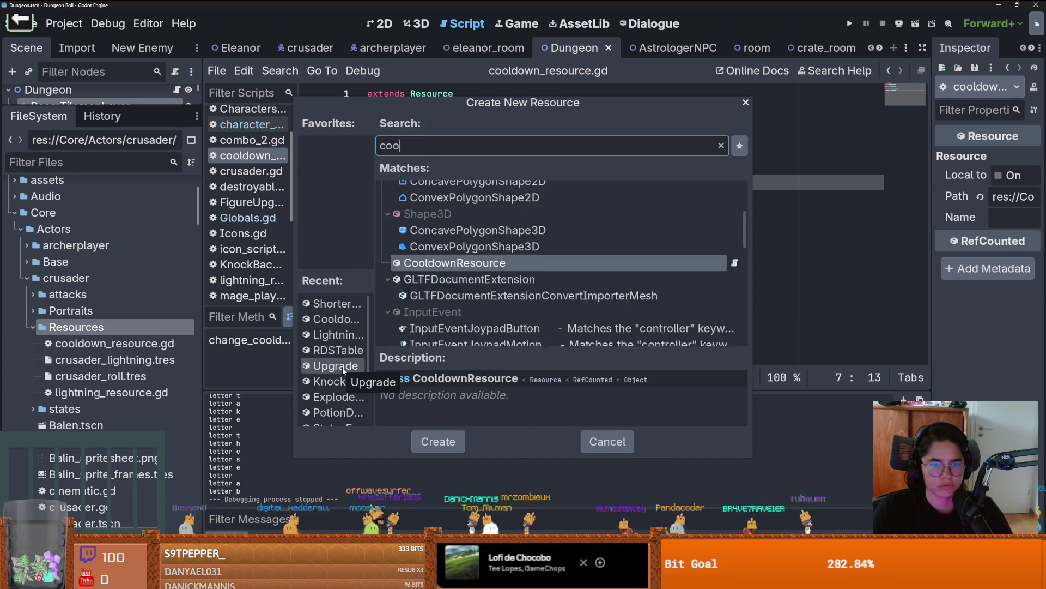
key("Return")
type("c")
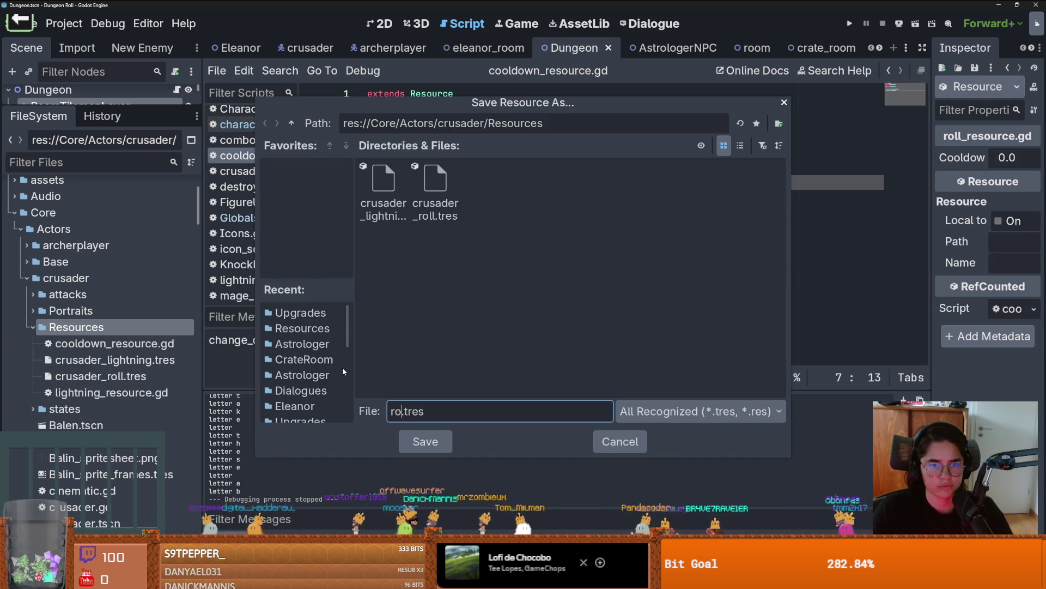
type("rusader")
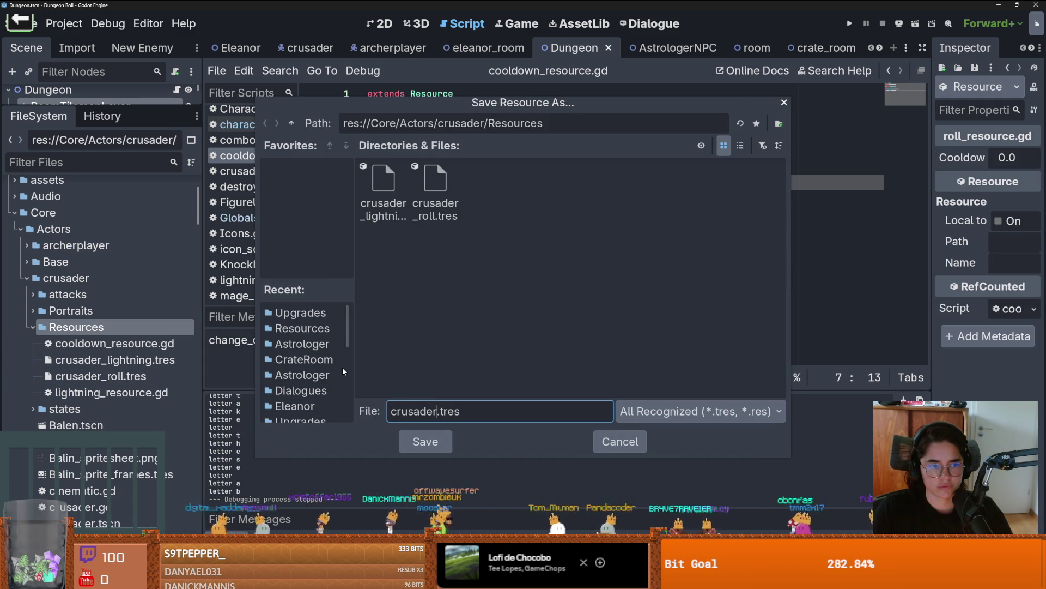
type("_roll")
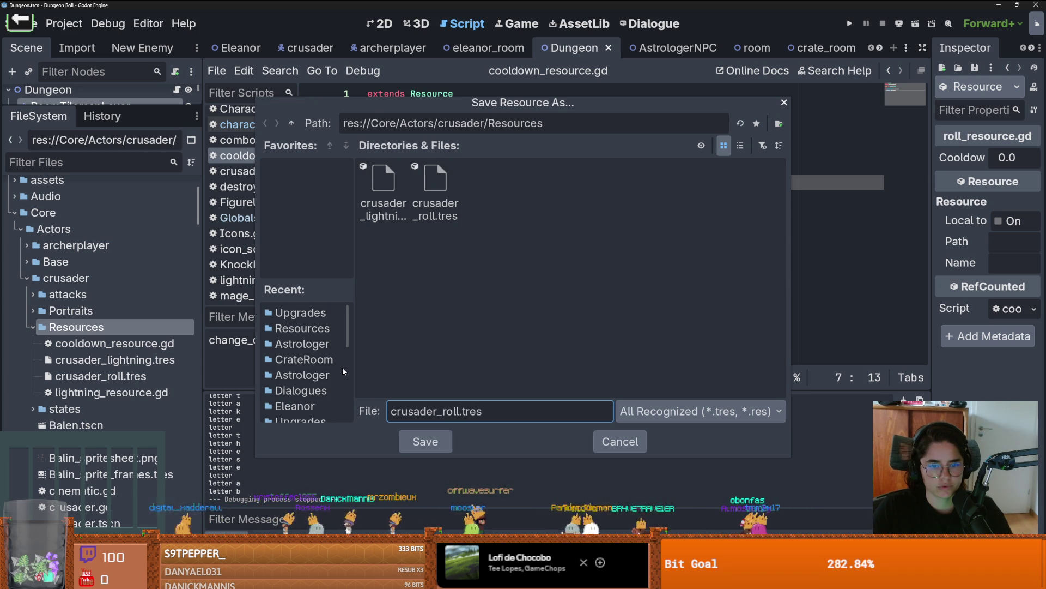
key("Return")
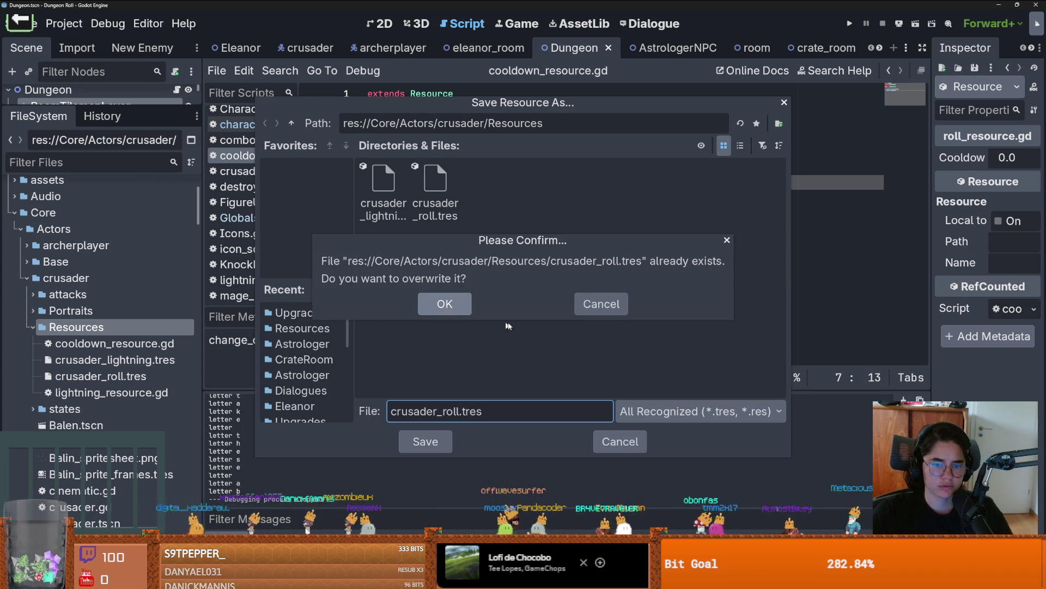
key("Return")
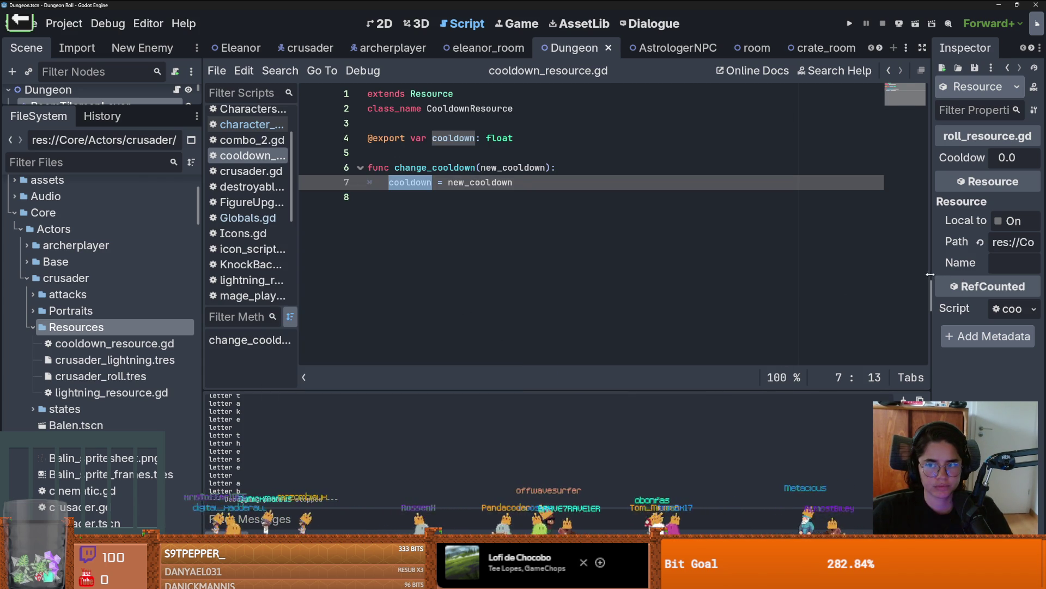
left_click_drag(930, 274, 755, 274)
left_click(958, 156)
- Save the crusader roll's 4.0 cooldown and open Globals.gd from the FileSystem filter
key("ctrl+s")
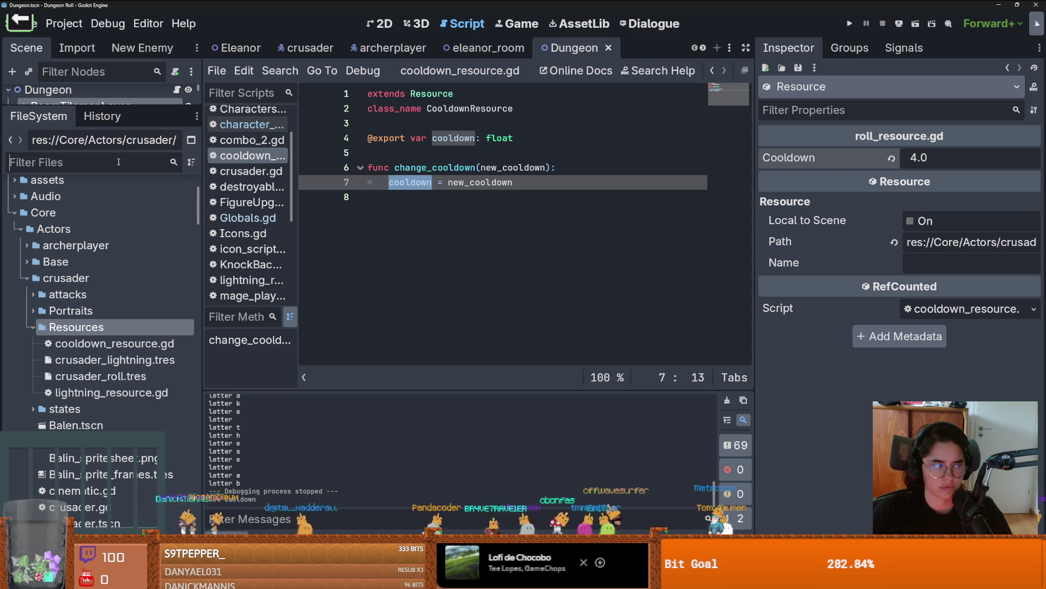
type("Glbo")
key("BackSpace")
type("obl")
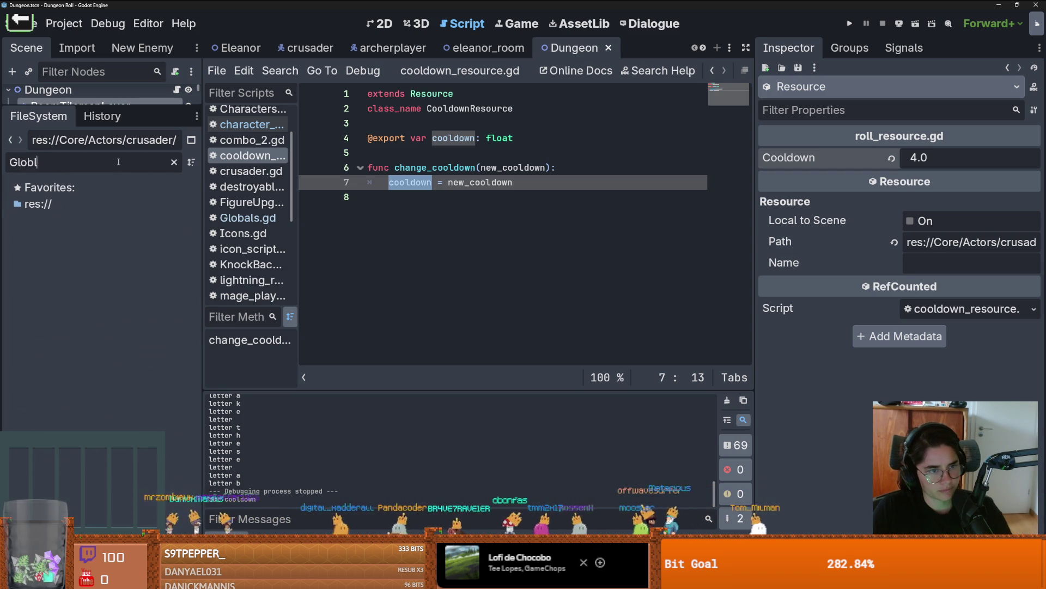
key("BackSpace")
key("BackSpace")
type("a")
double_click(71, 319)
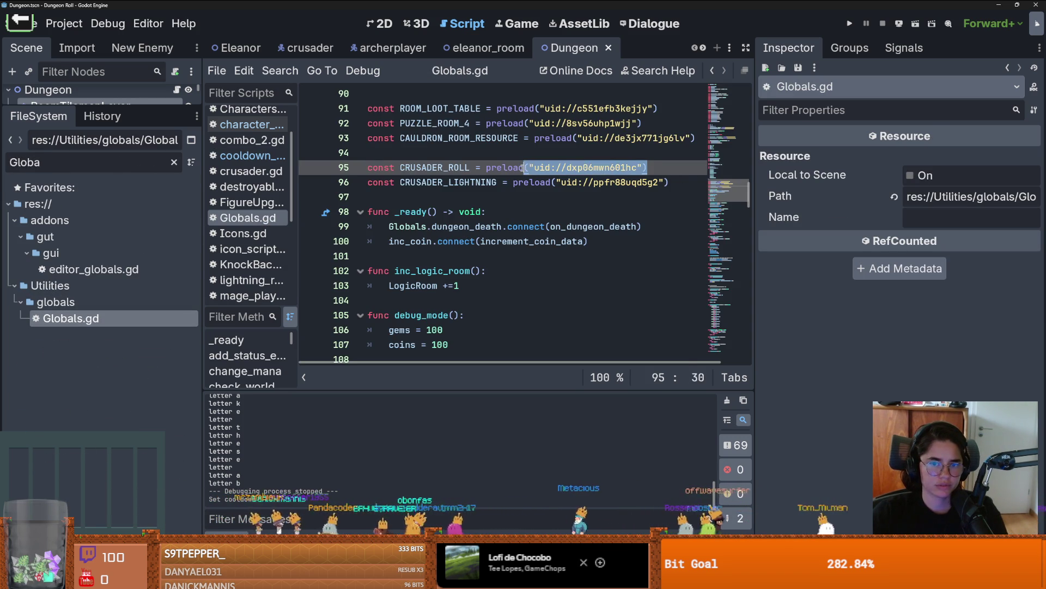
- Re-preload crusader_roll.tres on line 95 of Globals.gd in place of the old path
key("BackSpace")
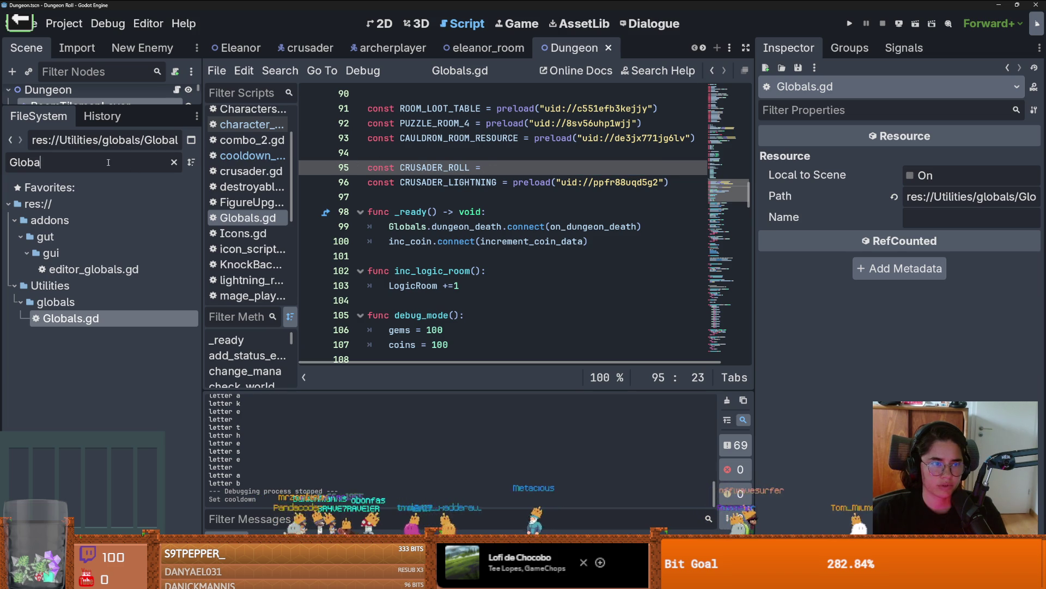
double_click(109, 163)
type("crusader")
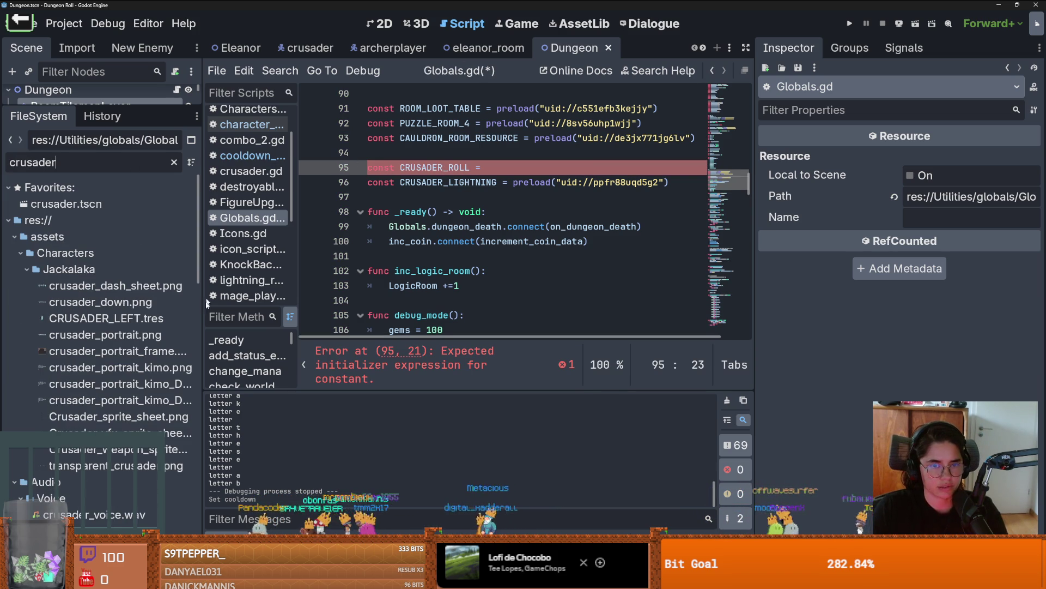
scroll(148, 386, "down", 5)
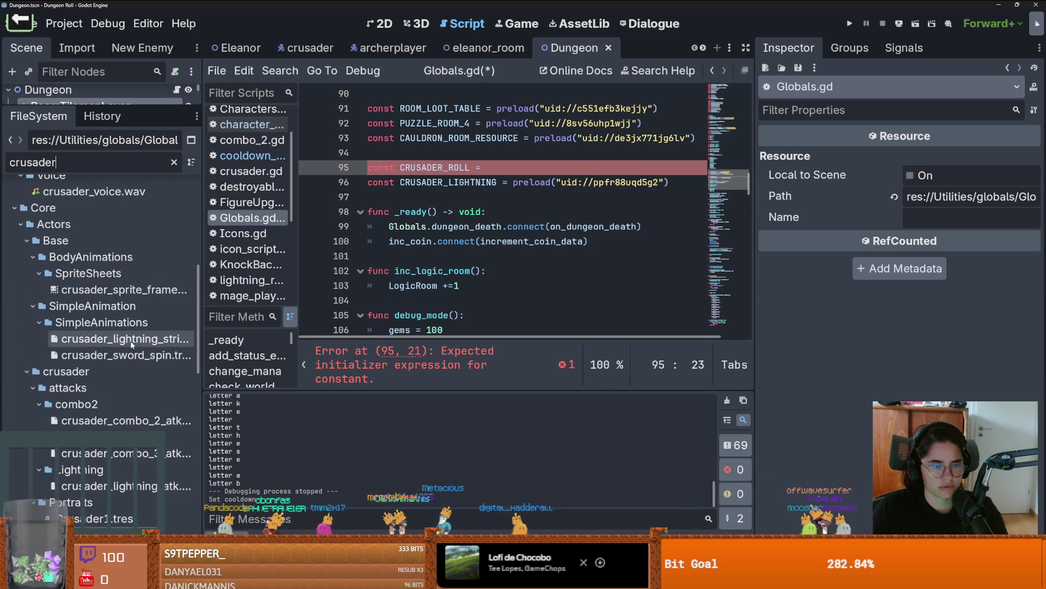
scroll(131, 342, "down", 5)
left_click_drag(101, 326, 520, 176)
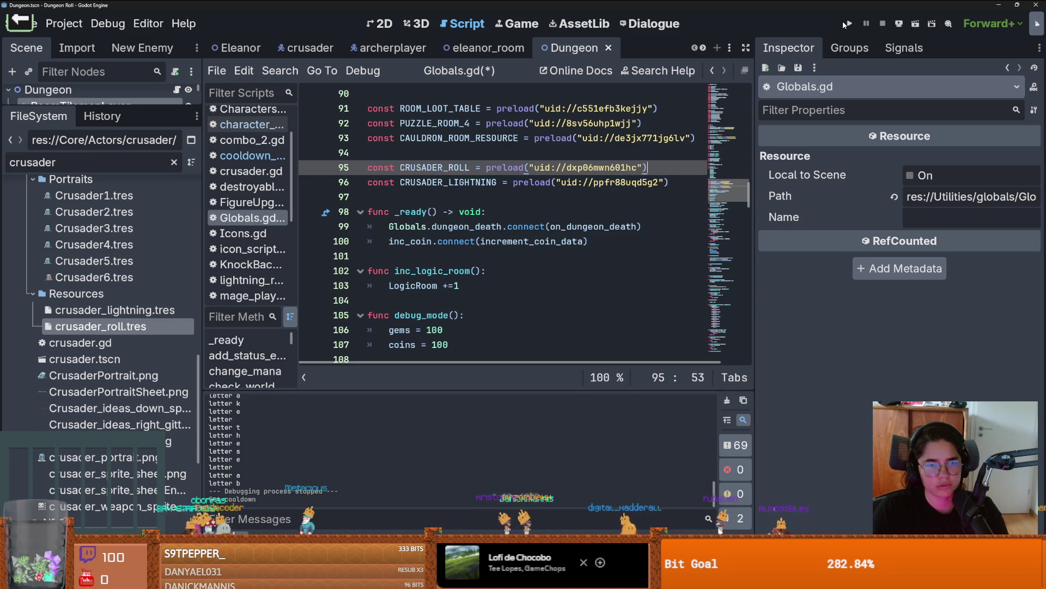
- Change const to var for CRUSADER_ROLL and CRUSADER_LIGHTNING, then run the game
double_click(384, 183)
type("var")
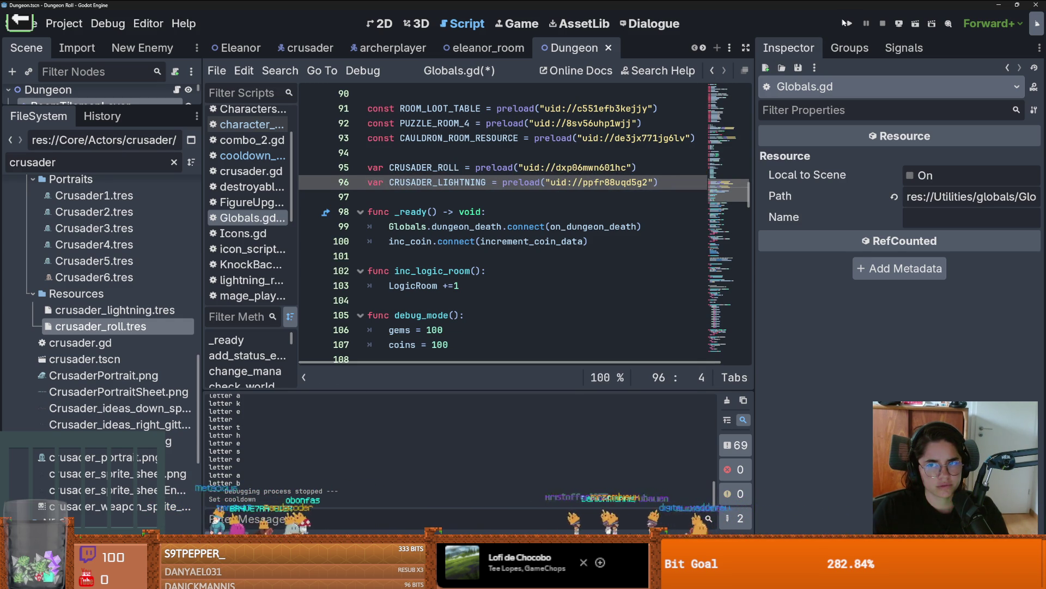
left_click(847, 23)
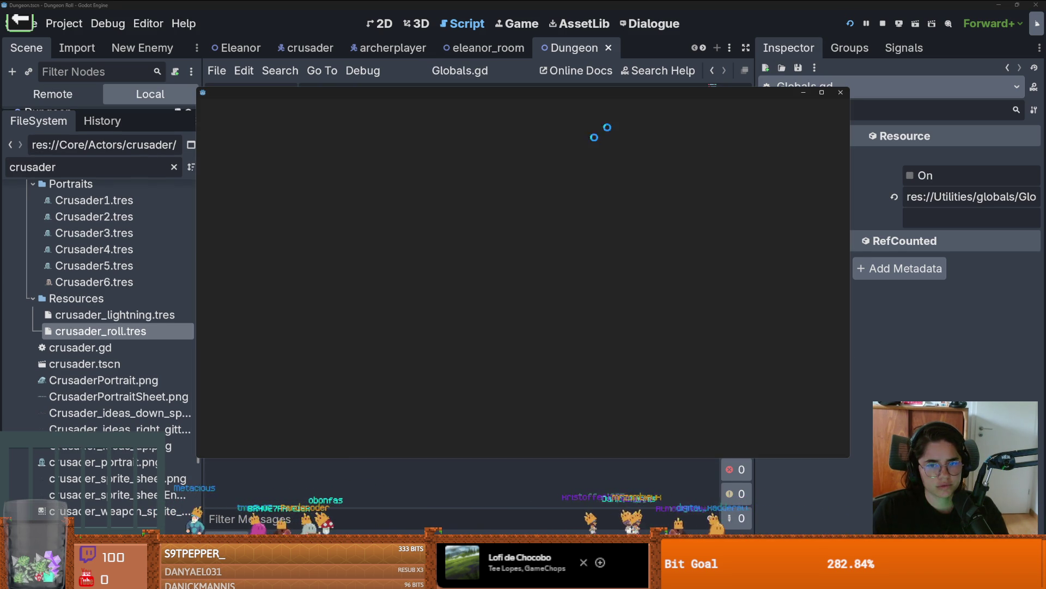
- Enter the dungeon, reach the Astrologer and take the Faster Roll upgrade
left_click(823, 93)
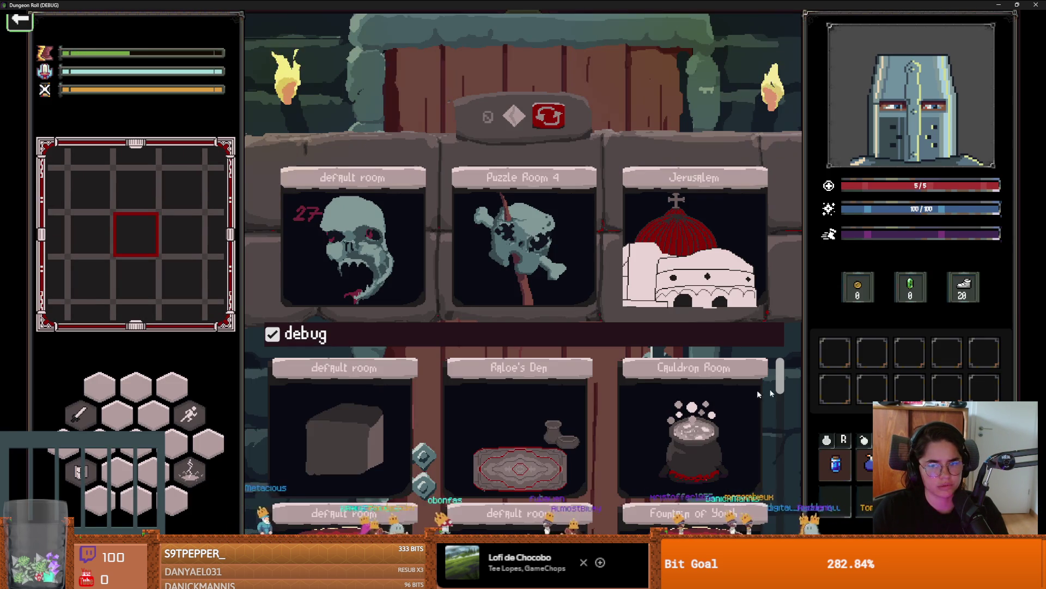
scroll(774, 372, "down", 5)
left_click(402, 344)
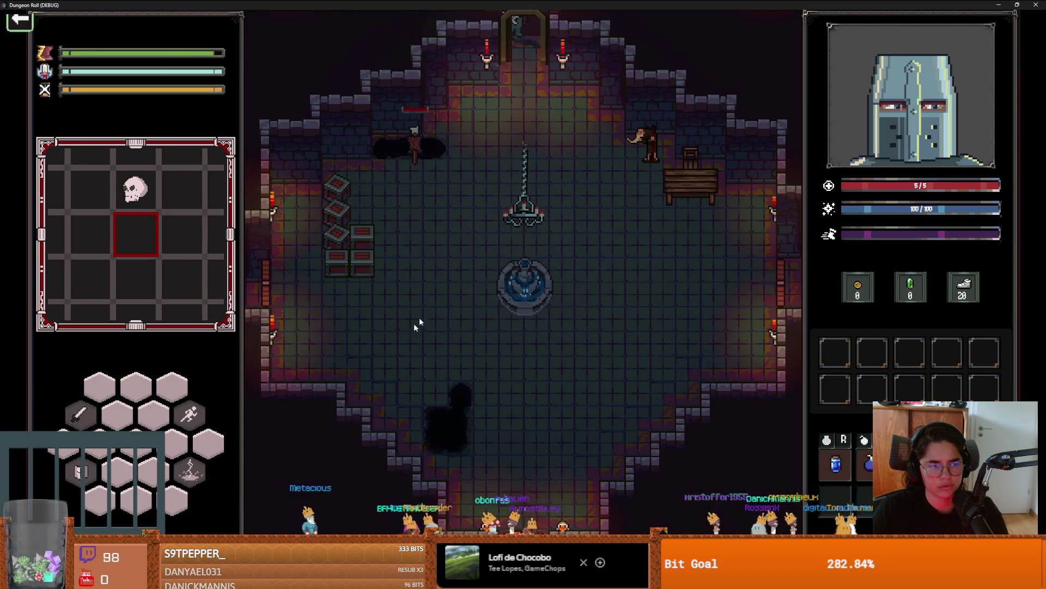
key("a")
key("w")
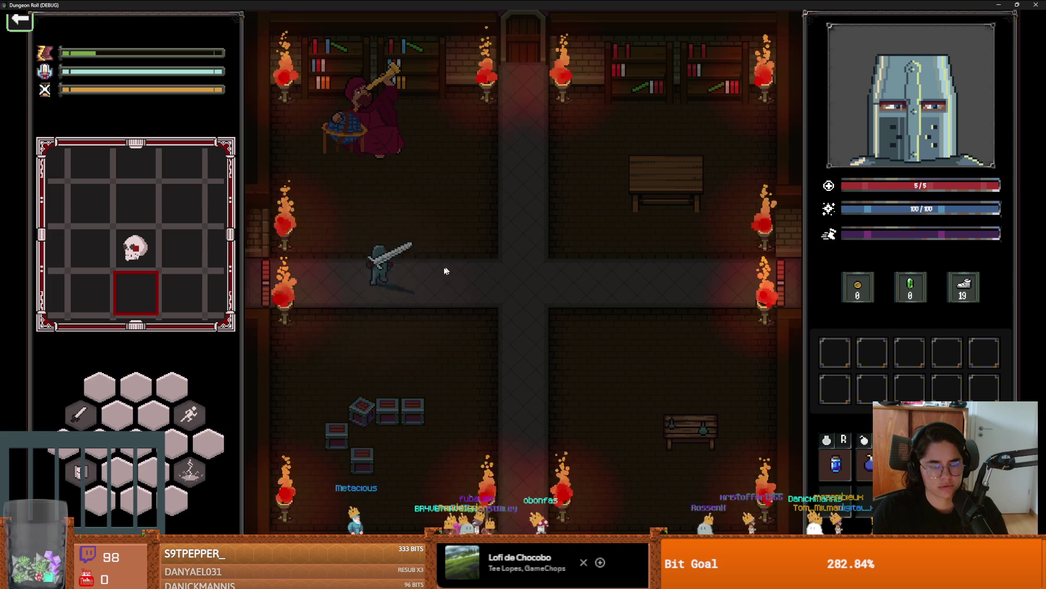
key("e")
left_click(490, 289)
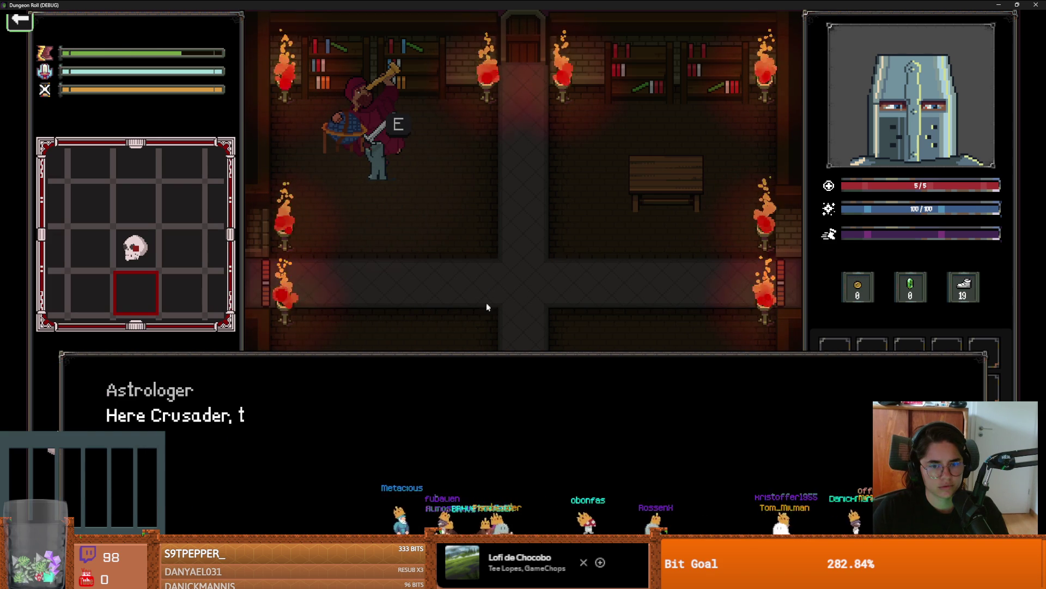
left_click(477, 359)
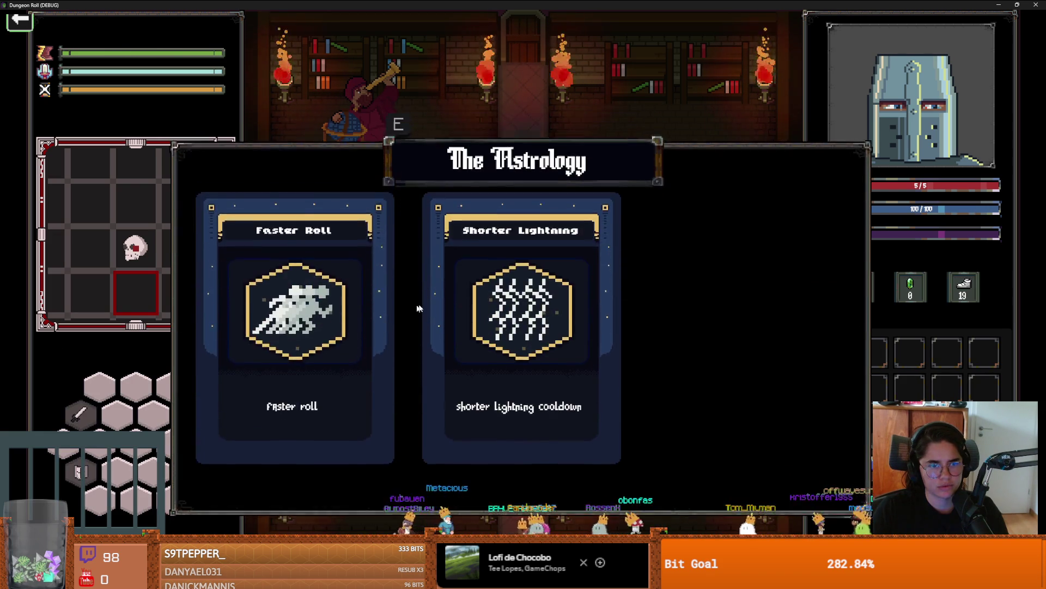
left_click(305, 305)
- Return to the Astrologer and take the Shorter Lightning upgrade card
key("d")
key("s")
key("a")
key("w")
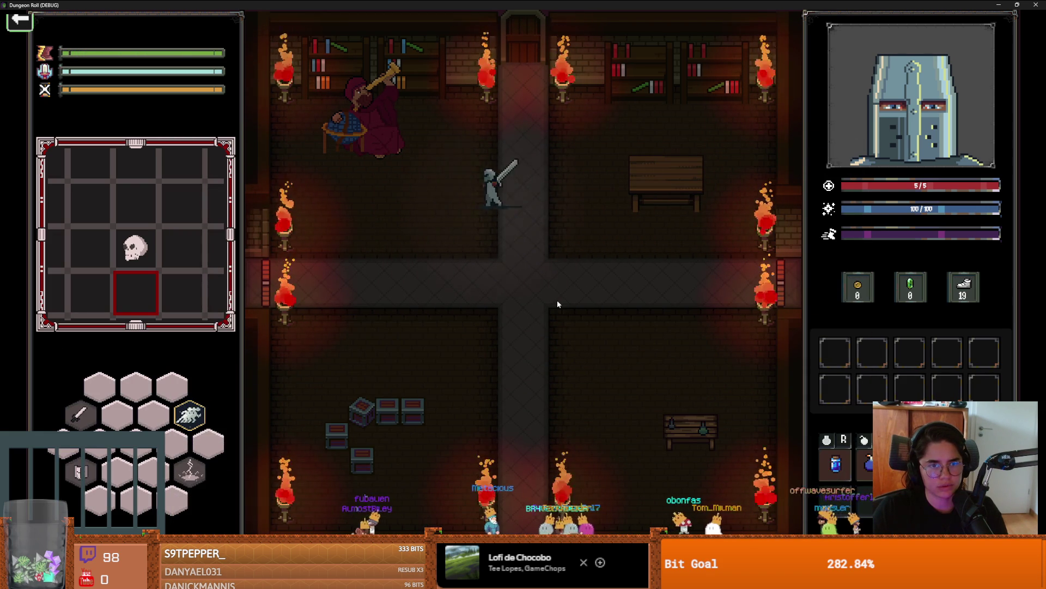
key("e")
key("e")
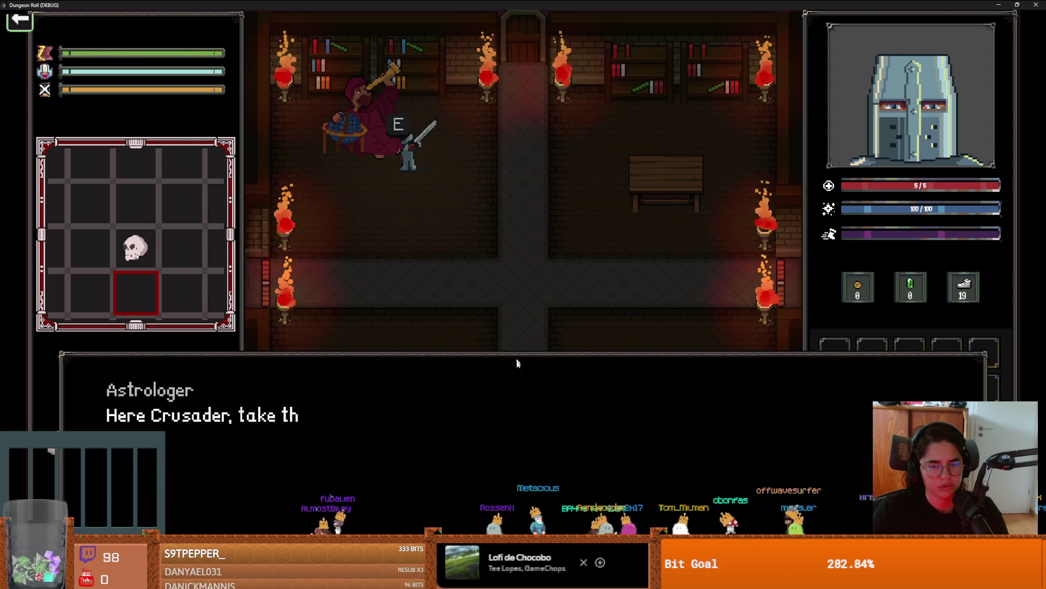
left_click(514, 375)
left_click(354, 309)
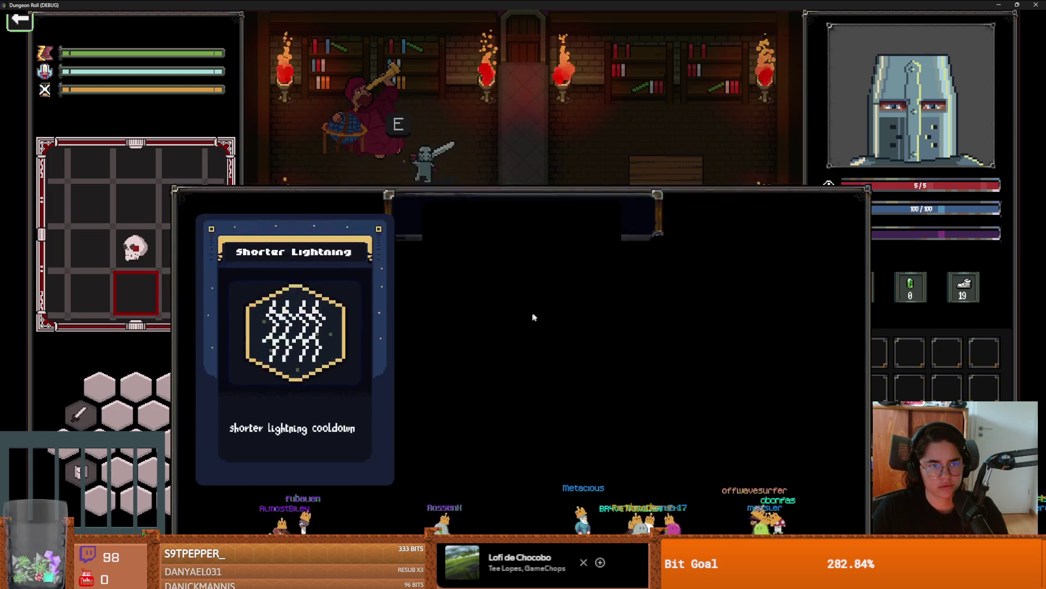
- Test the dodge roll and a lightning strike, then stop the game with F8
key("space")
key("d")
left_click(551, 306)
key("s")
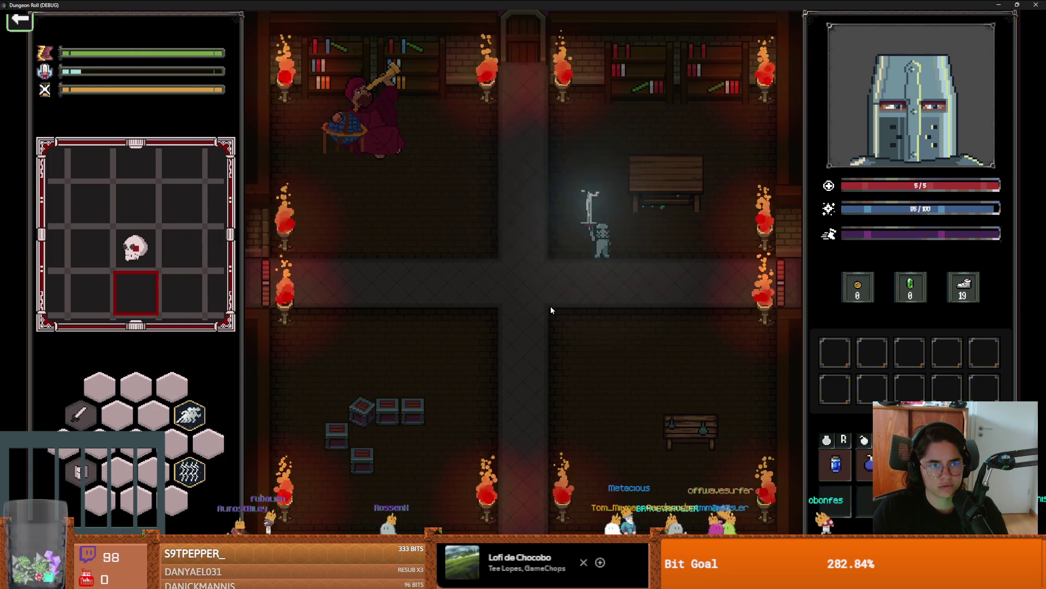
key("a")
key("Print")
key("F8")
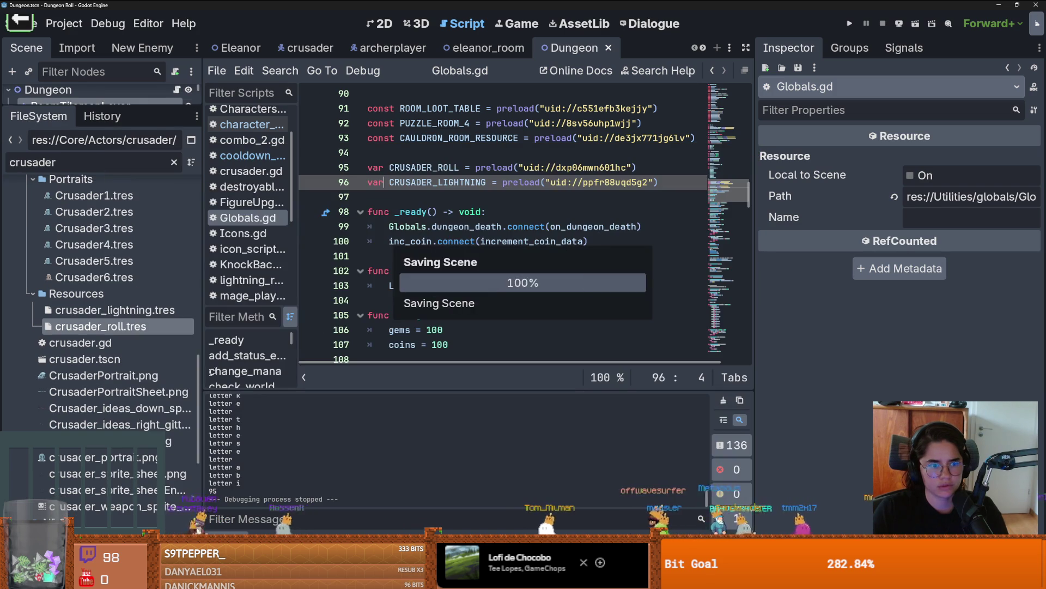
left_click(115, 310)
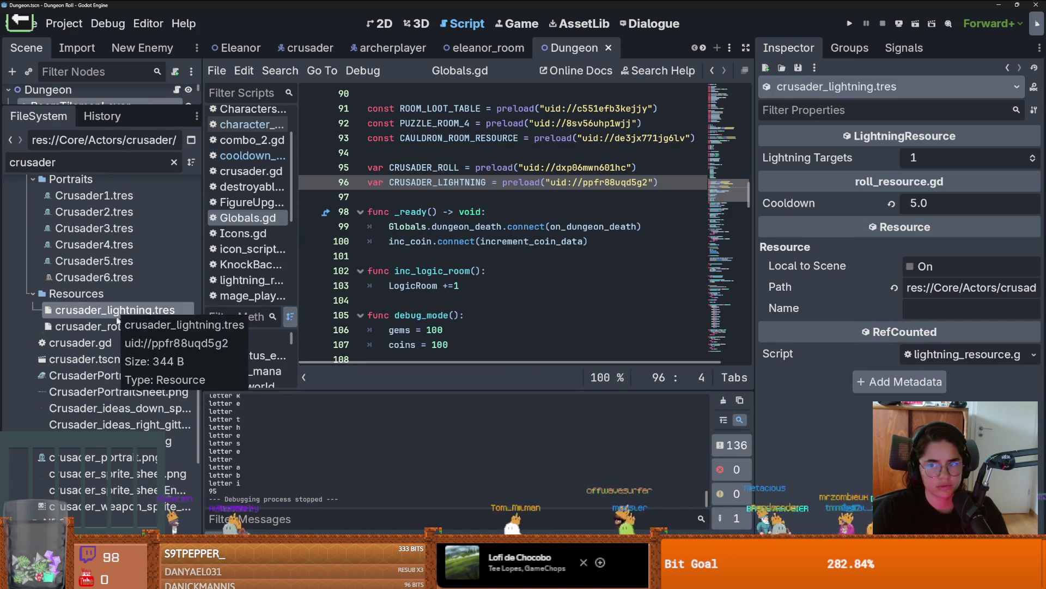
- Inspect crusader_roll.tres and crusader_lightning.tres in the Inspector
left_click(113, 326)
left_click(121, 309)
scroll(114, 384, "down", 8)
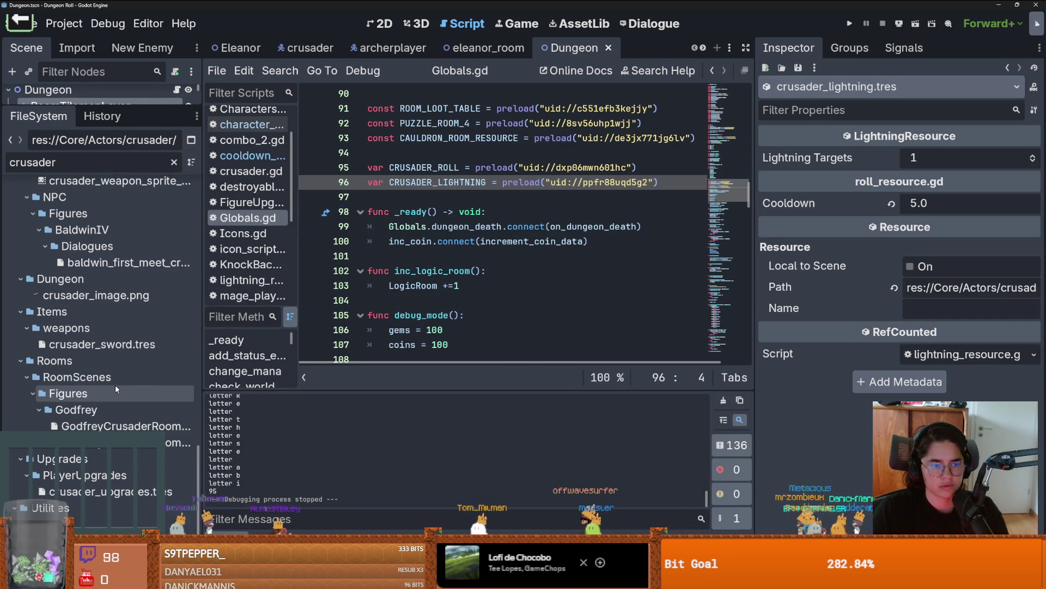
scroll(115, 384, "up", 6)
scroll(119, 383, "up", 6)
- Collapse the crusader and combo2 subfolders, then re-expand the crusader Resources folder
left_click(33, 303)
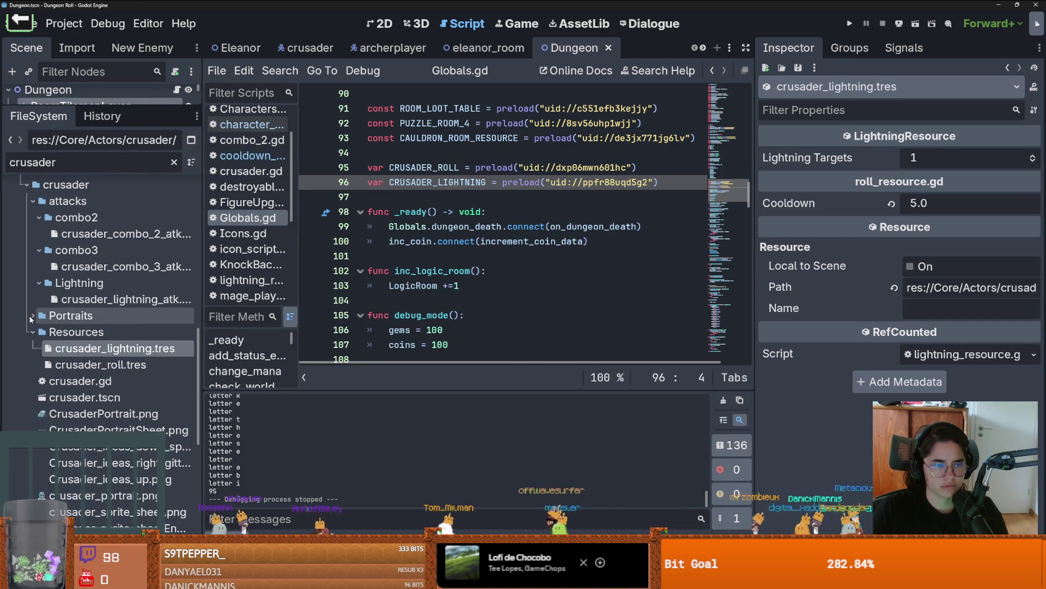
left_click(33, 250)
left_click(39, 217)
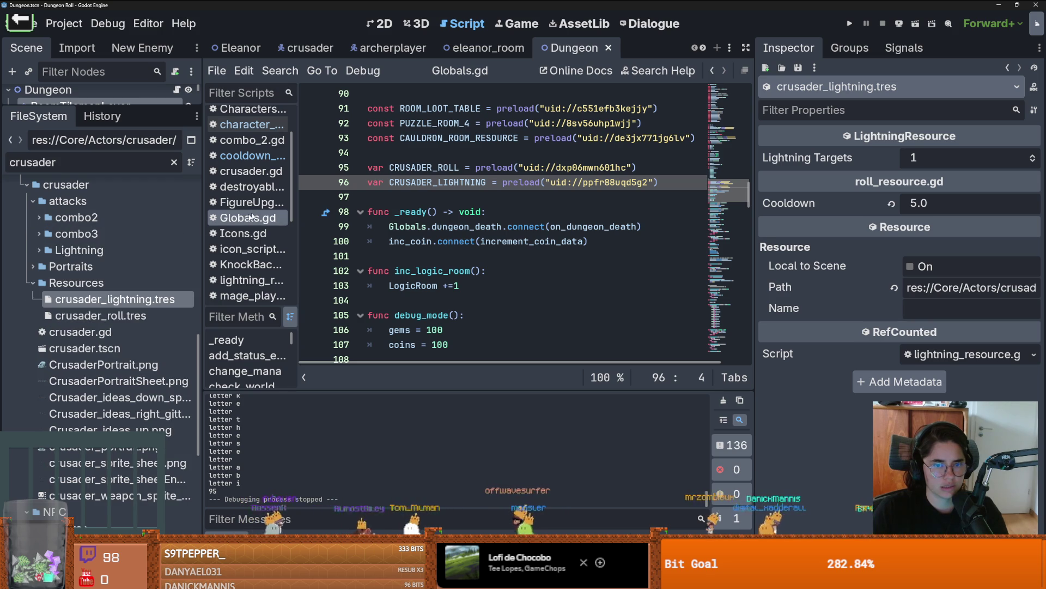
left_click(33, 282)
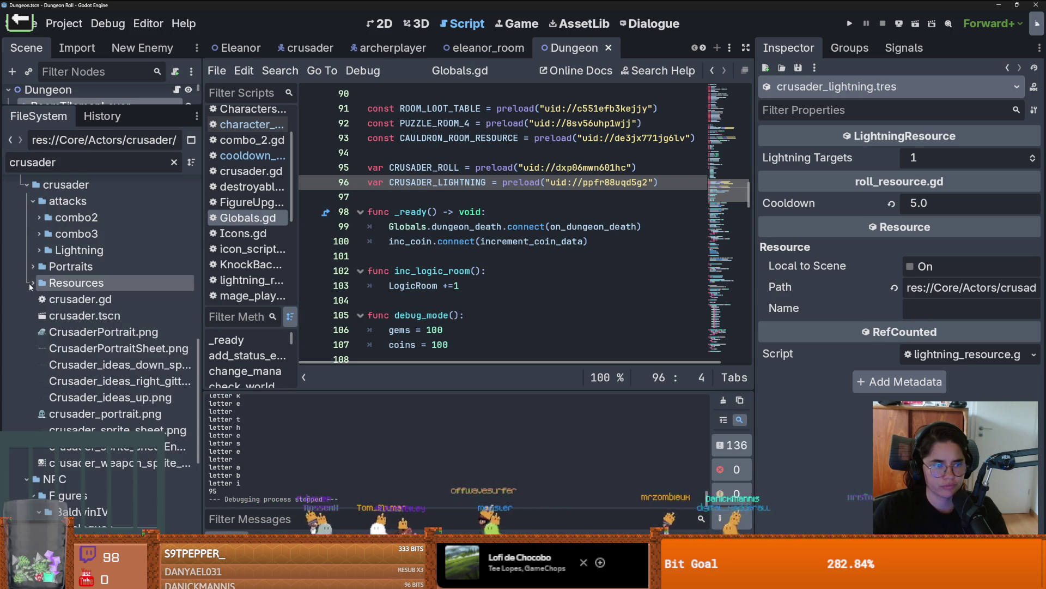
scroll(55, 344, "down", 5)
scroll(56, 342, "up", 10)
scroll(57, 342, "up", 1)
scroll(57, 341, "down", 1)
scroll(49, 371, "down", 1)
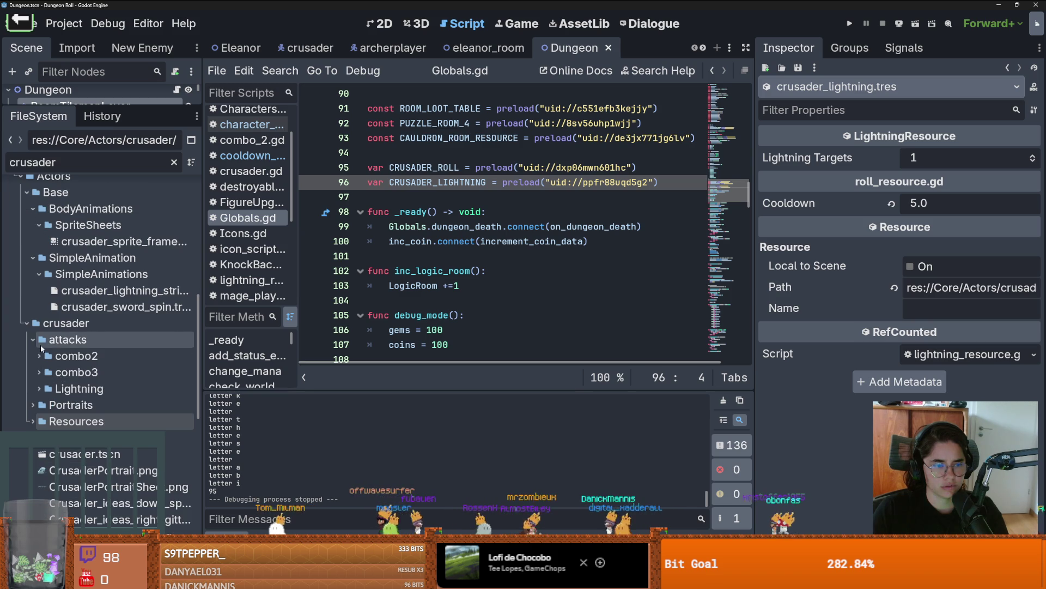
double_click(55, 420)
scroll(54, 419, "down", 2)
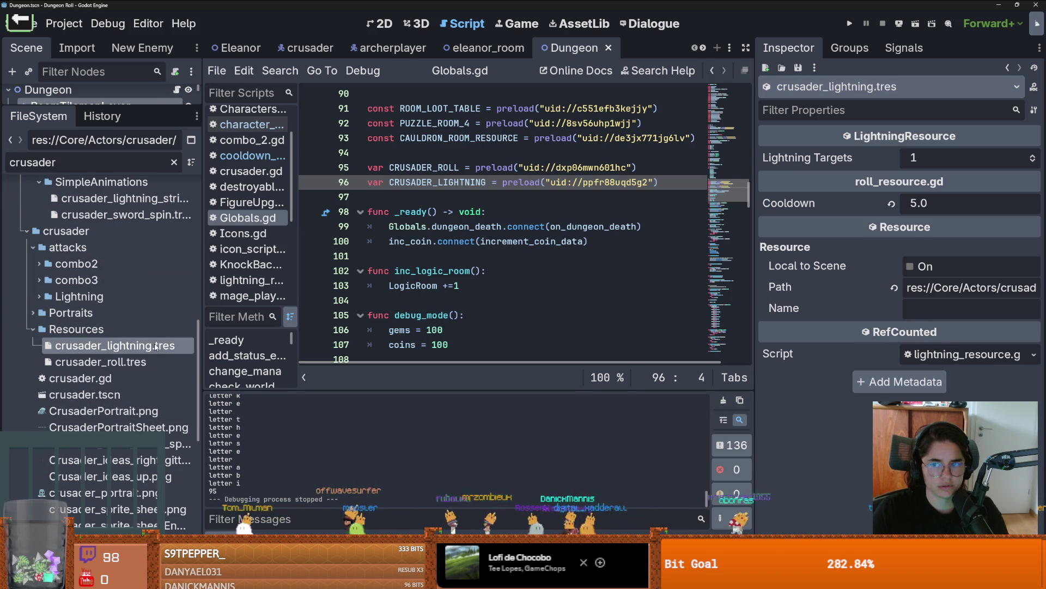
- Compare lightning Cooldown 5.0 against roll Cooldown 4.0, ending on crusader_roll.tres
left_click(140, 358)
left_click(141, 349)
left_click(140, 361)
left_click(140, 348)
left_click(140, 360)
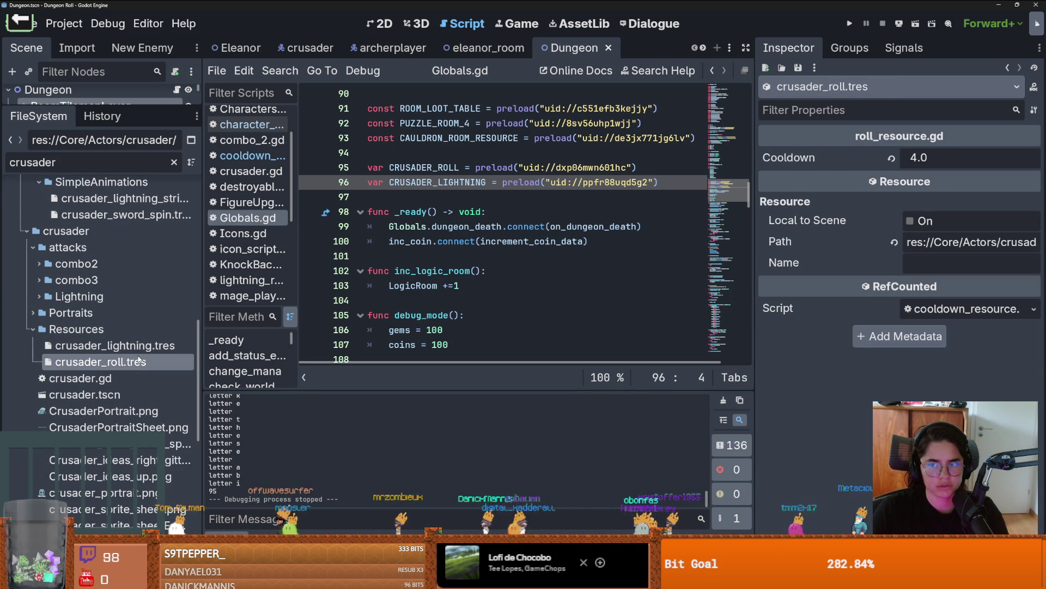
left_click(139, 347)
left_click(136, 362)
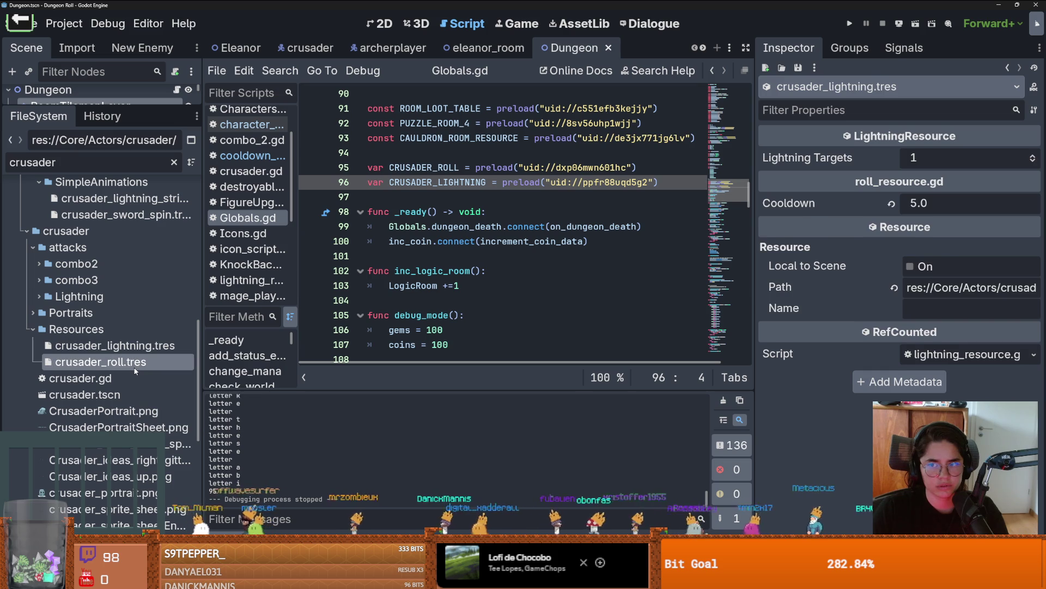
- Select the crusader filter text and switch to the Git client's pending changes
scroll(135, 371, "down", 6)
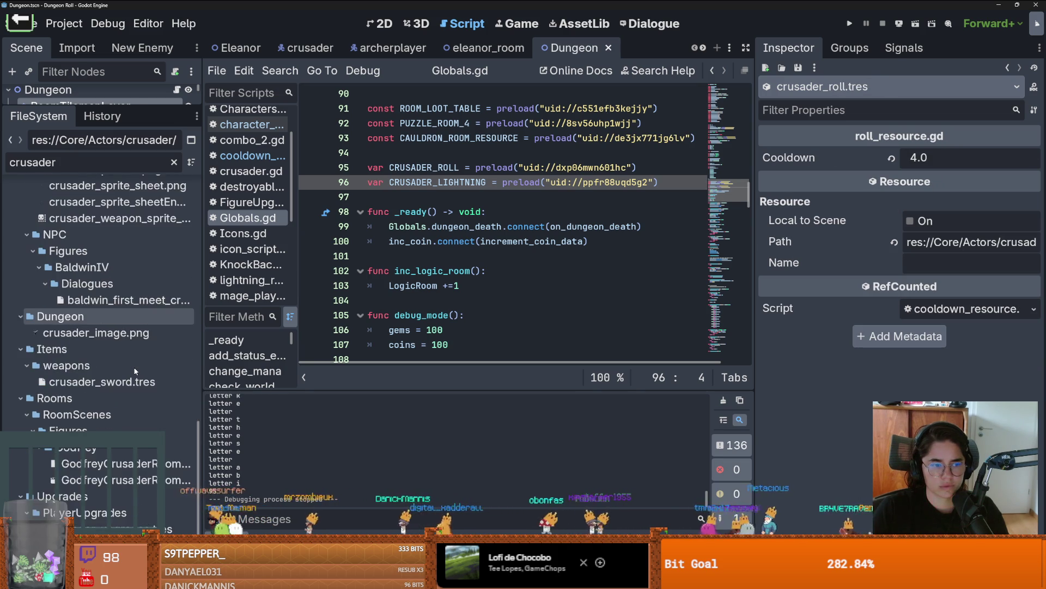
scroll(135, 371, "down", 2)
scroll(135, 371, "up", 5)
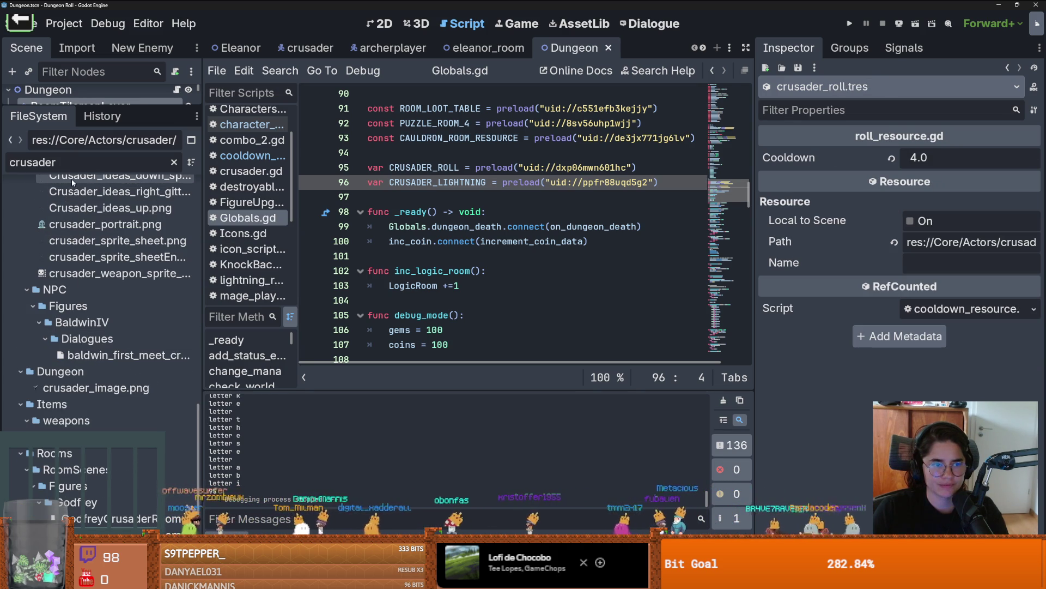
double_click(33, 162)
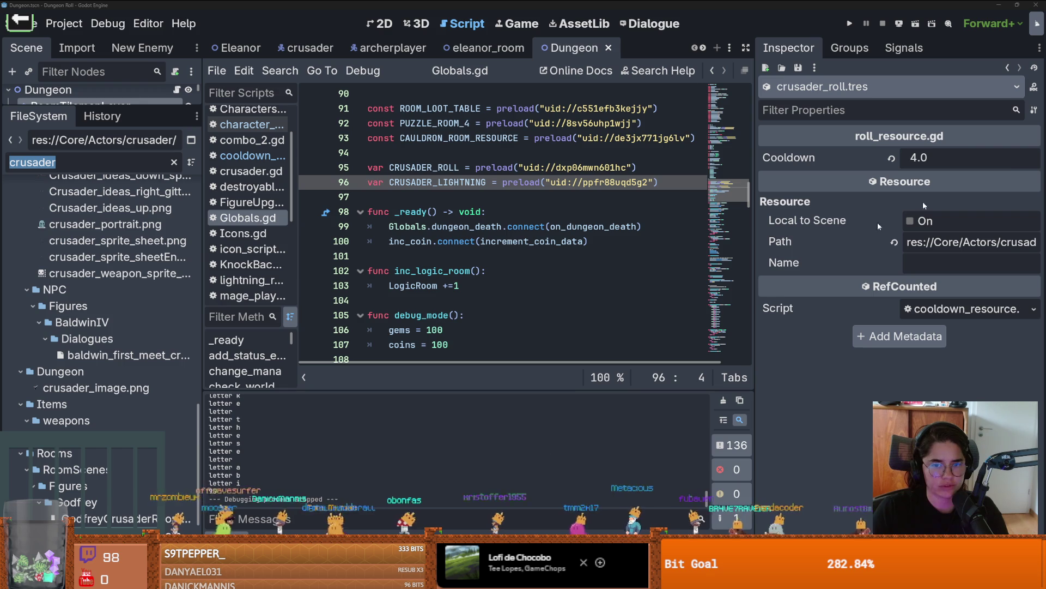
key("alt+Tab")
- Commit the 32 changes to dev as 'Astrologer Short Resources' and push to origin
left_click(115, 482)
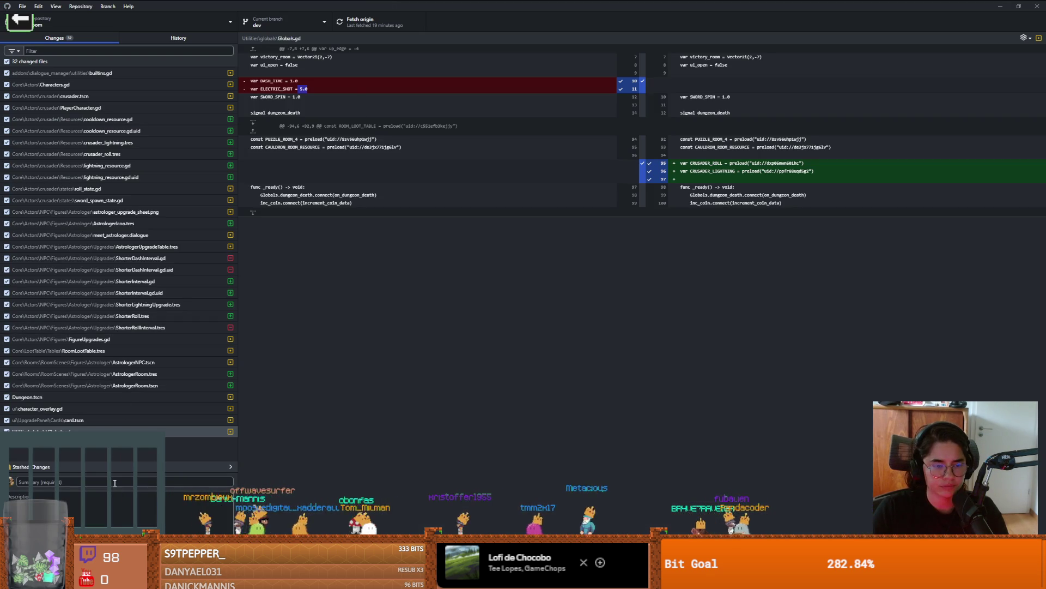
type("Astrologer")
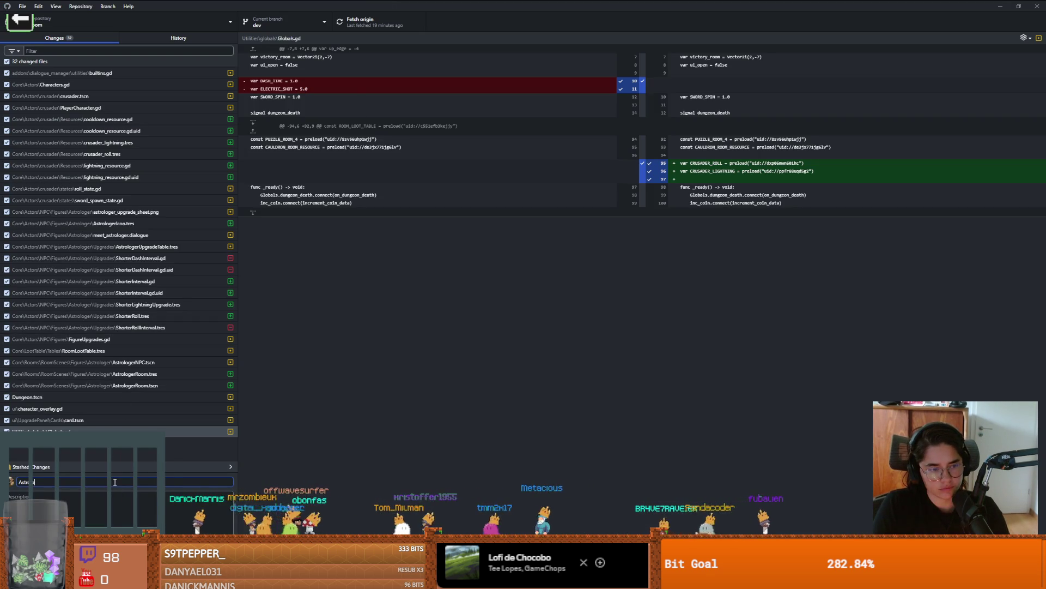
type(" Short Re")
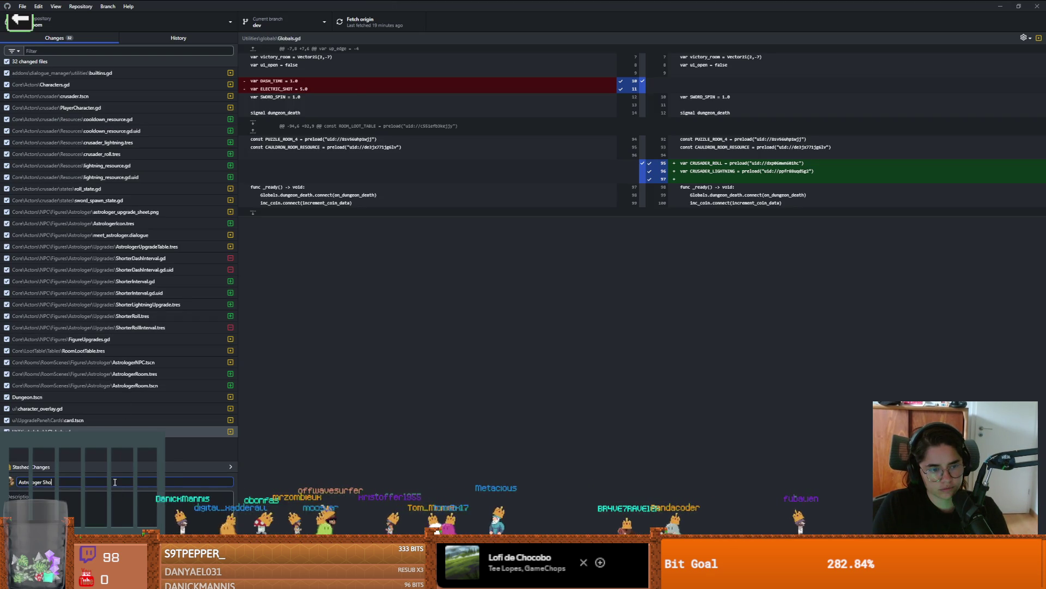
type("sources")
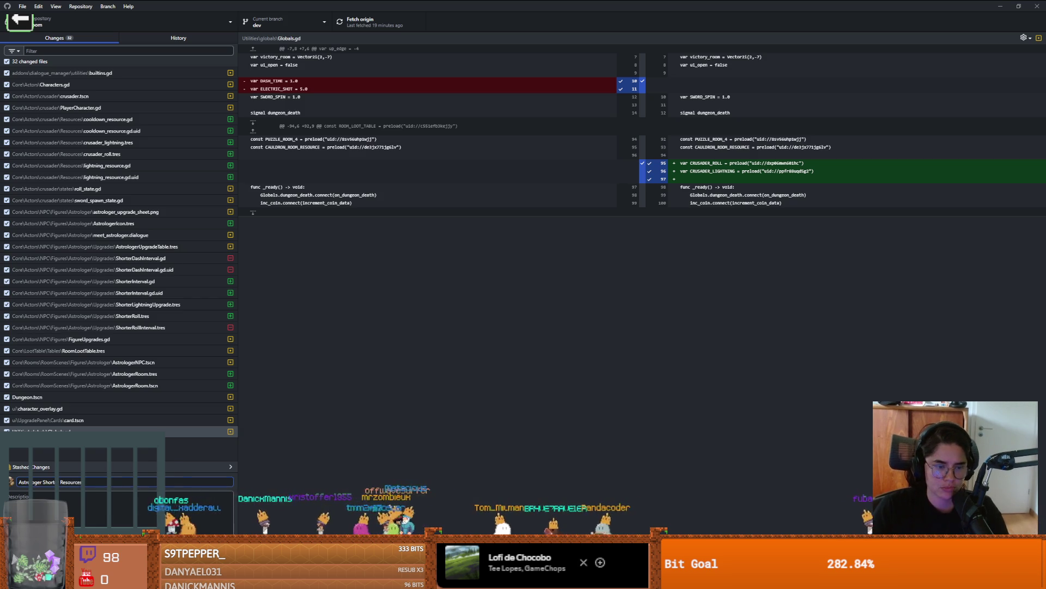
key("ctrl+Return")
left_click(363, 22)
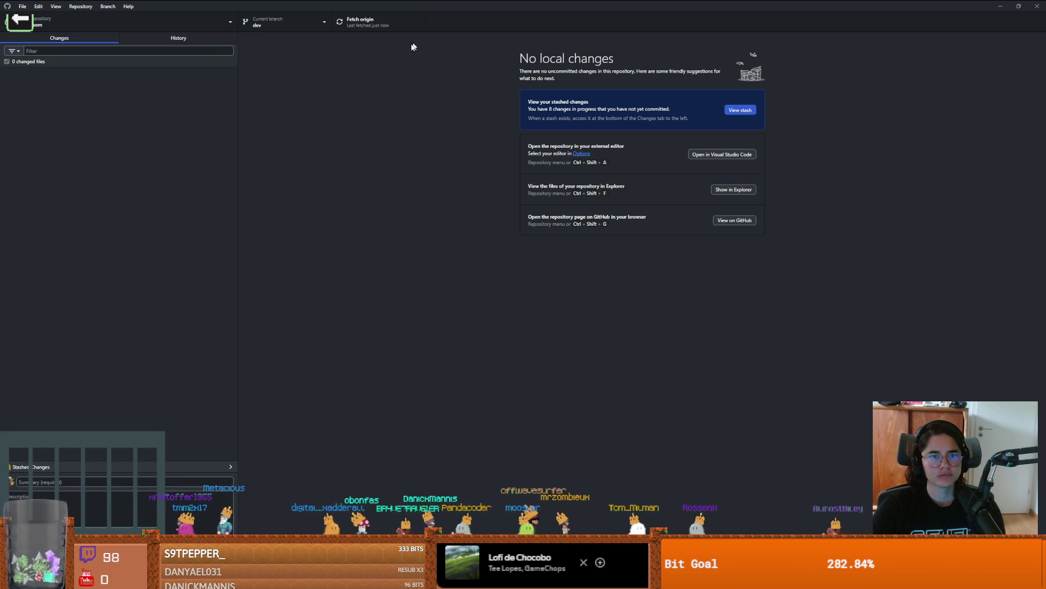
- Return to Godot's Globals.gd script and save
key("alt+Tab")
left_click(638, 155)
key("ctrl+s")
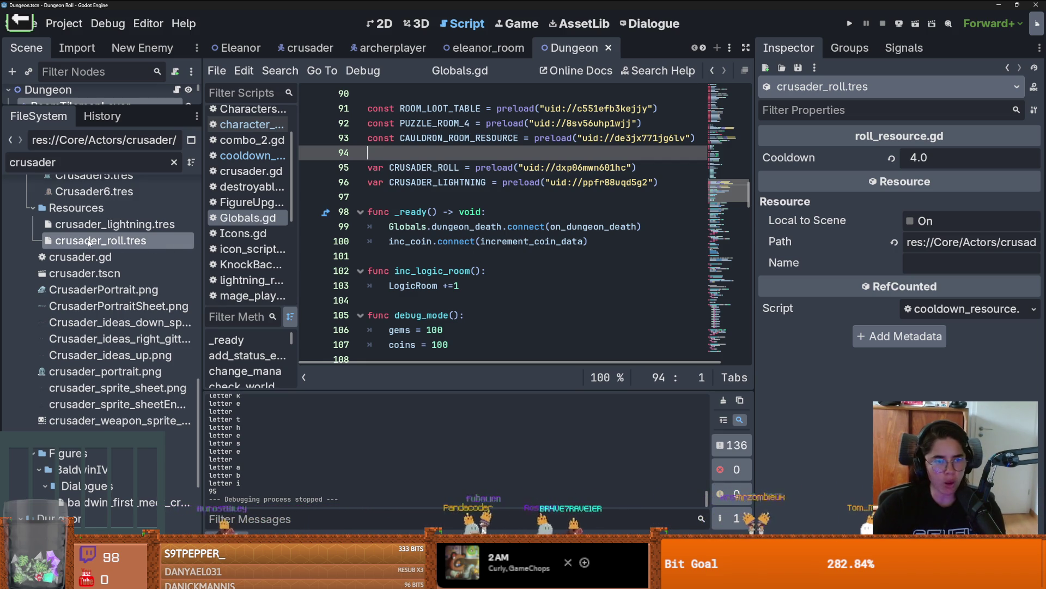
- Collapse the Lightning, Portraits, combo3 and combo2 folders in the FileSystem dock
scroll(89, 243, "up", 3)
left_click(40, 293)
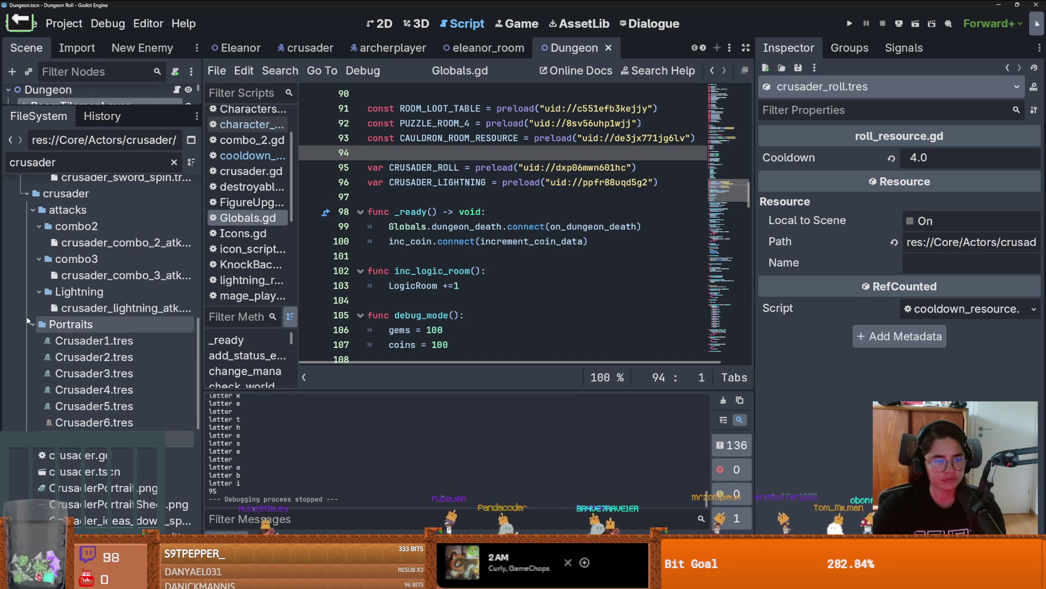
left_click(33, 308)
left_click(39, 260)
left_click(38, 228)
scroll(39, 230, "up", 5)
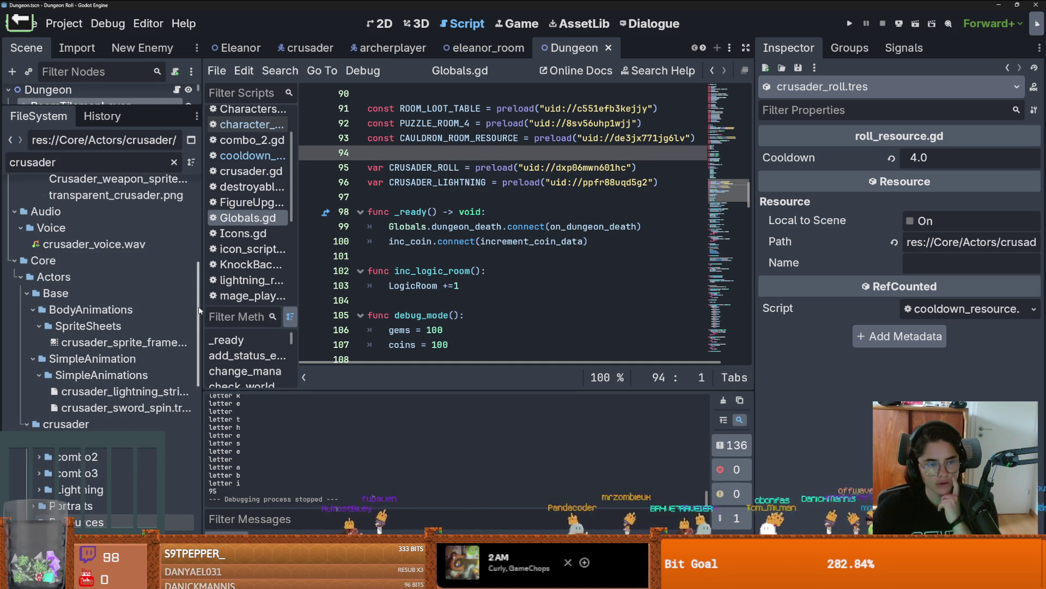
scroll(152, 390, "down", 10)
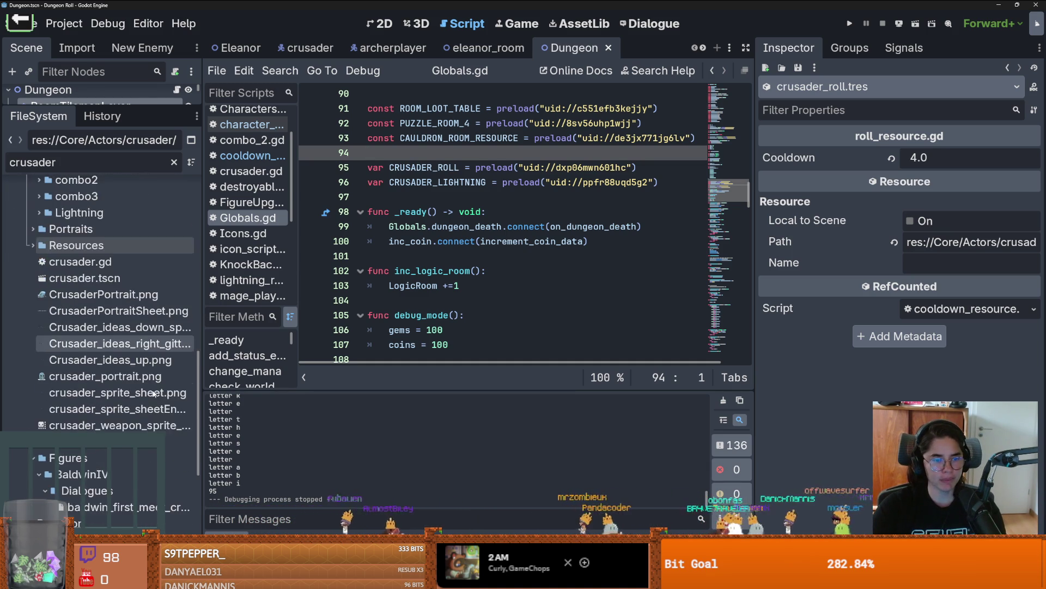
scroll(152, 389, "up", 10)
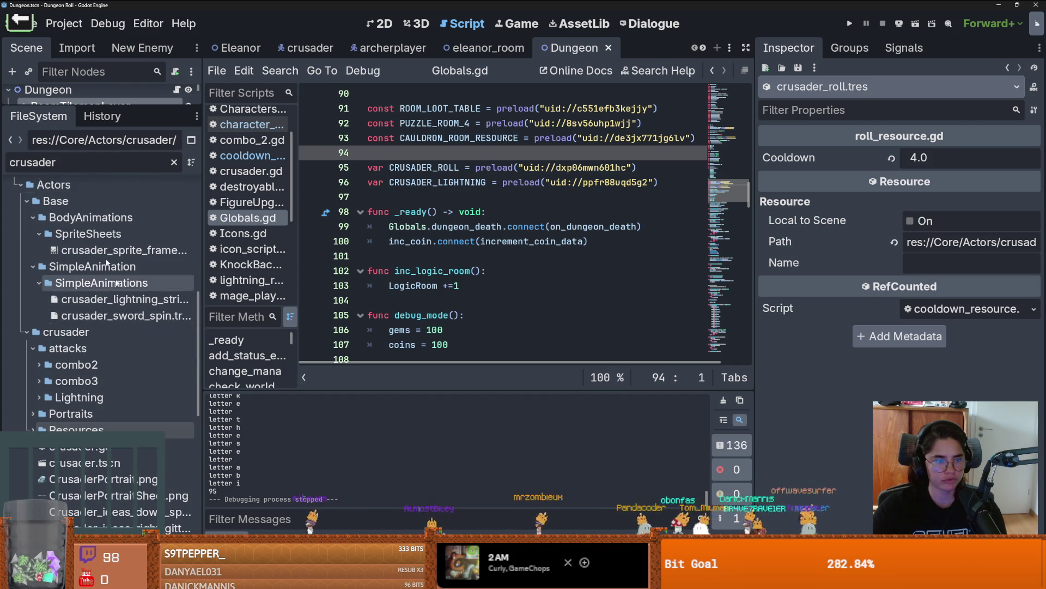
- Filter files by 'Astrologer' and select AstrologerUpgradeTable.tres
double_click(57, 162)
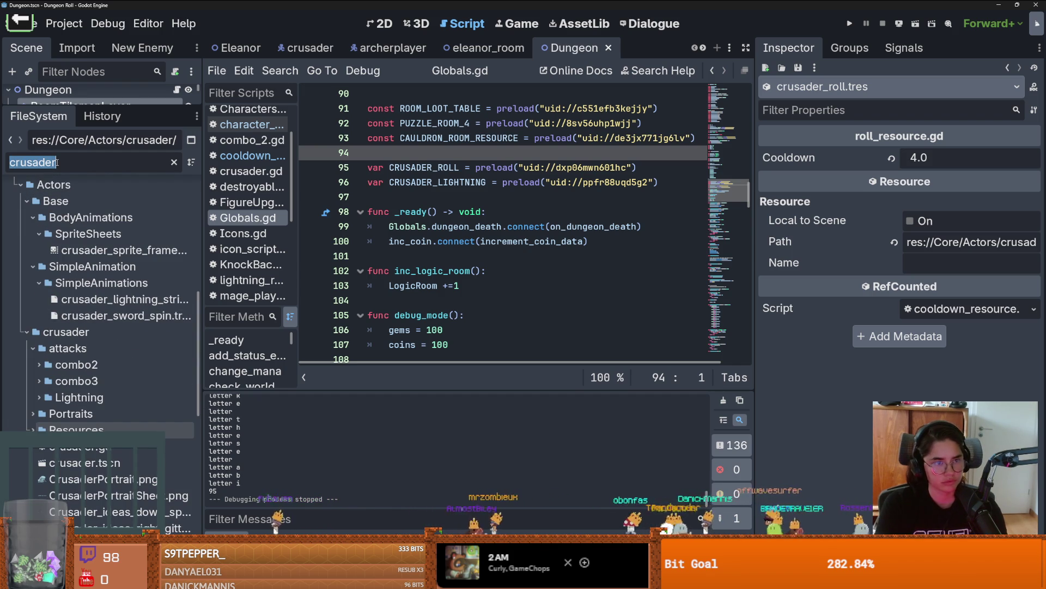
type("Astrologer")
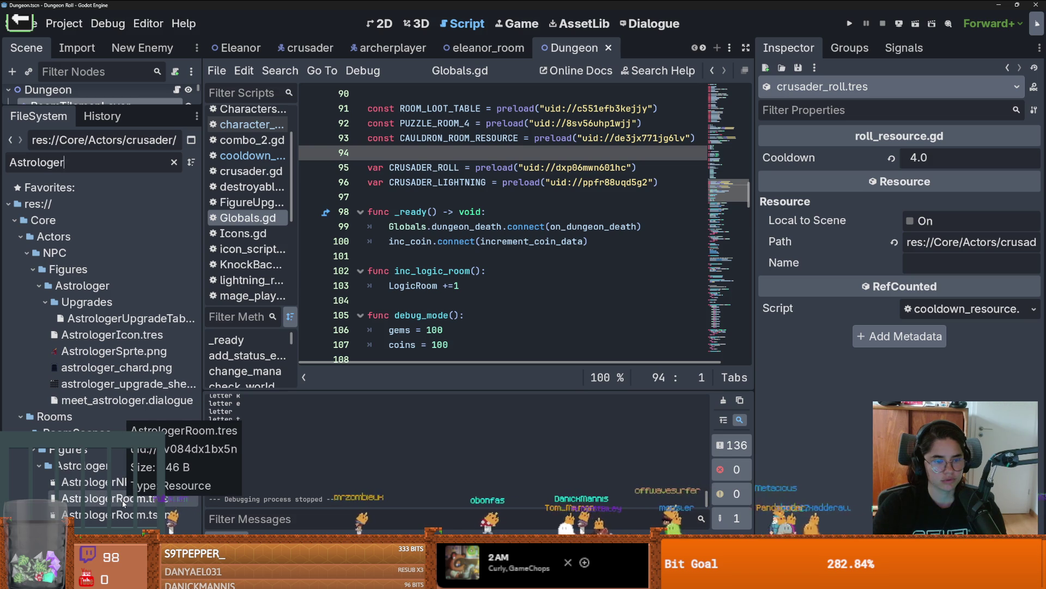
left_click(120, 318)
left_click(174, 161)
scroll(150, 350, "down", 3)
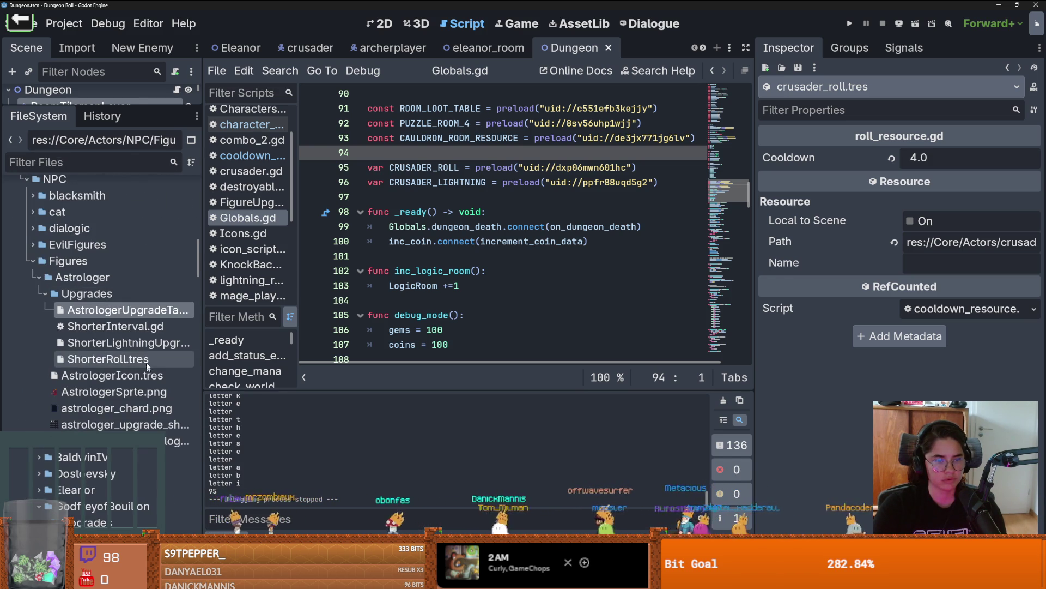
- Inspect the ShorterLightning and ShorterRoll upgrades and open ShorterInterval.gd
left_click(143, 343)
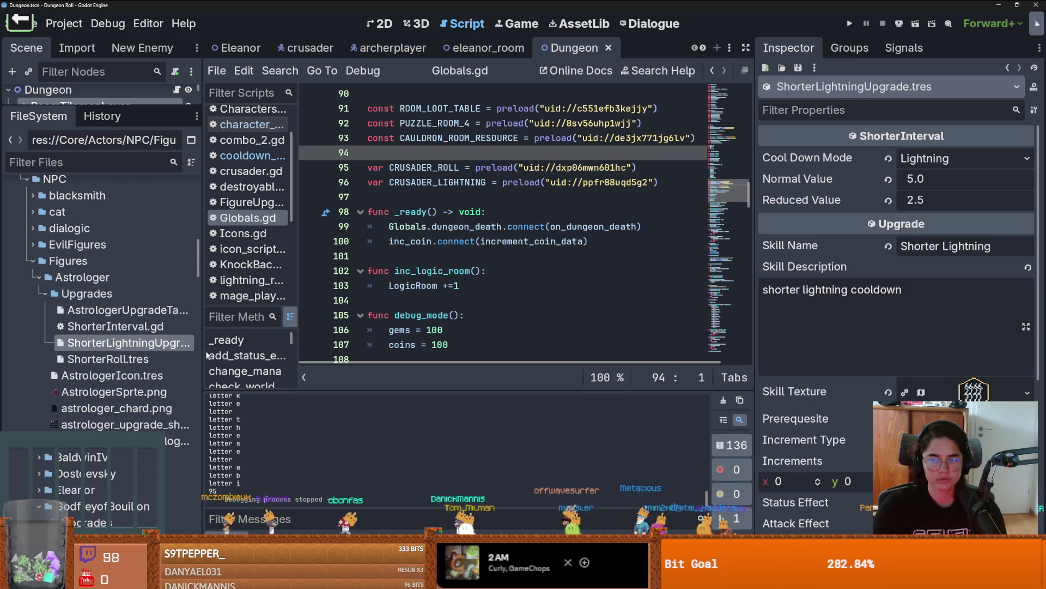
left_click(148, 357)
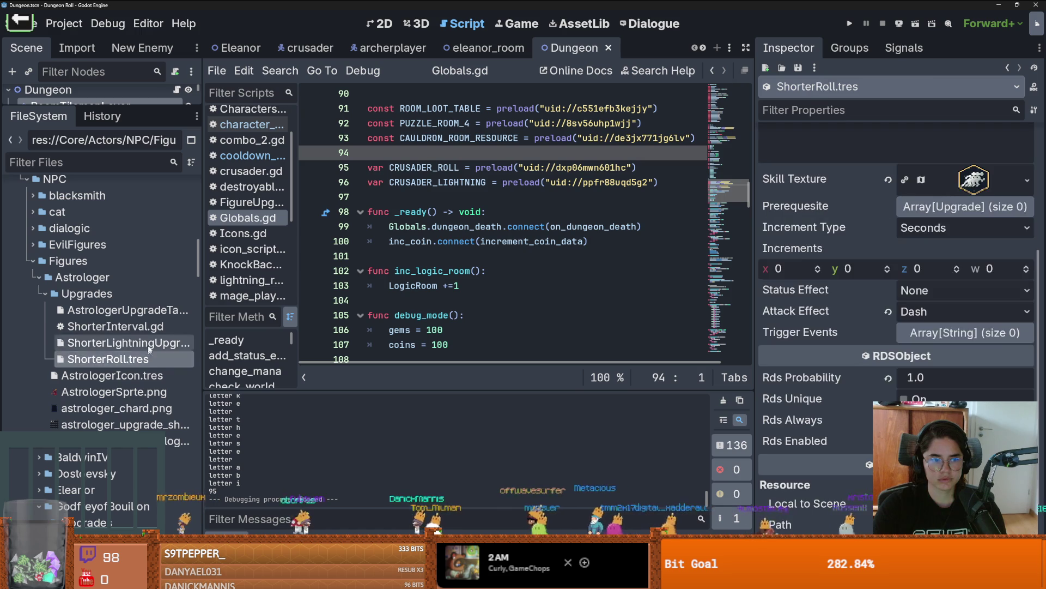
double_click(151, 327)
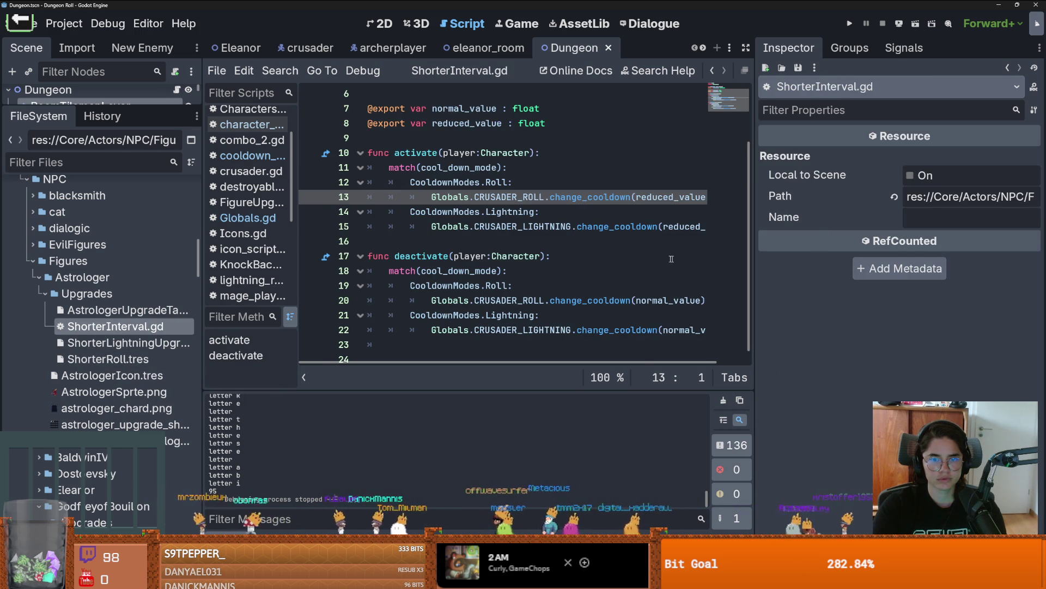
scroll(669, 260, "right", 2)
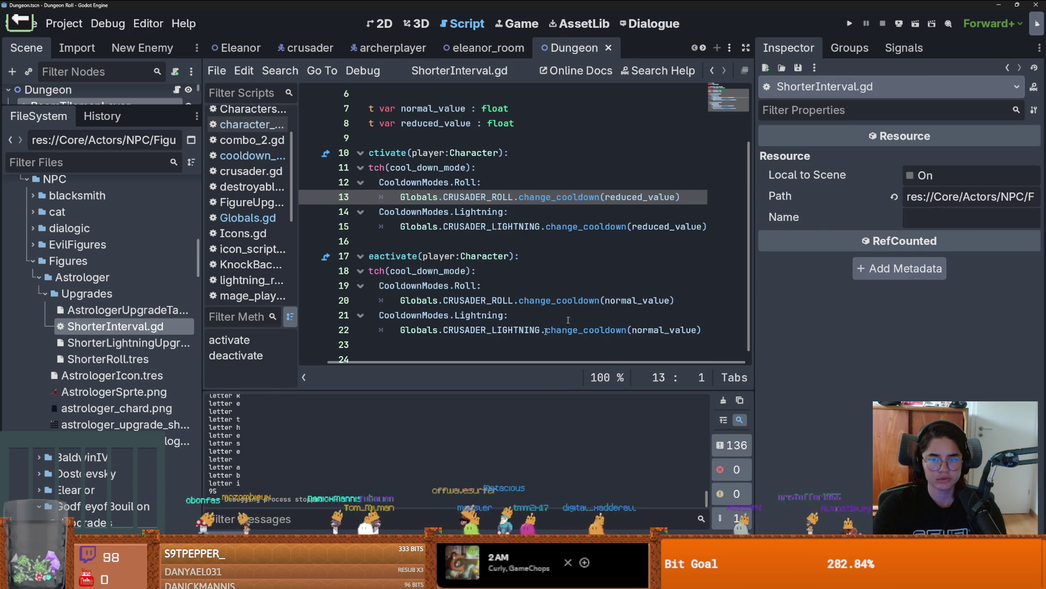
left_click(139, 343)
left_click(139, 359)
left_click(139, 350)
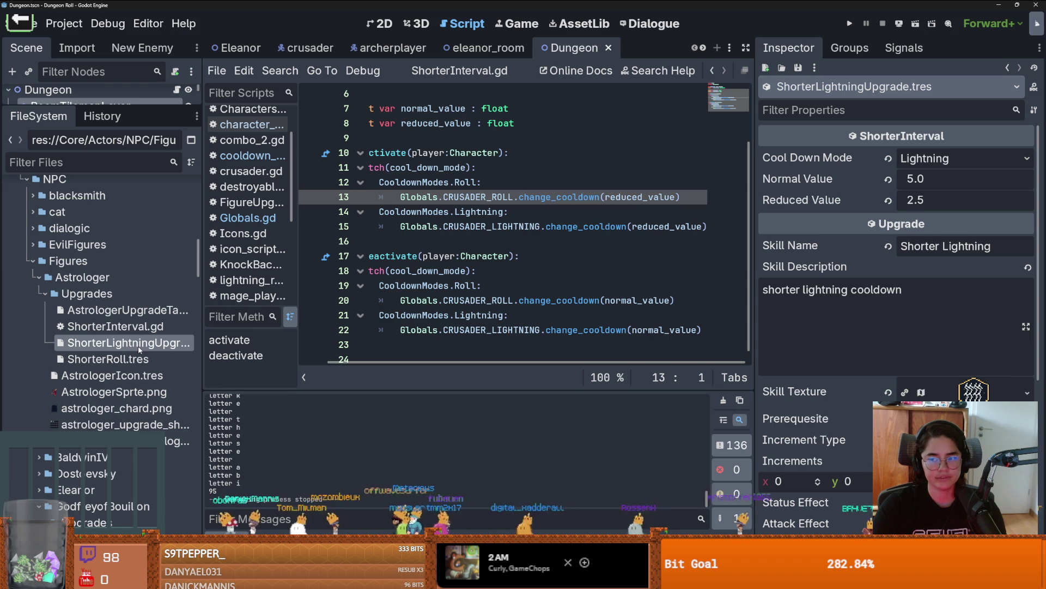
scroll(853, 423, "down", 3)
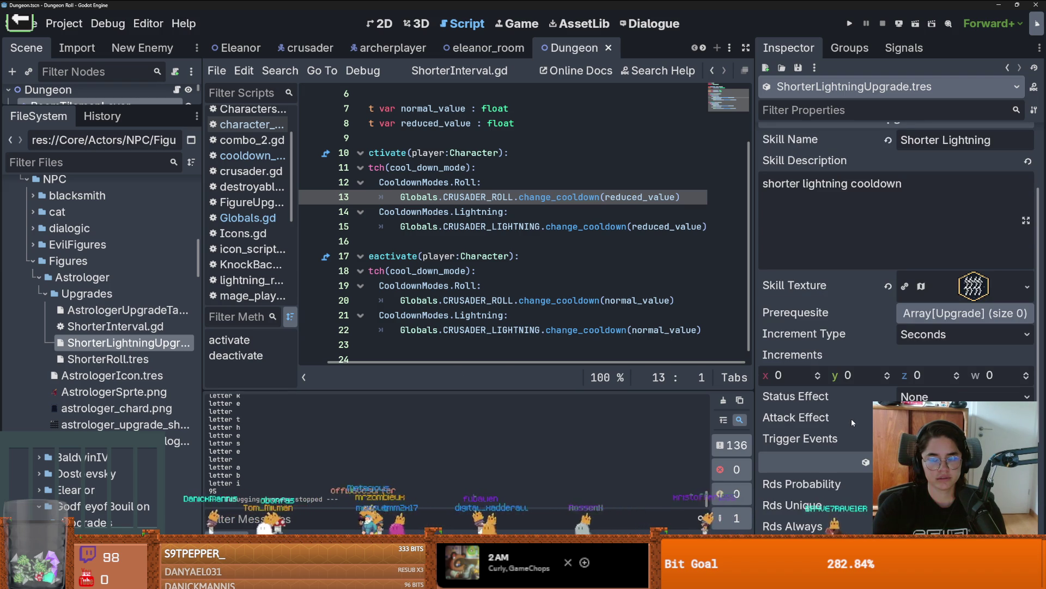
scroll(823, 433, "up", 3)
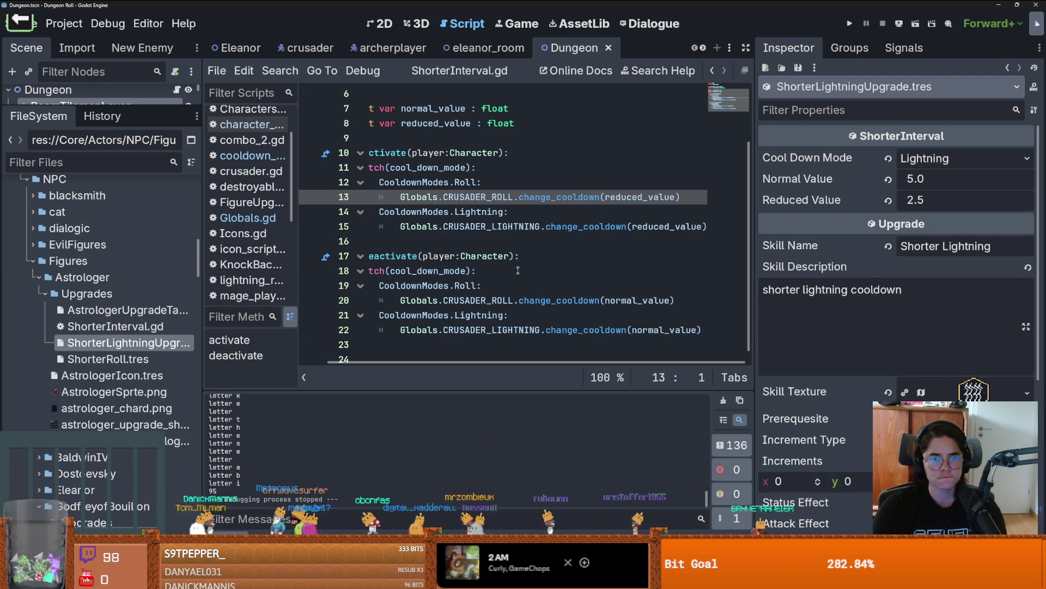
- Widen the script editor and jump from line 15 to CRUSADER_LIGHTNING's definition in Globals.gd
mouse_move(487, 227)
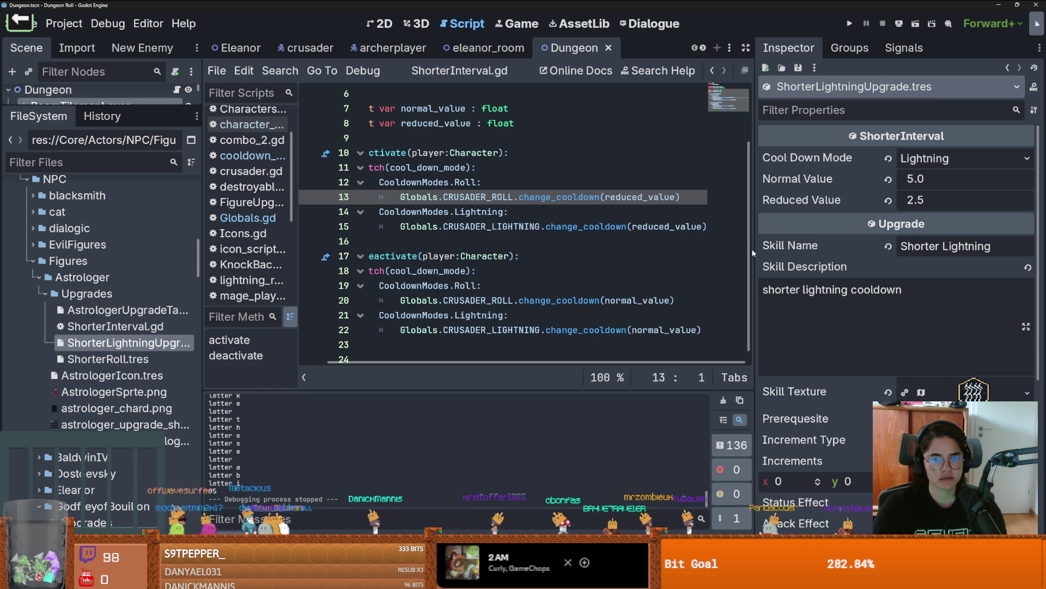
left_click_drag(755, 294, 880, 294)
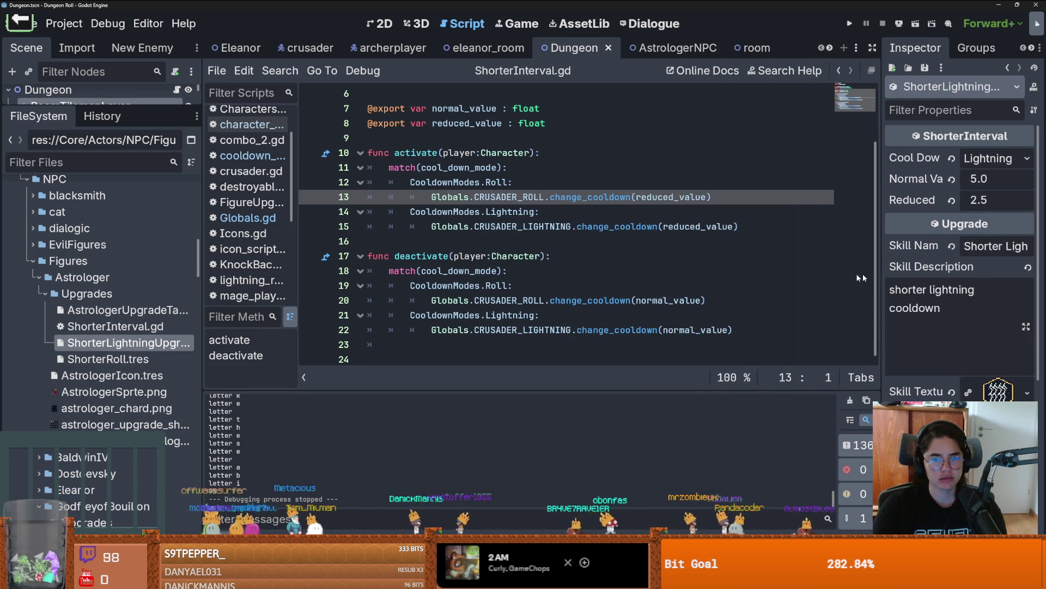
mouse_move(584, 330)
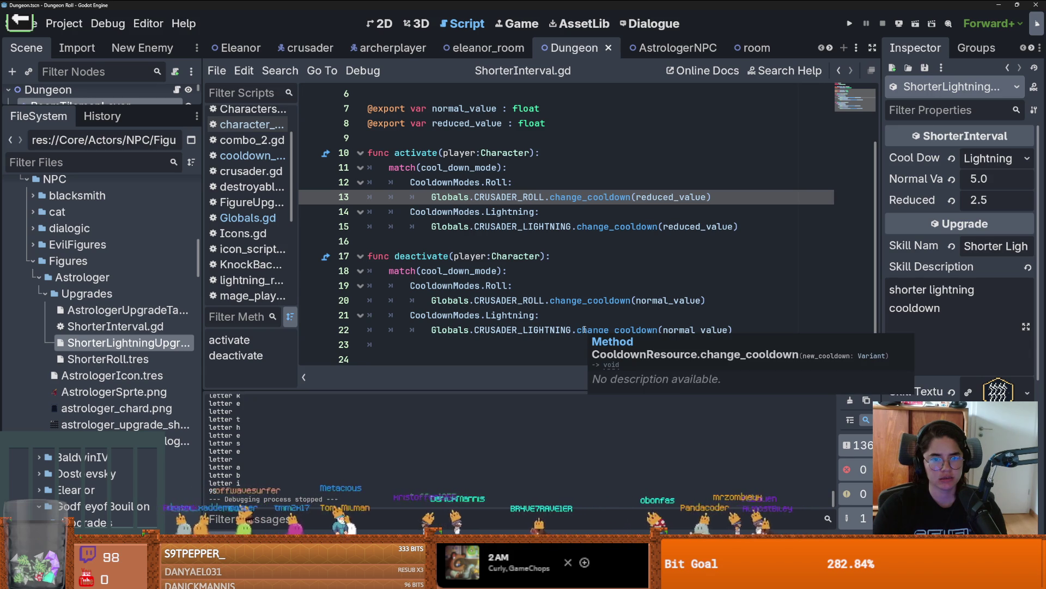
left_click(493, 286)
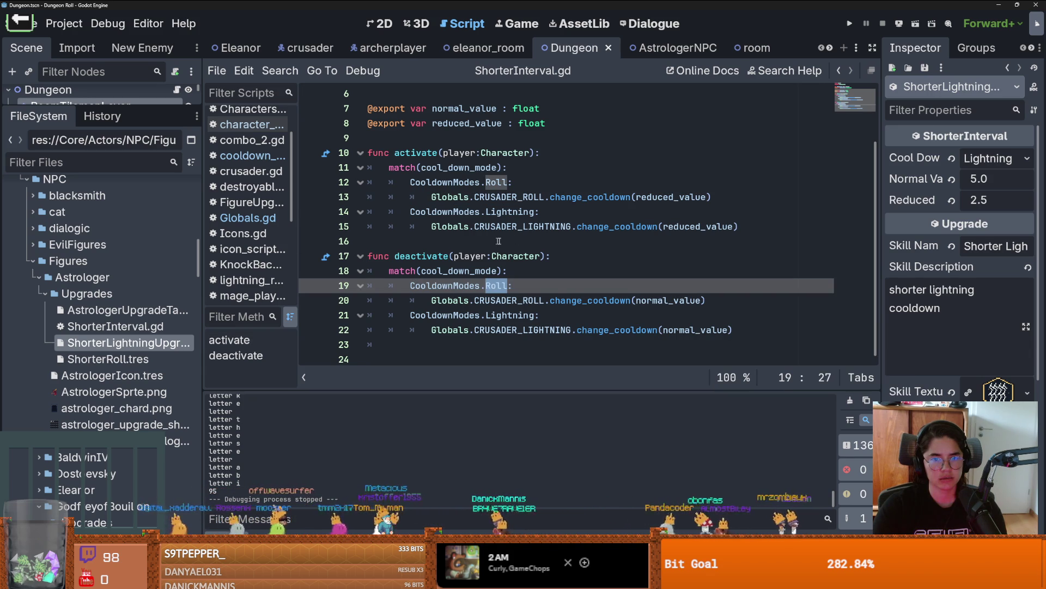
double_click(523, 226)
left_click(526, 227, "ctrl")
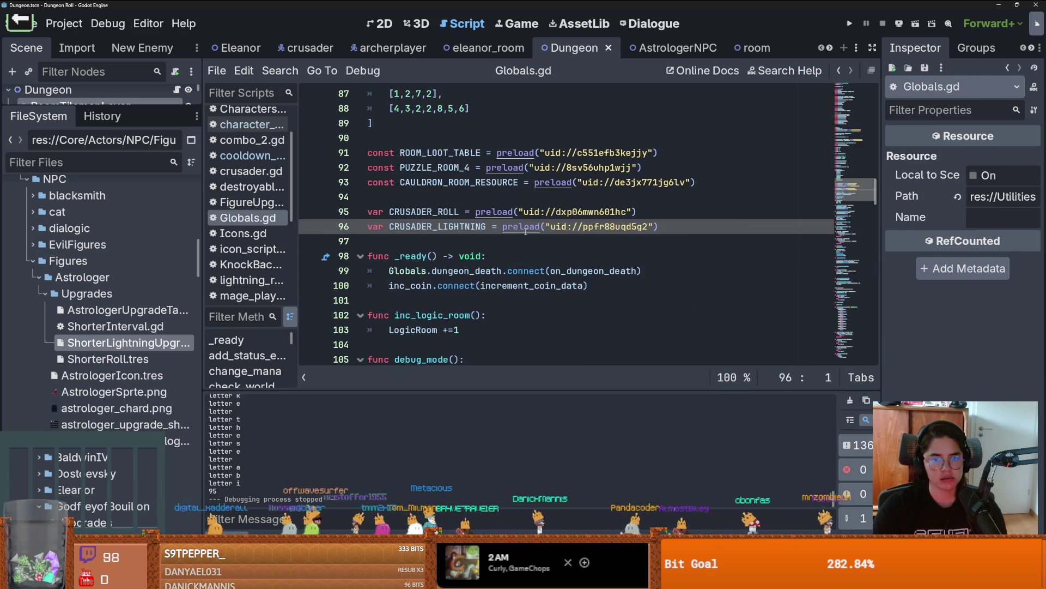
scroll(494, 253, "down", 2)
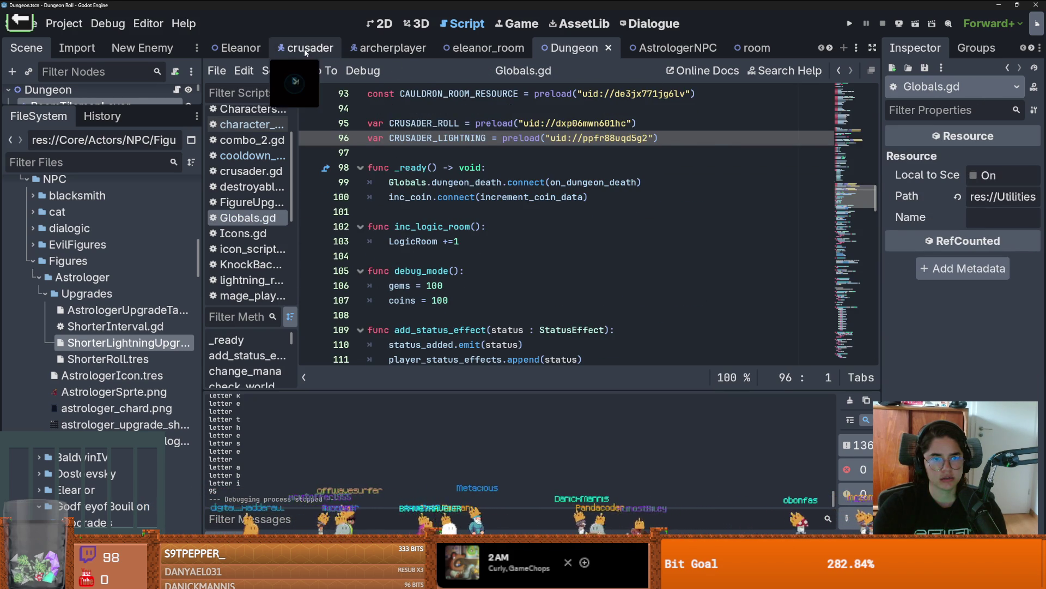
left_click(305, 48)
left_click_drag(127, 107, 126, 477)
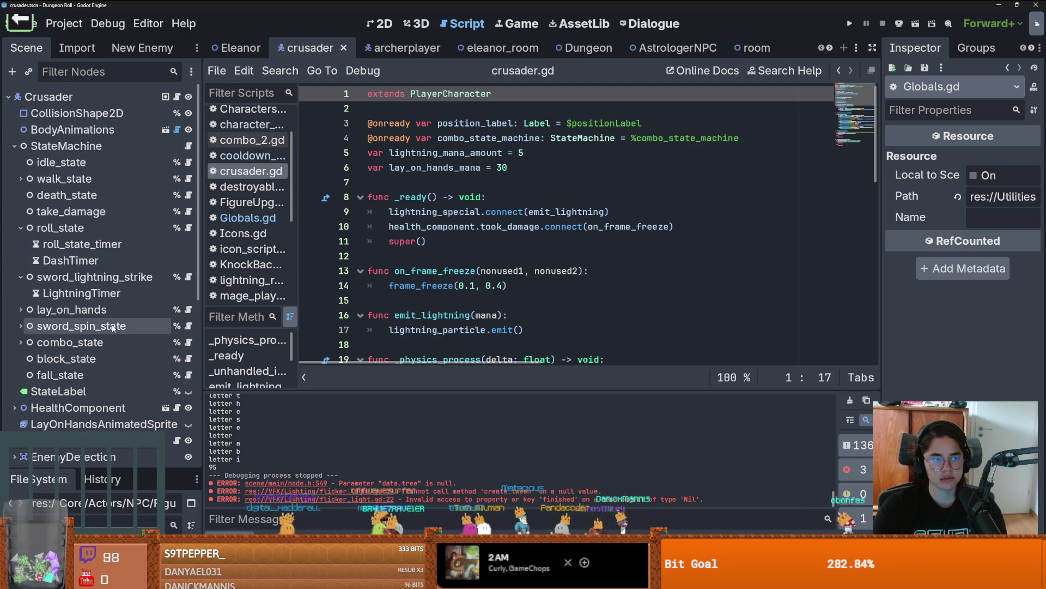
left_click(188, 278)
left_click(512, 199)
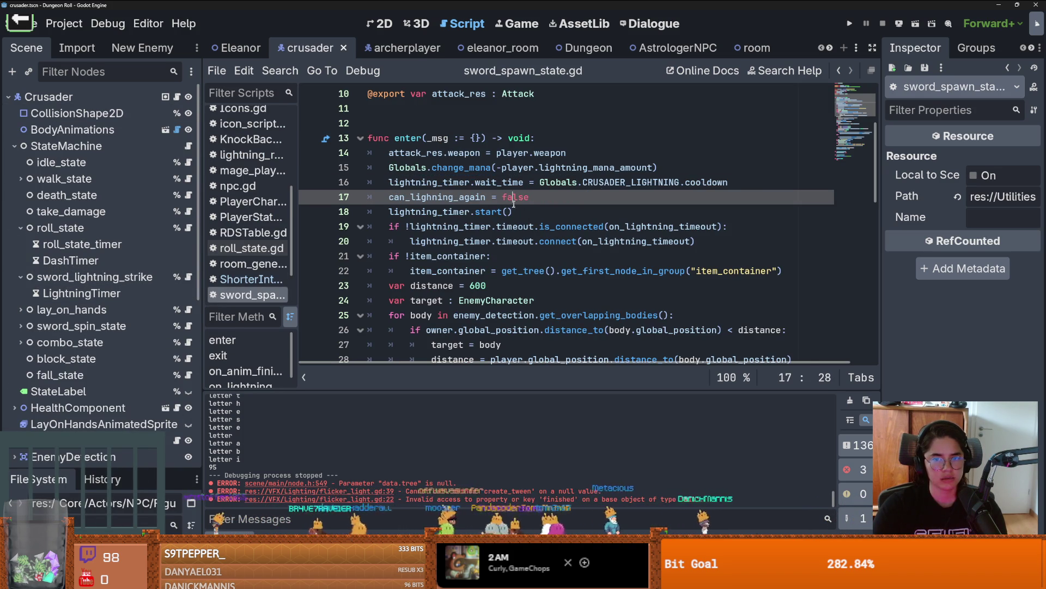
left_click_drag(738, 185, 540, 183)
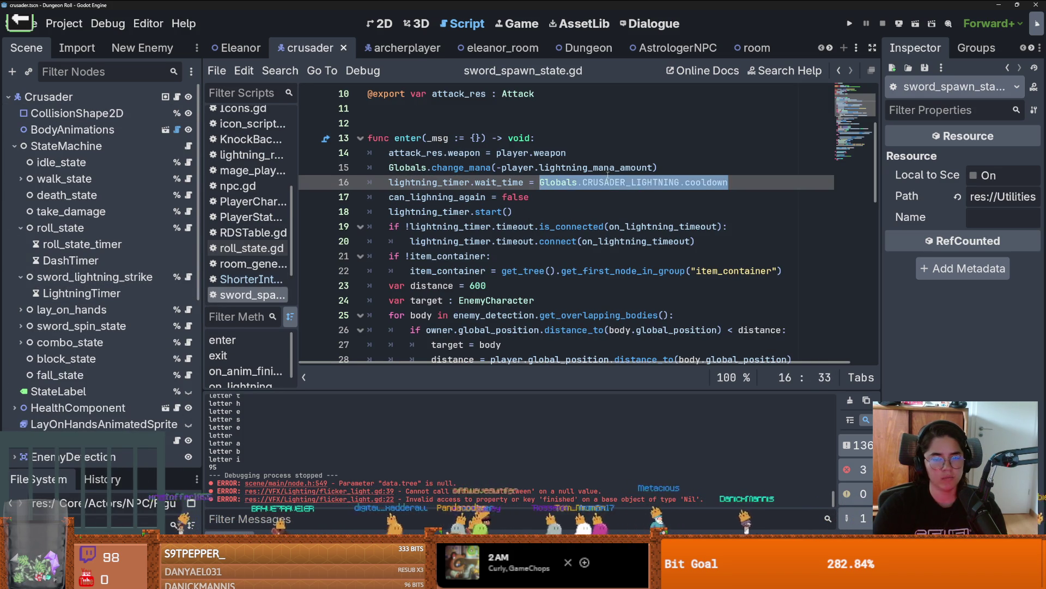
left_click(608, 173)
left_click(595, 182)
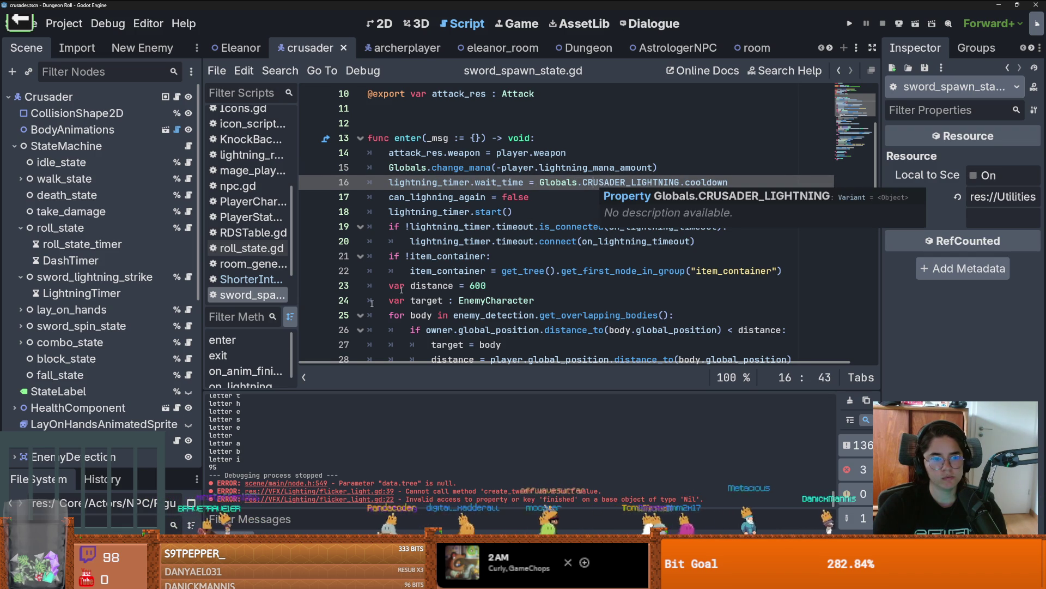
left_click_drag(109, 469, 109, 122)
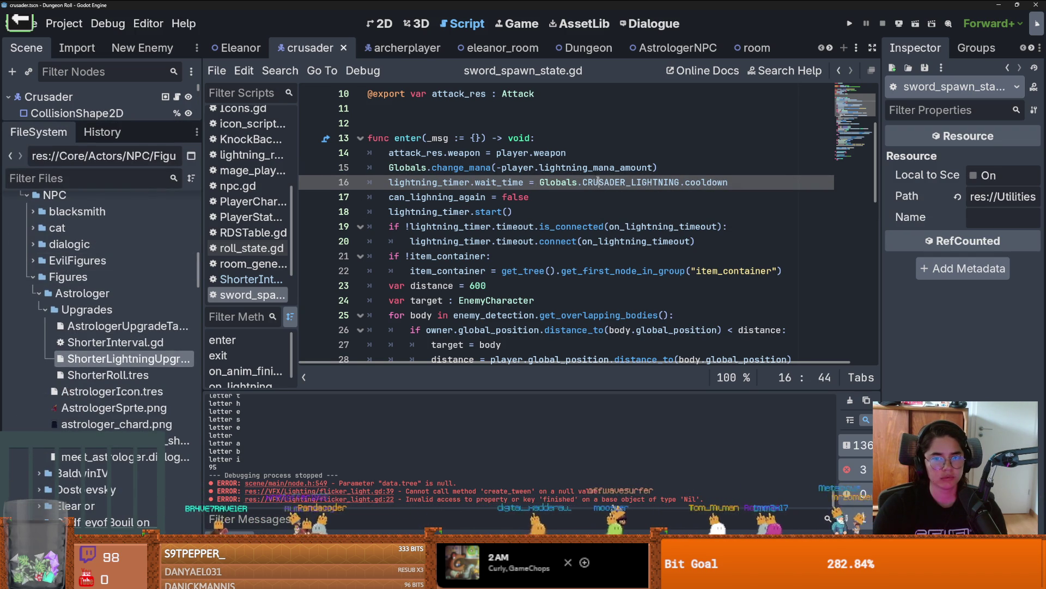
double_click(597, 182)
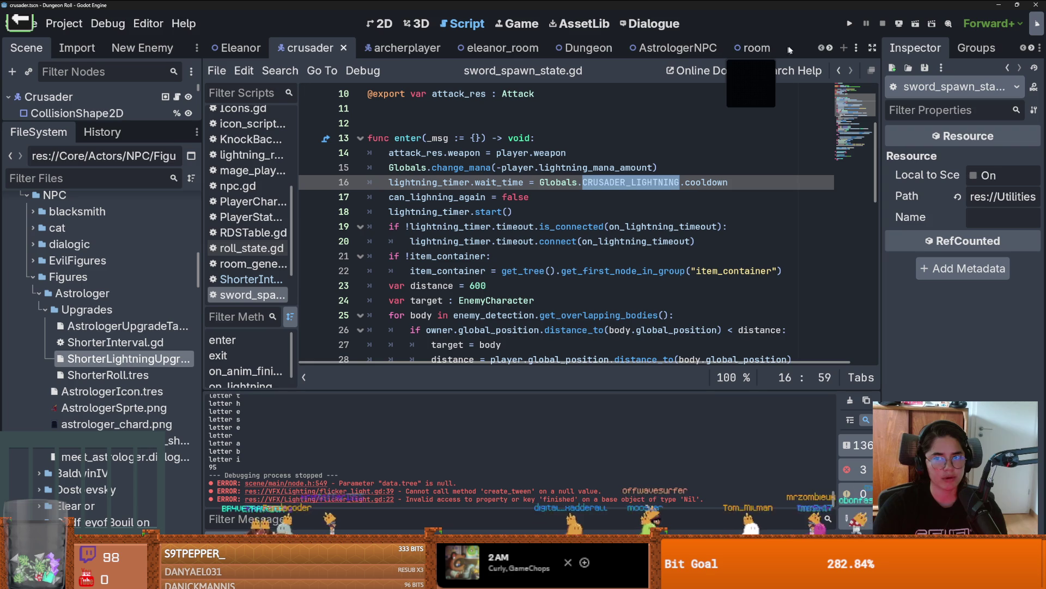
left_click(829, 48)
left_click(829, 48)
left_click(828, 48)
left_click(828, 48)
left_click(828, 48)
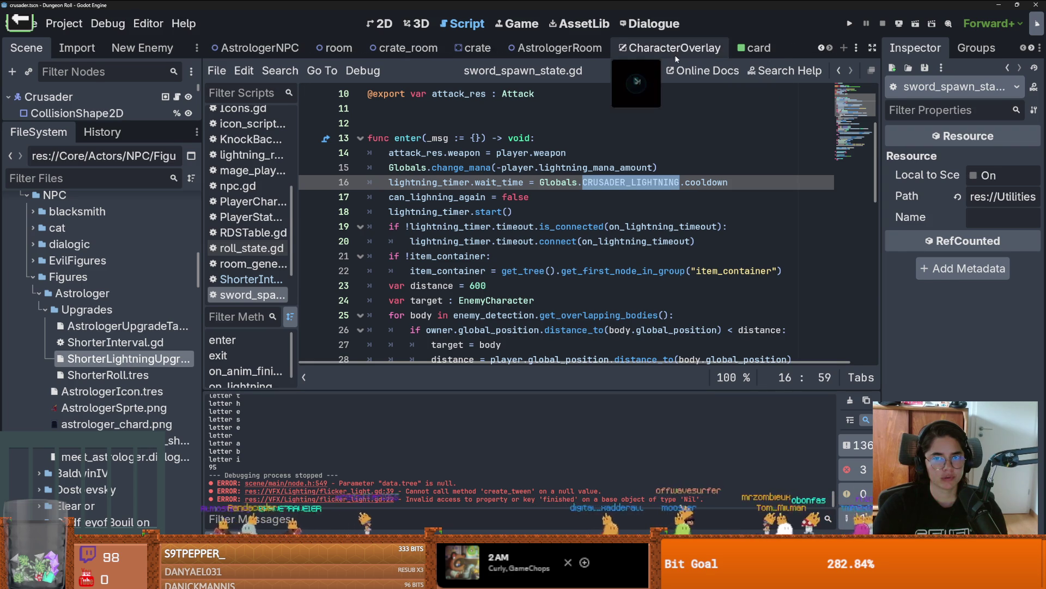
left_click(674, 48)
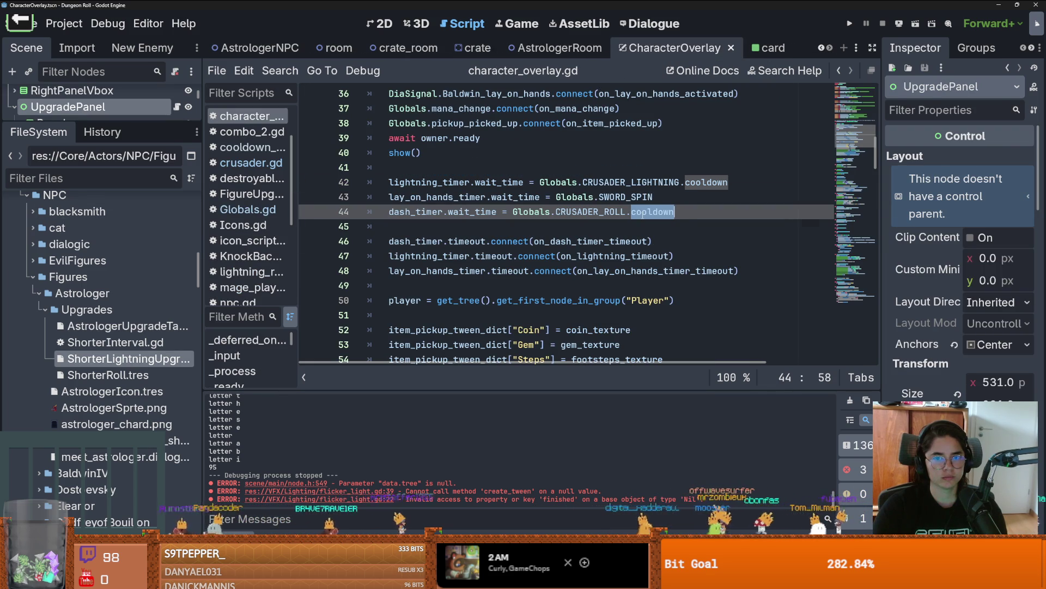
double_click(643, 183)
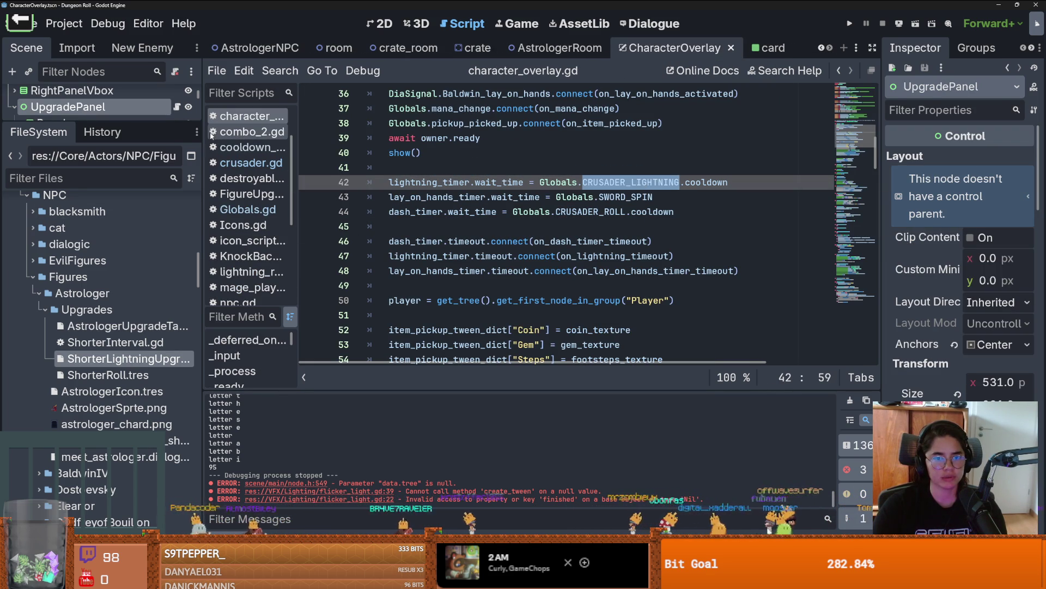
left_click(627, 257)
left_click(626, 259, "ctrl")
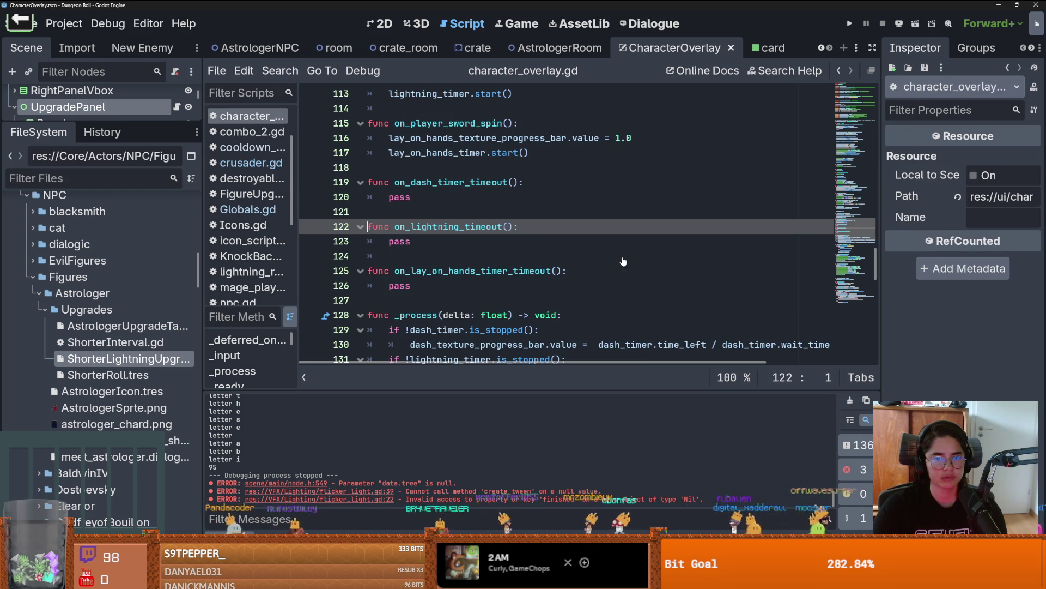
scroll(426, 244, "up", 3)
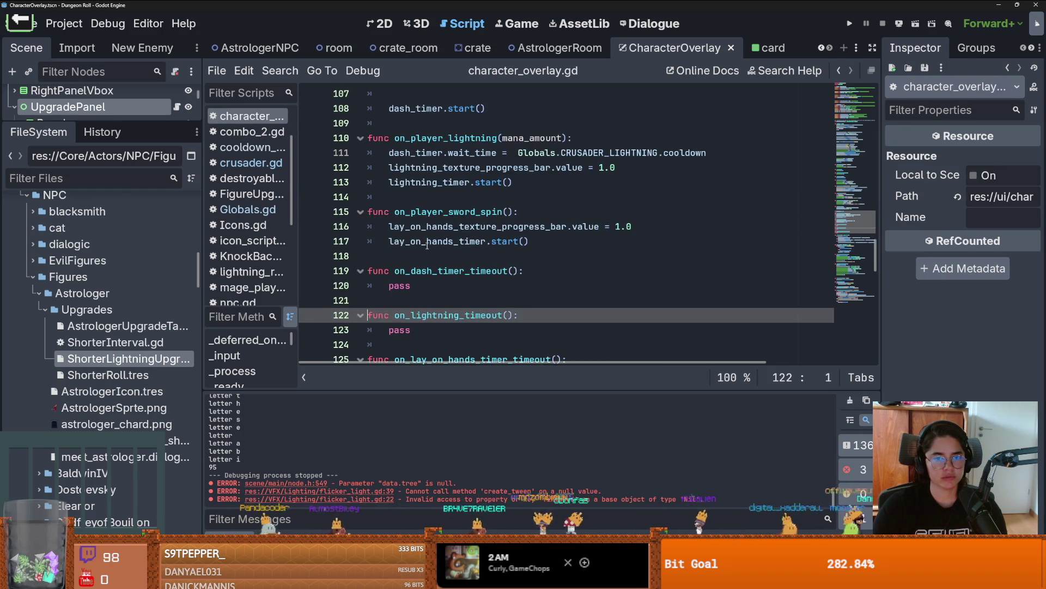
left_click(460, 220)
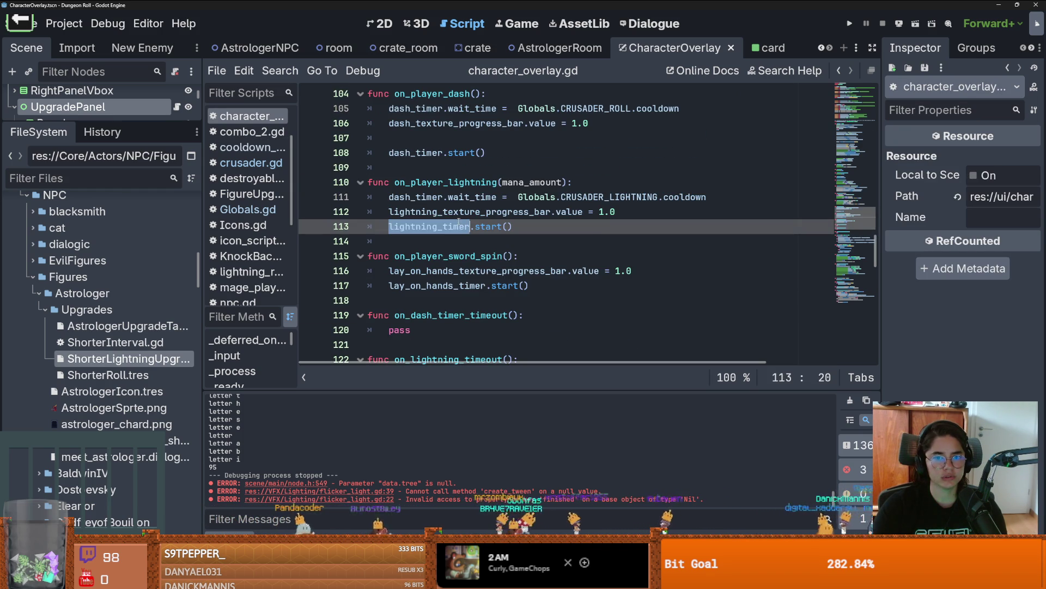
double_click(460, 213)
left_click(579, 197)
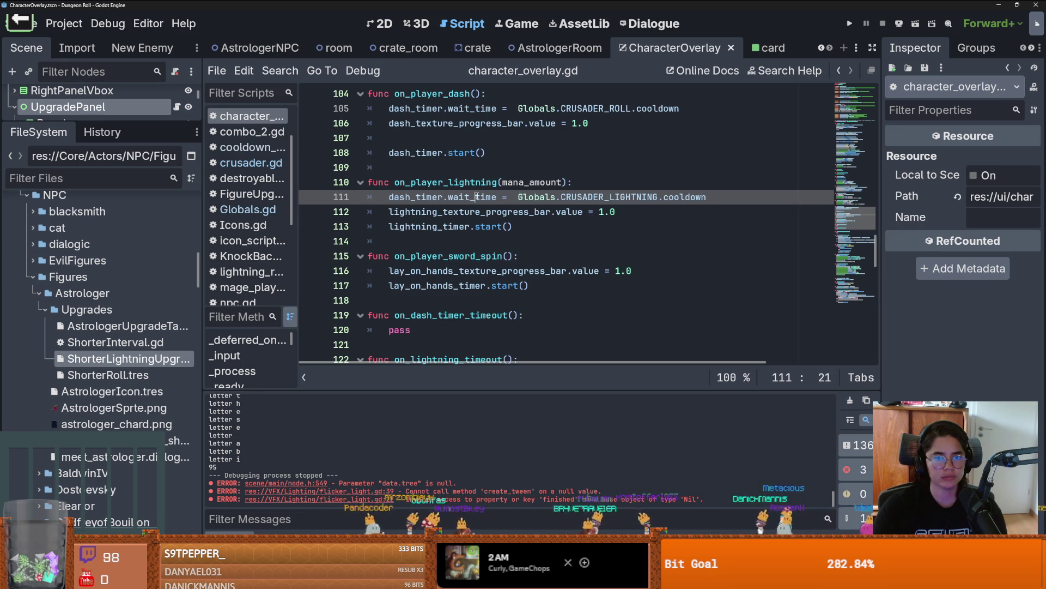
scroll(476, 197, "down", 1)
double_click(399, 285)
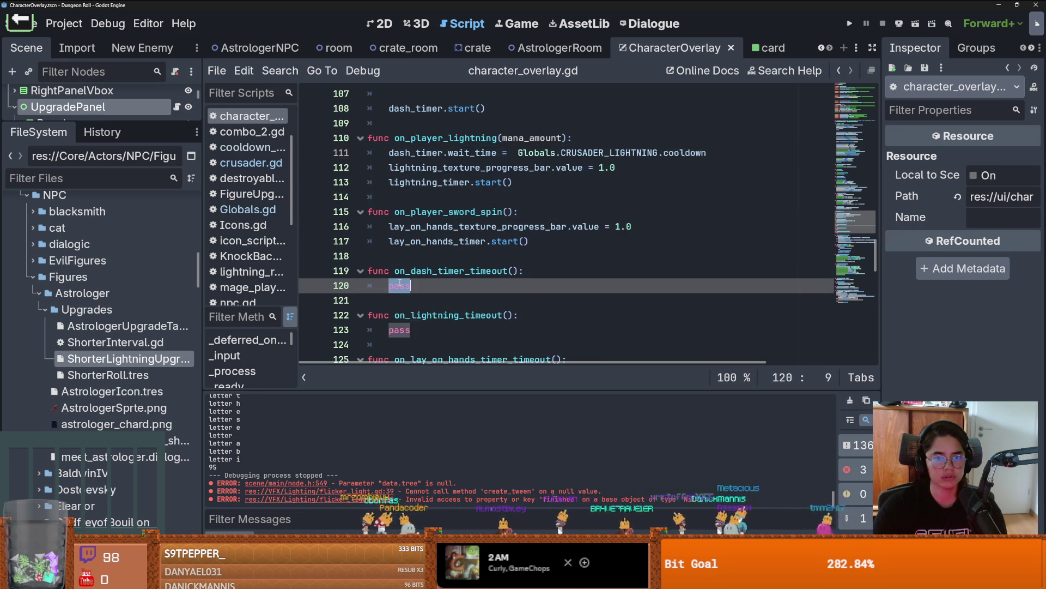
scroll(399, 284, "up", 2)
scroll(434, 229, "up", 1)
left_click(434, 226)
key("BackSpace")
key("BackSpace")
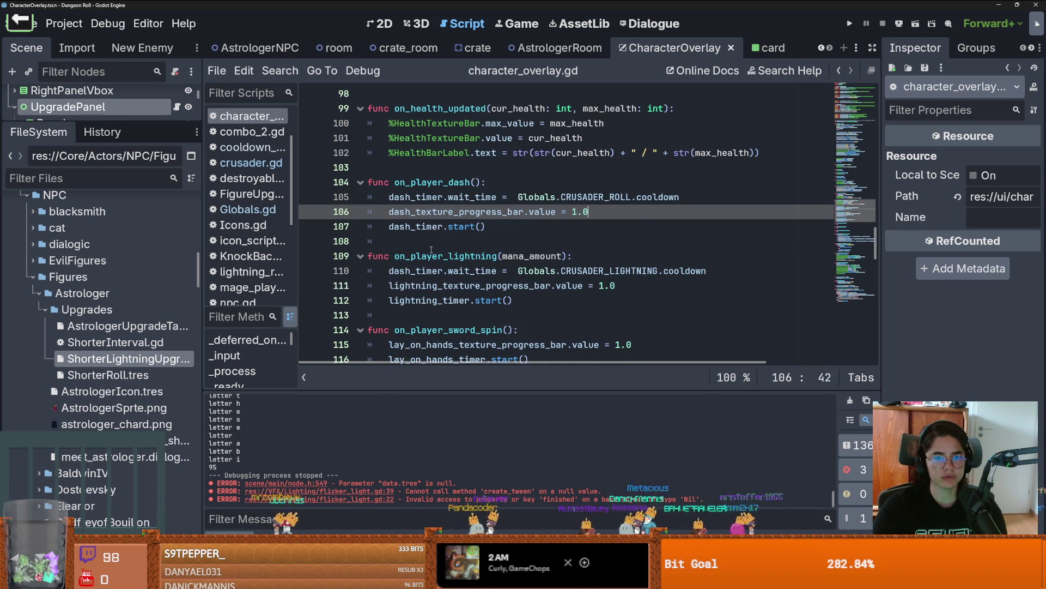
key("ctrl+s")
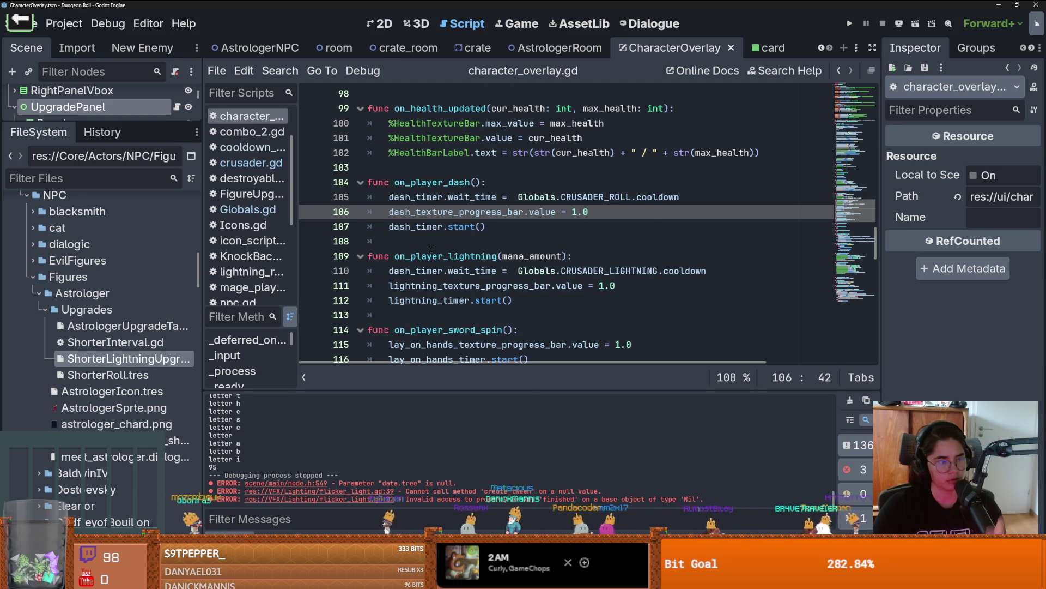
scroll(530, 274, "up", 2)
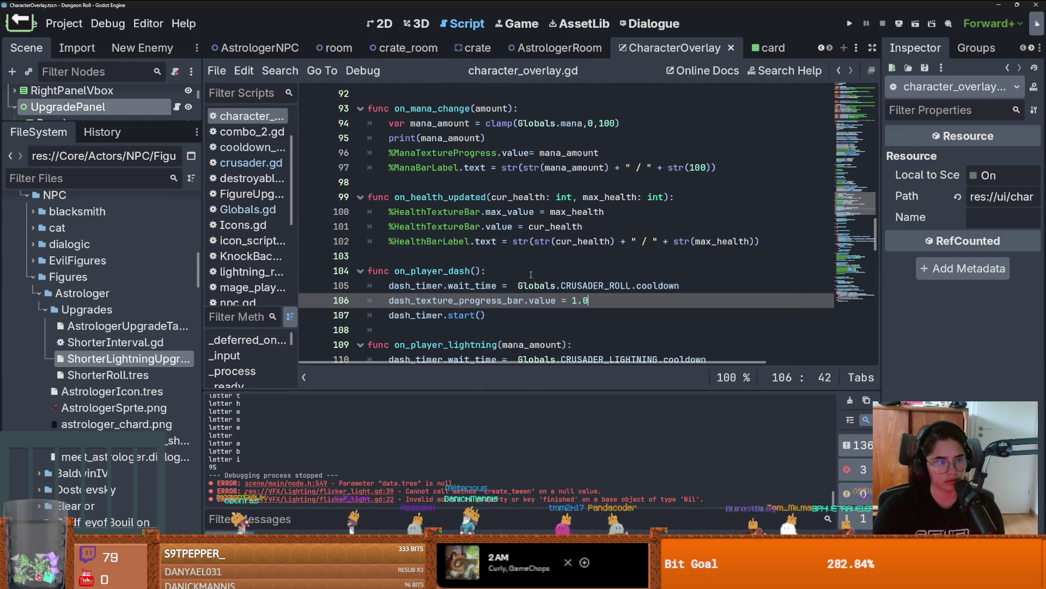
scroll(530, 274, "up", 3)
key("ctrl+s")
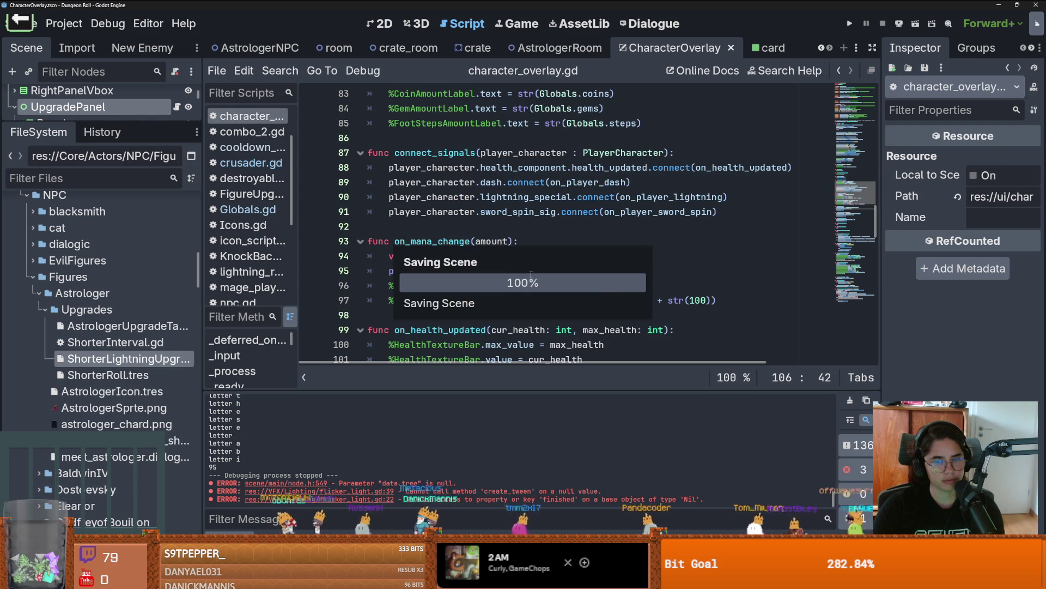
scroll(531, 275, "up", 1)
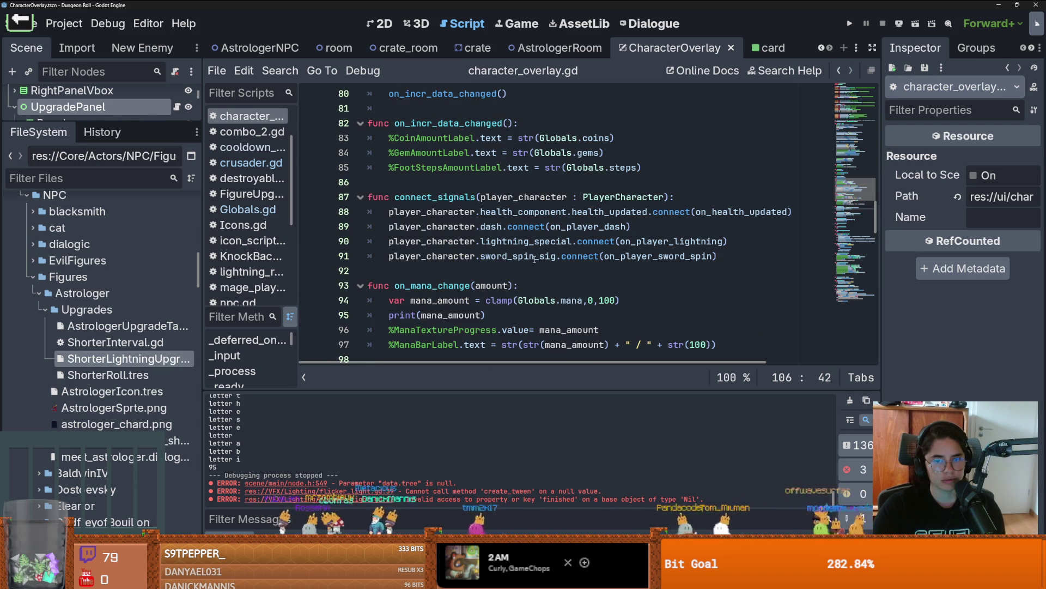
scroll(535, 259, "down", 5)
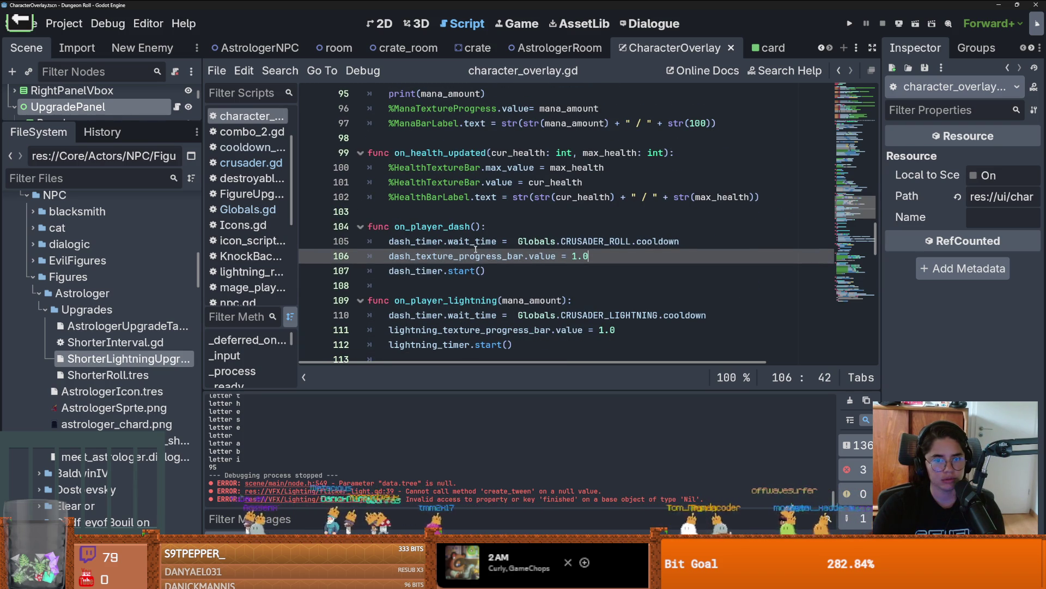
left_click_drag(497, 241, 396, 246)
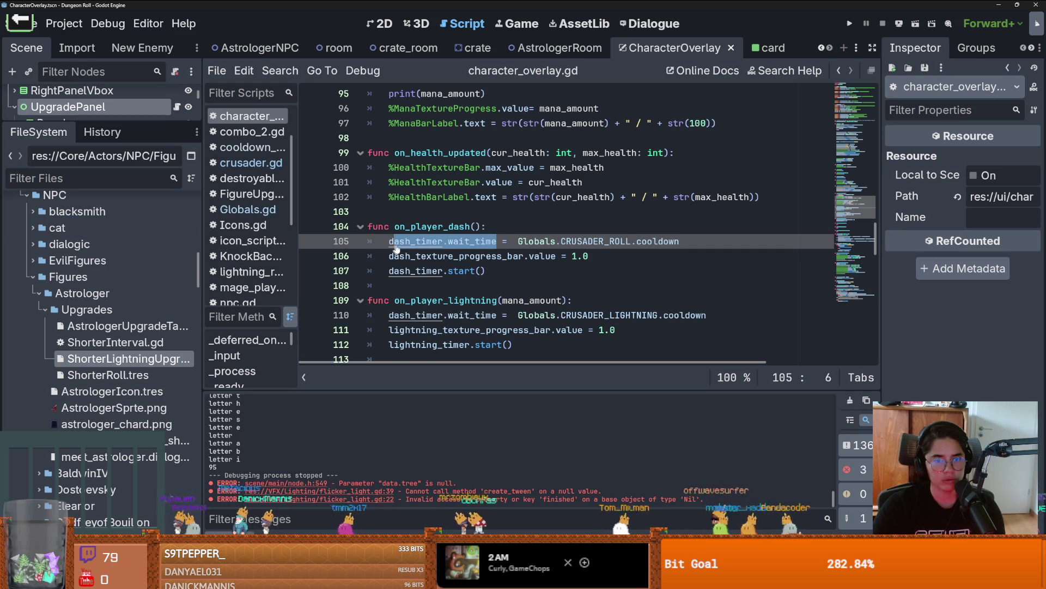
double_click(463, 241)
left_click(470, 242)
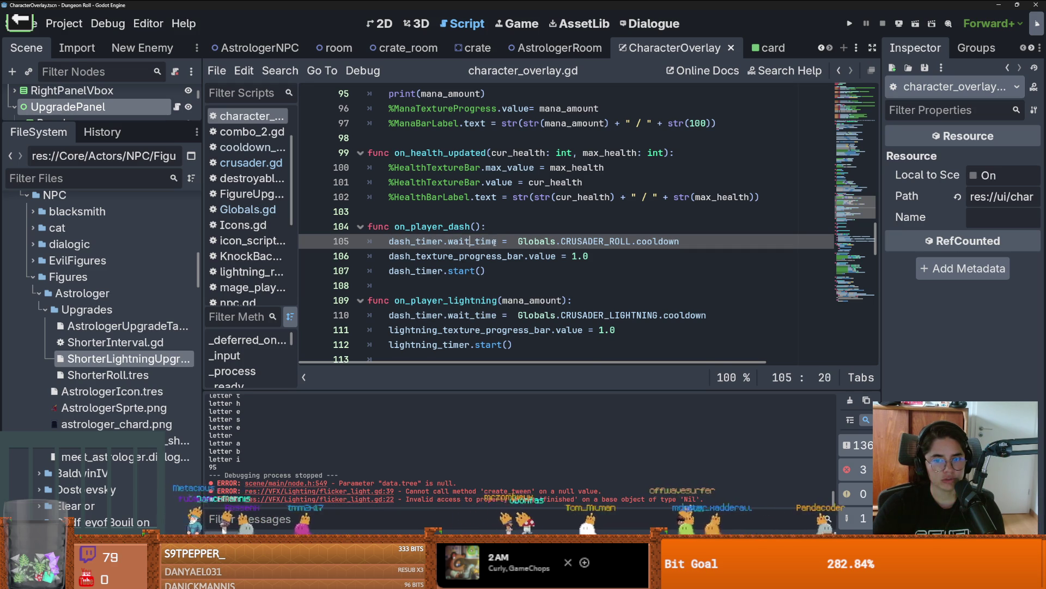
left_click(494, 242)
left_click_drag(471, 244, 388, 243)
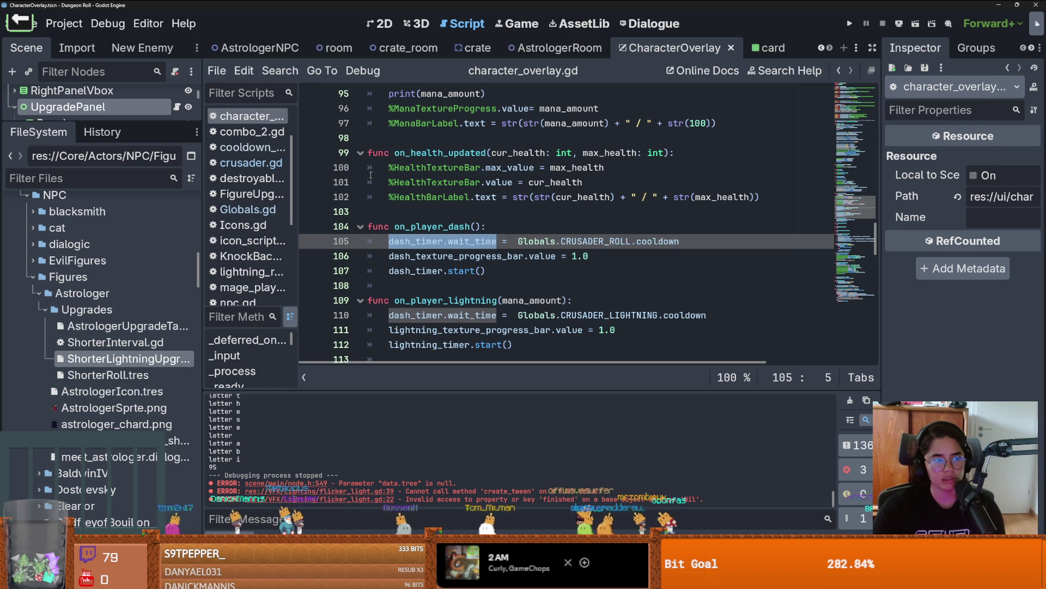
- Find dash_timer.wait_time across all files and open the line 110 match
left_click(280, 70)
left_click(297, 162)
left_click(517, 350)
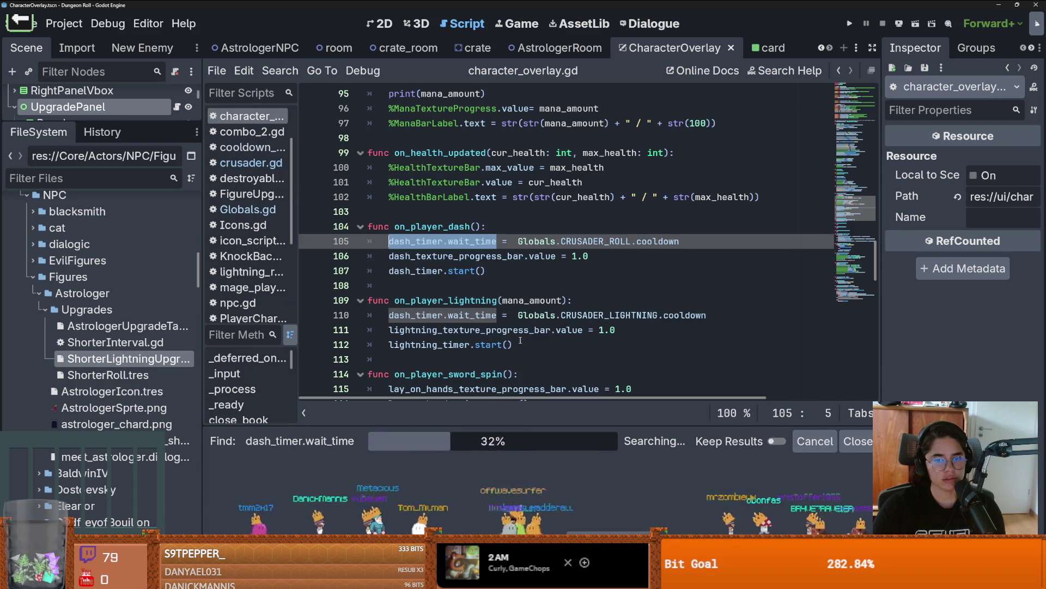
mouse_move(513, 422)
left_mouse_down()
mouse_move(532, 220)
mouse_move(533, 255)
left_mouse_up()
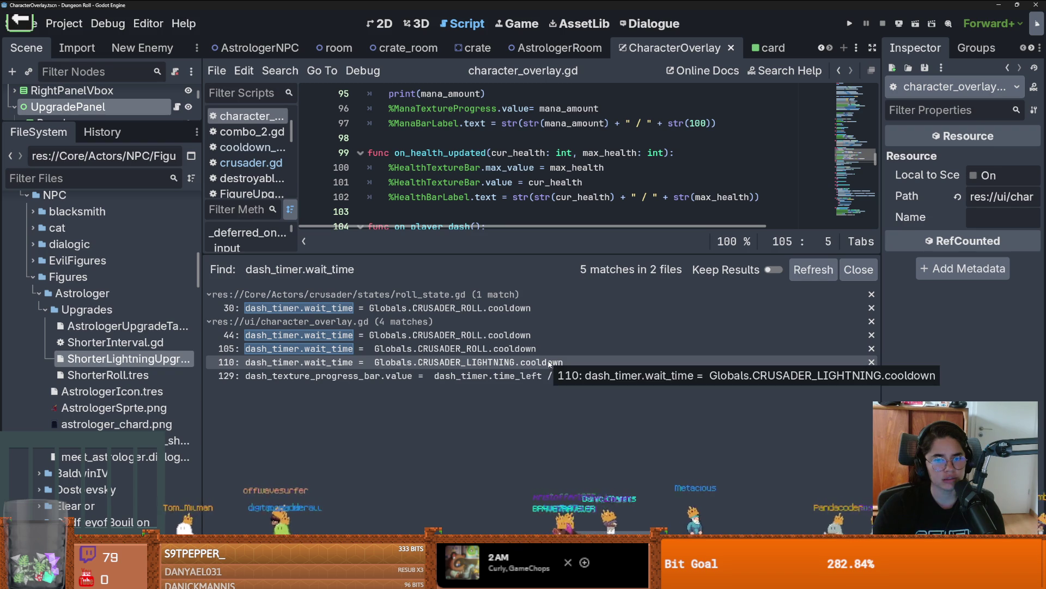
left_click(549, 363)
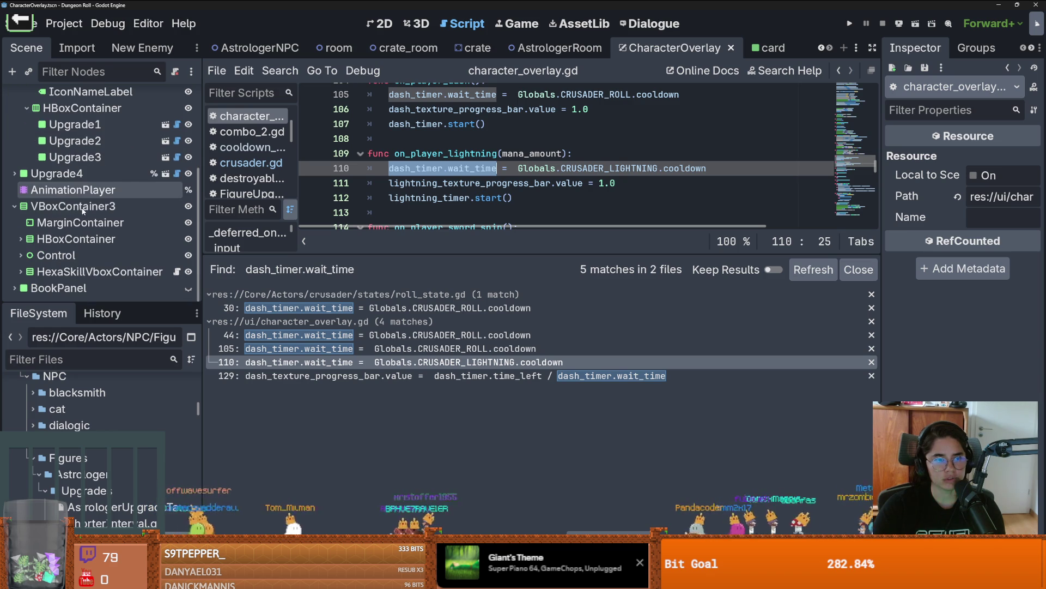
- Replace dash_timer with lightning_timer on line 110 and save character_overlay.gd
double_click(429, 168)
type("ligh")
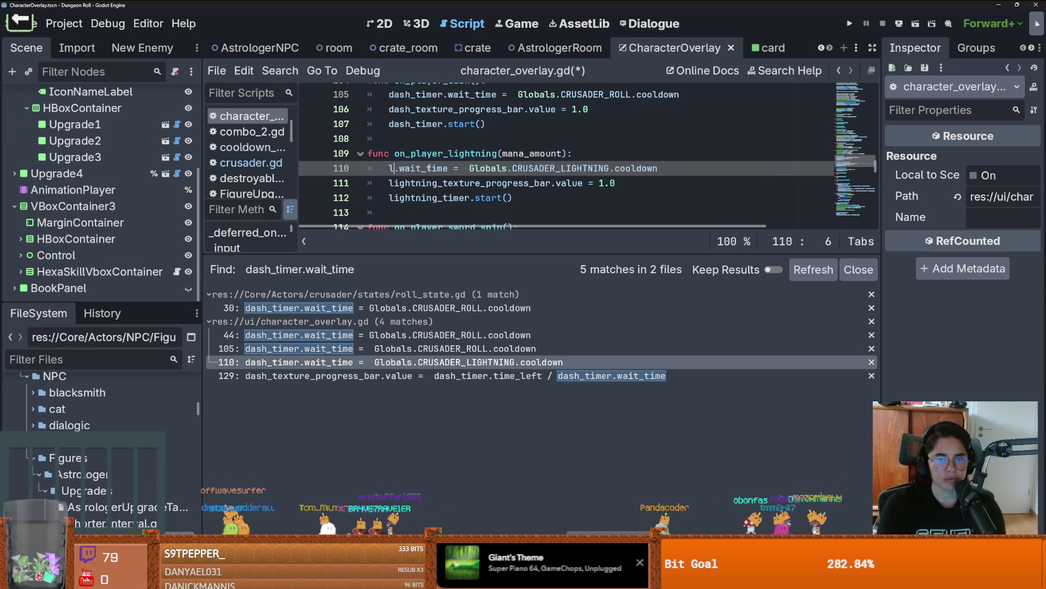
key("Down")
key("Return")
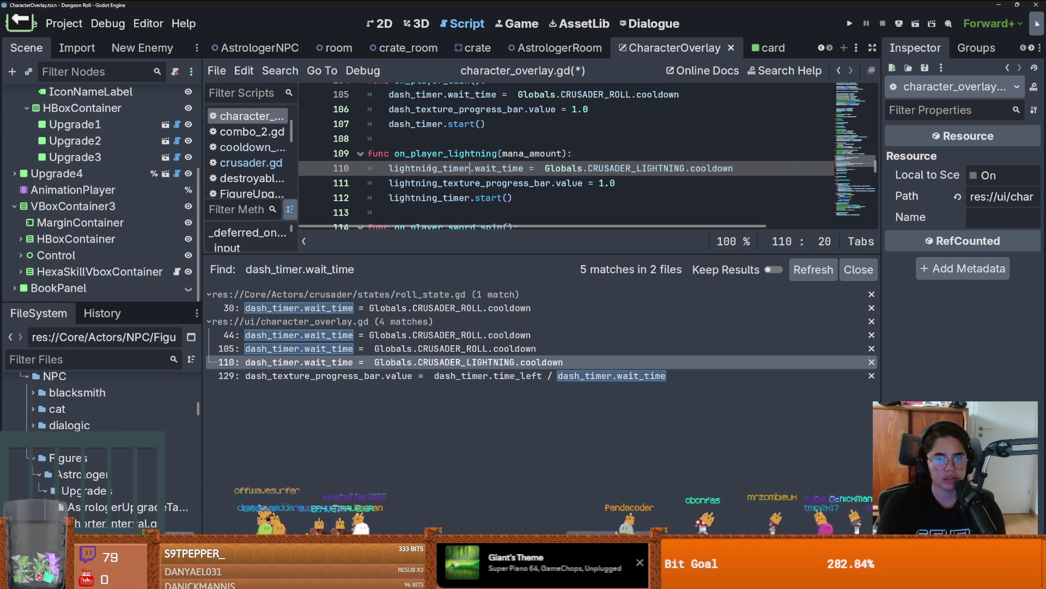
key("ctrl+s")
- Shrink the search results panel and highlight lightning_timer's uses from line 47
scroll(467, 201, "up", 10)
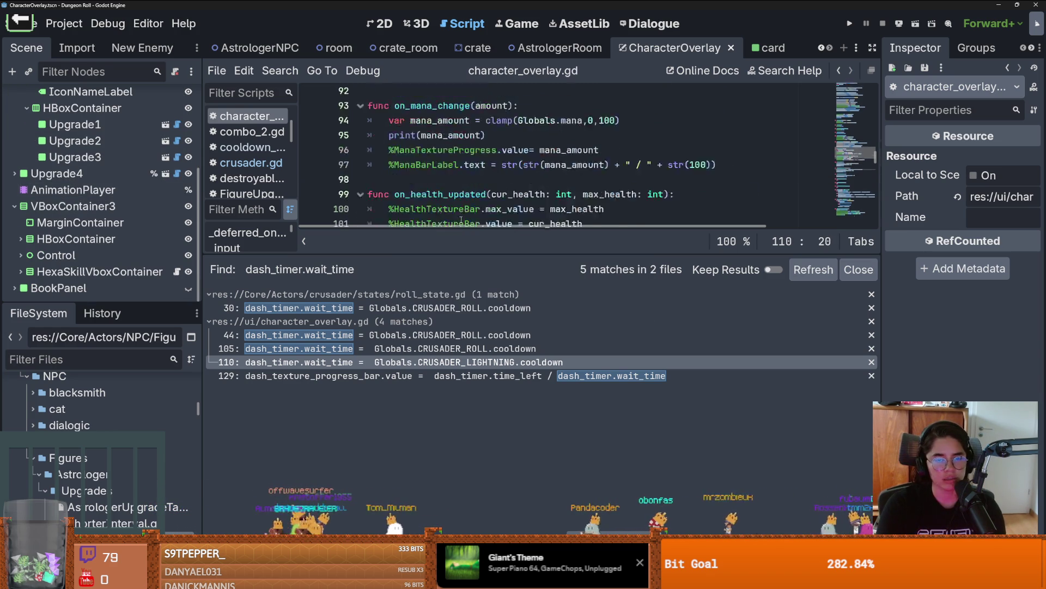
scroll(467, 201, "up", 9)
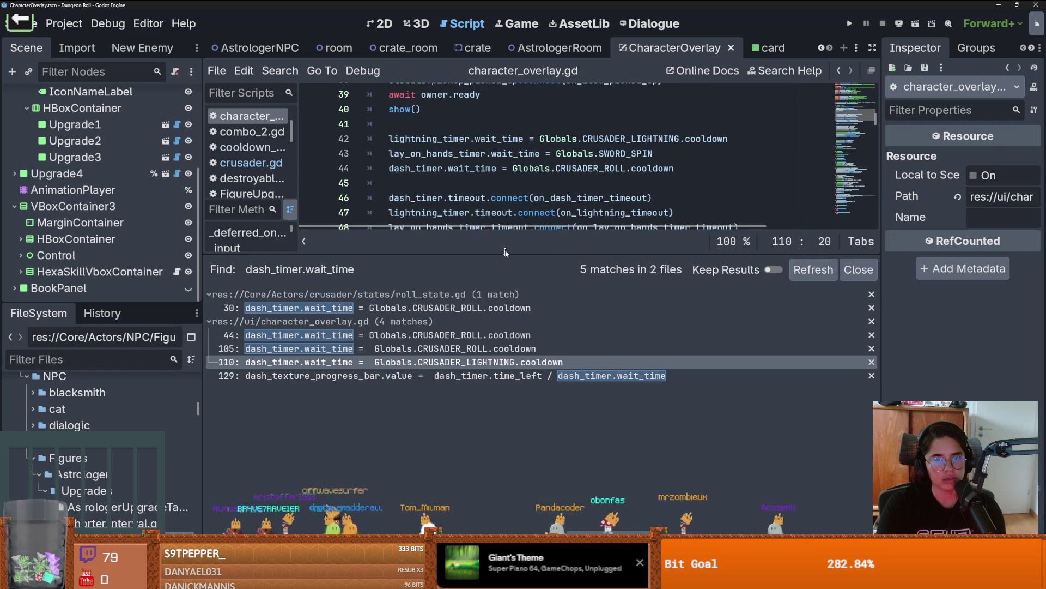
left_click_drag(505, 253, 506, 381)
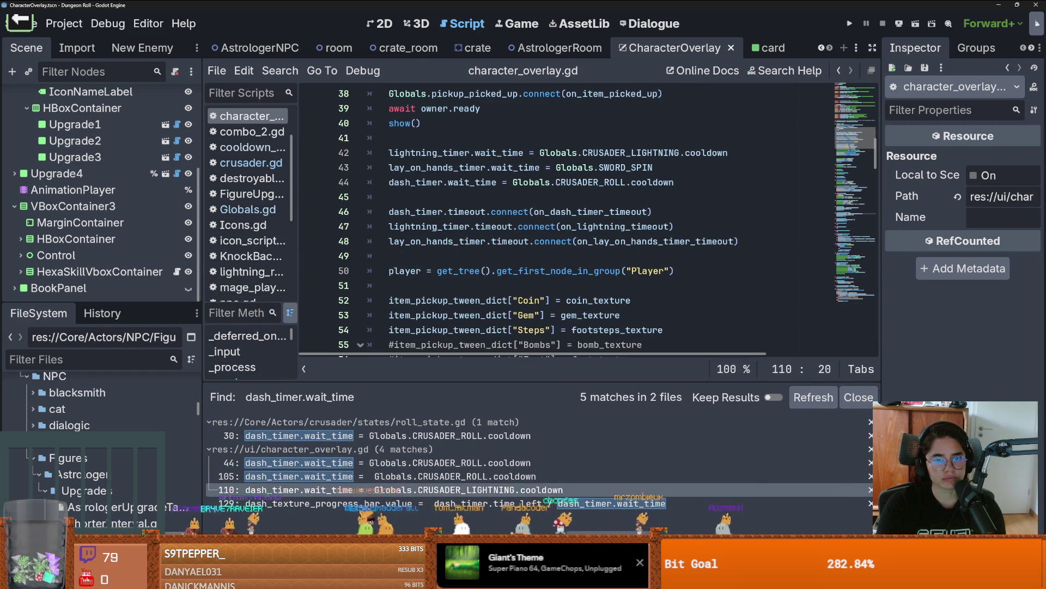
double_click(469, 227)
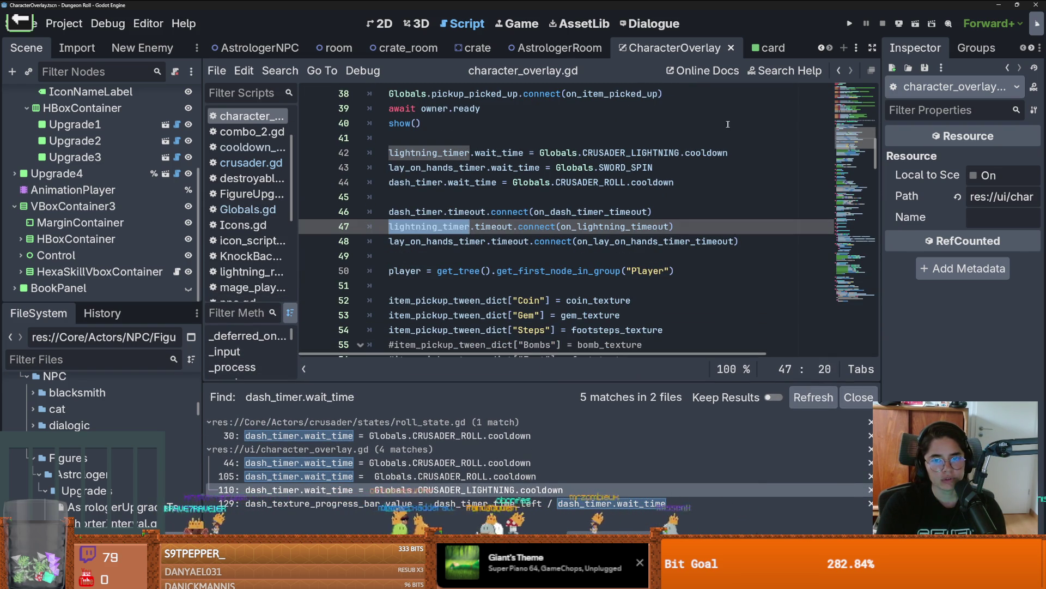
- Run the project, enable debug and enter The Astrologer Room
left_click(849, 24)
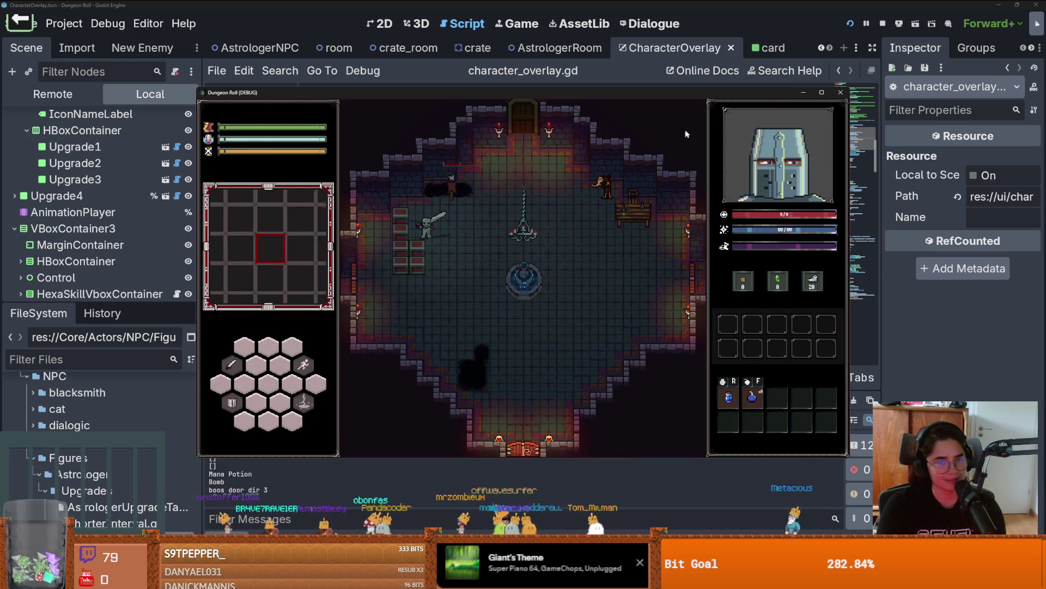
key("w")
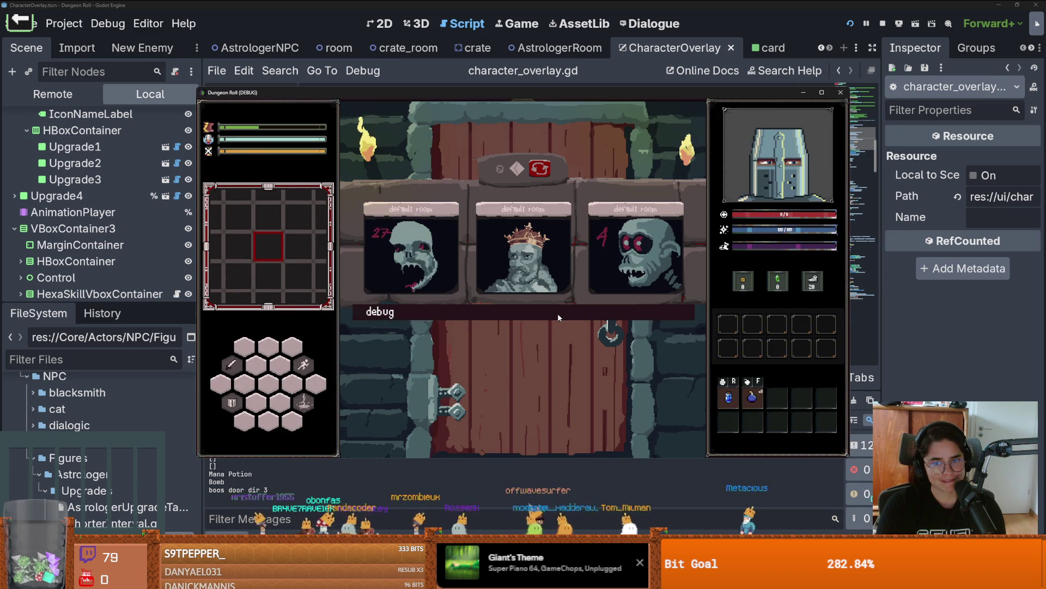
left_click(627, 315)
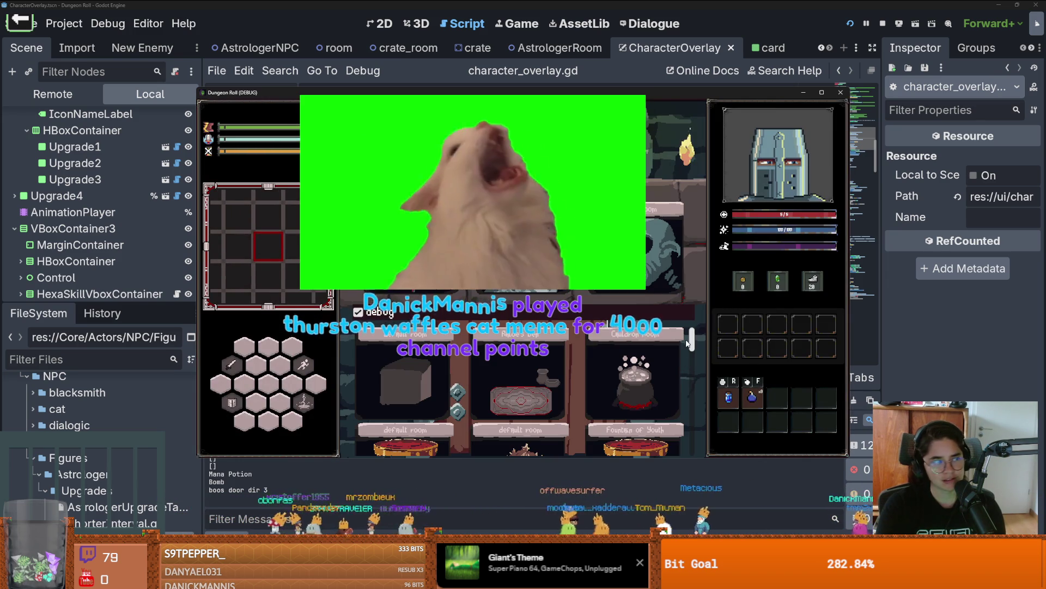
scroll(691, 343, "down", 5)
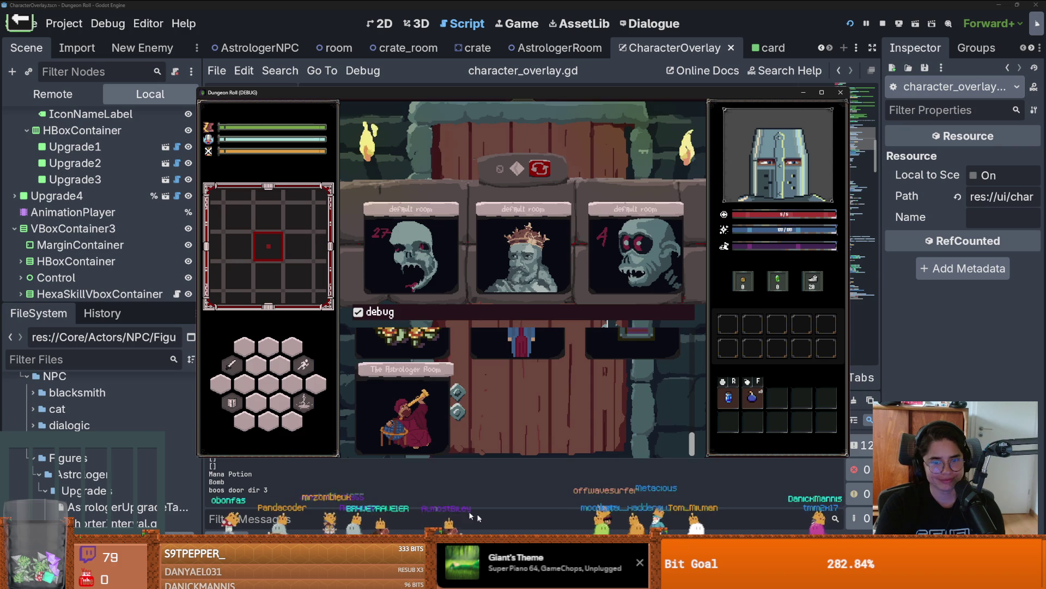
left_click(420, 412)
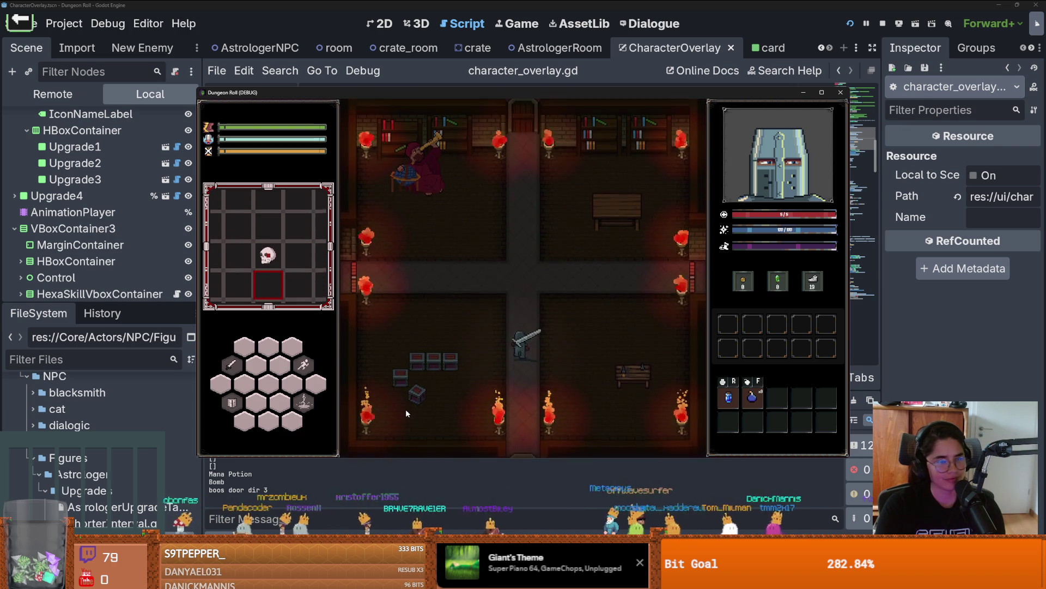
- Talk to the Astrologer and take the Shorter Lightning upgrade
key("e")
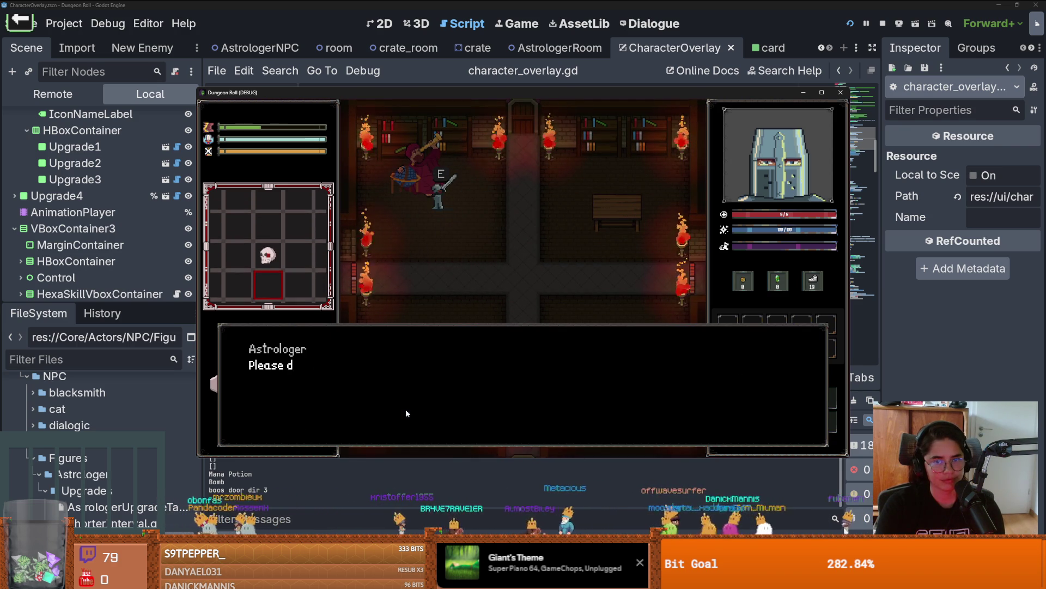
key("Return")
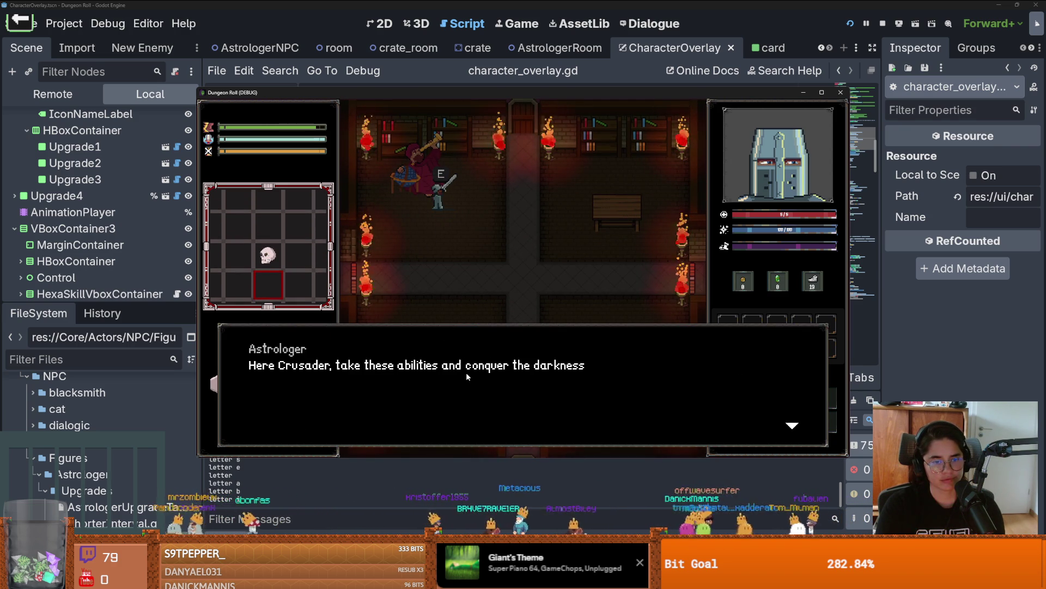
left_click(466, 372)
left_click(470, 317)
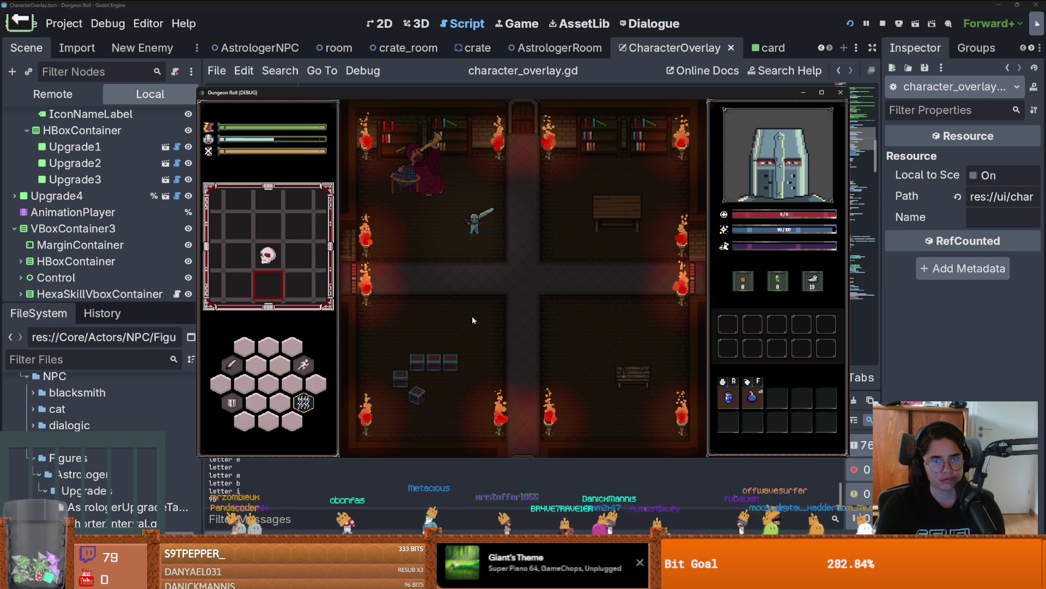
- Test the knight's ability cooldown, then close the game window
key("space")
key("s")
key("d")
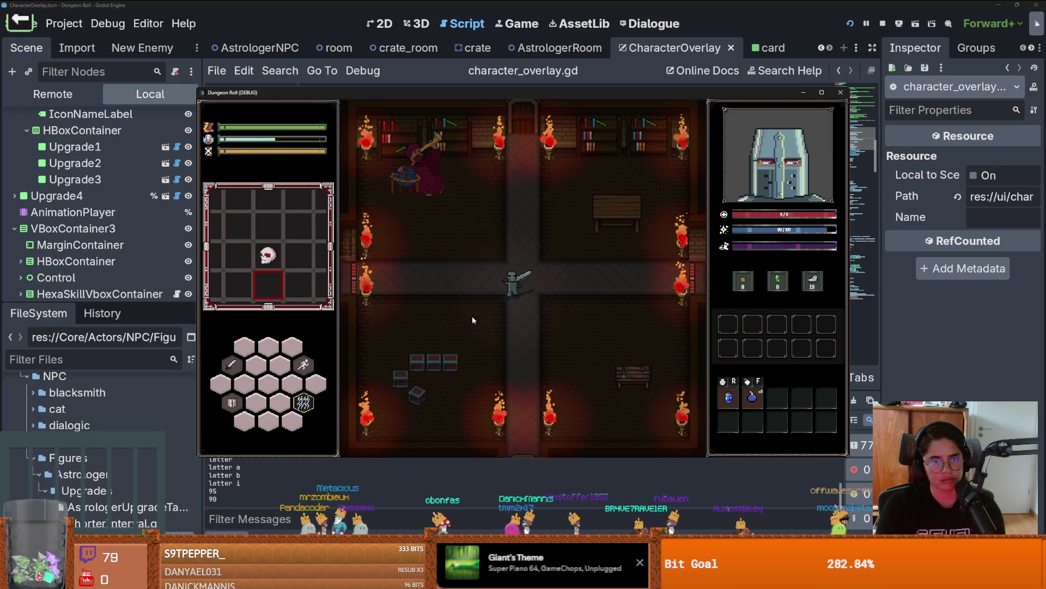
left_click(841, 92)
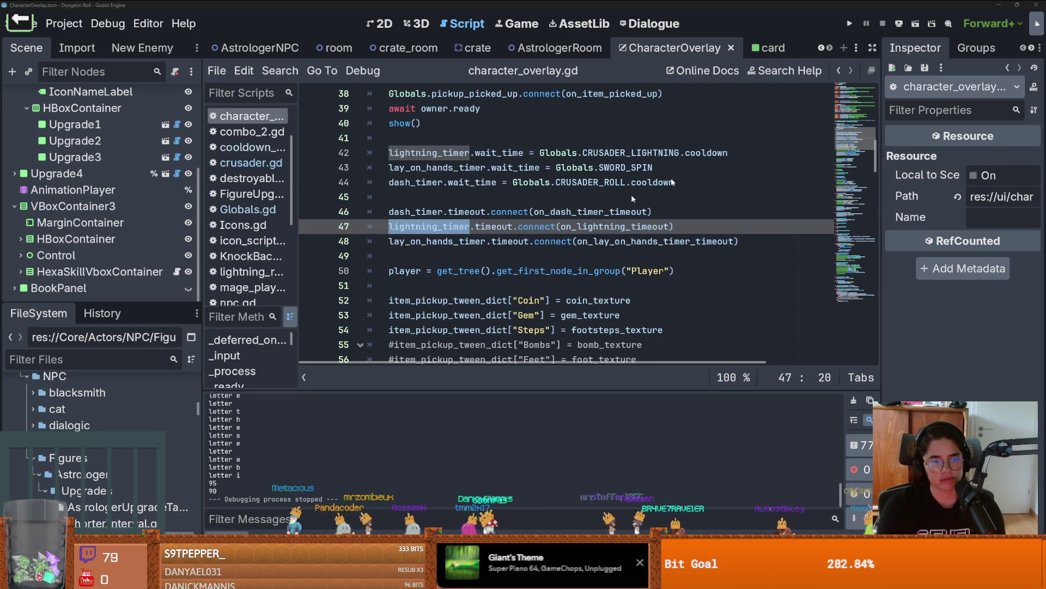
- Check the ShorterLightning upgrade resource, rerun the game and enter The Astrologer Room
scroll(139, 490, "down", 2)
left_click(139, 497)
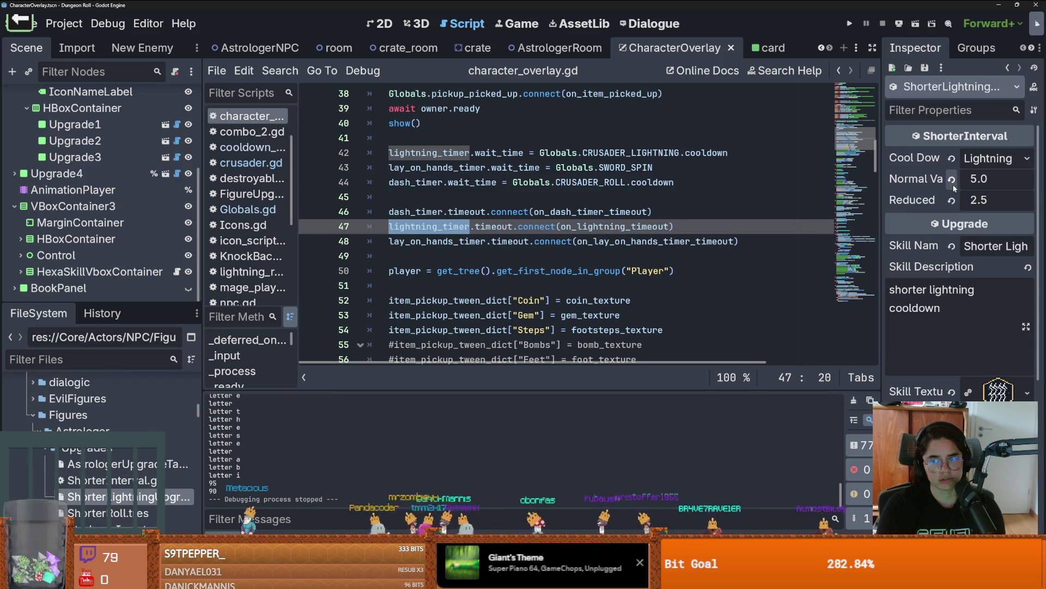
left_click(850, 24)
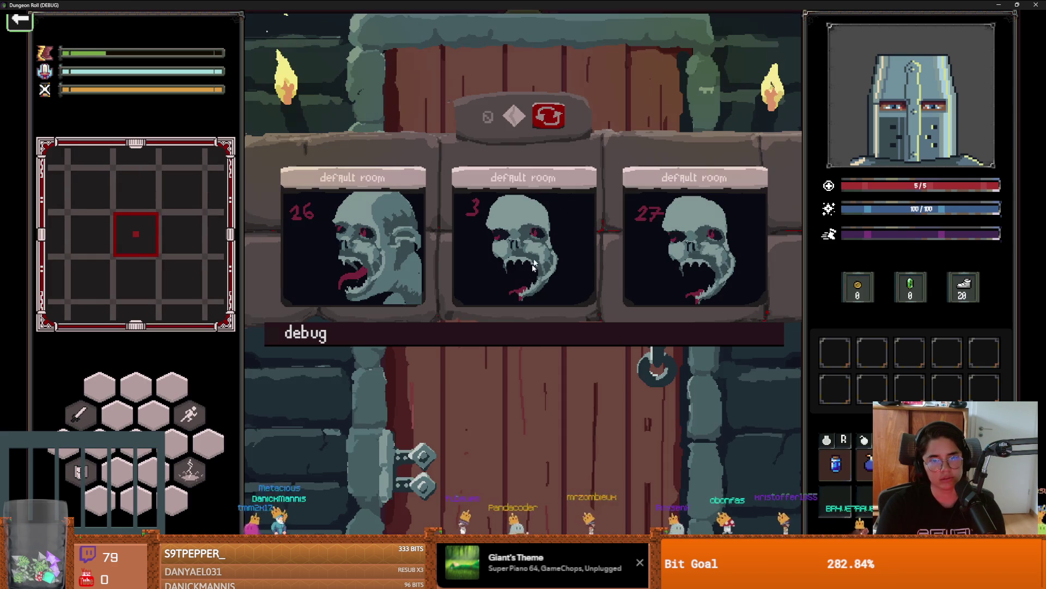
left_click(542, 343)
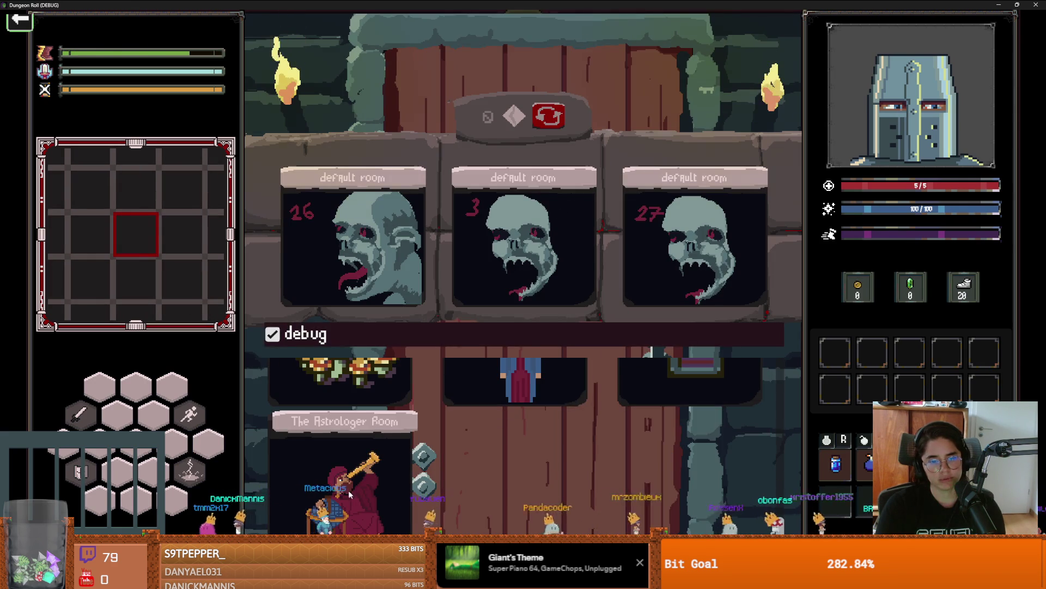
left_click(381, 360)
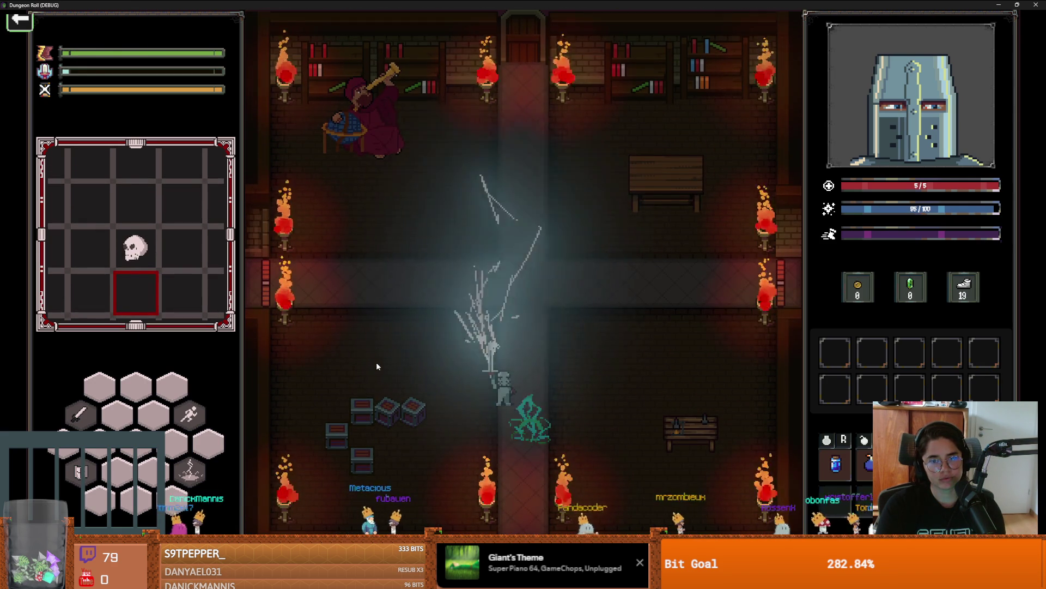
- Talk to the Astrologer, choose Upgrades and take the lightning upgrade
key("w")
key("w")
key("a")
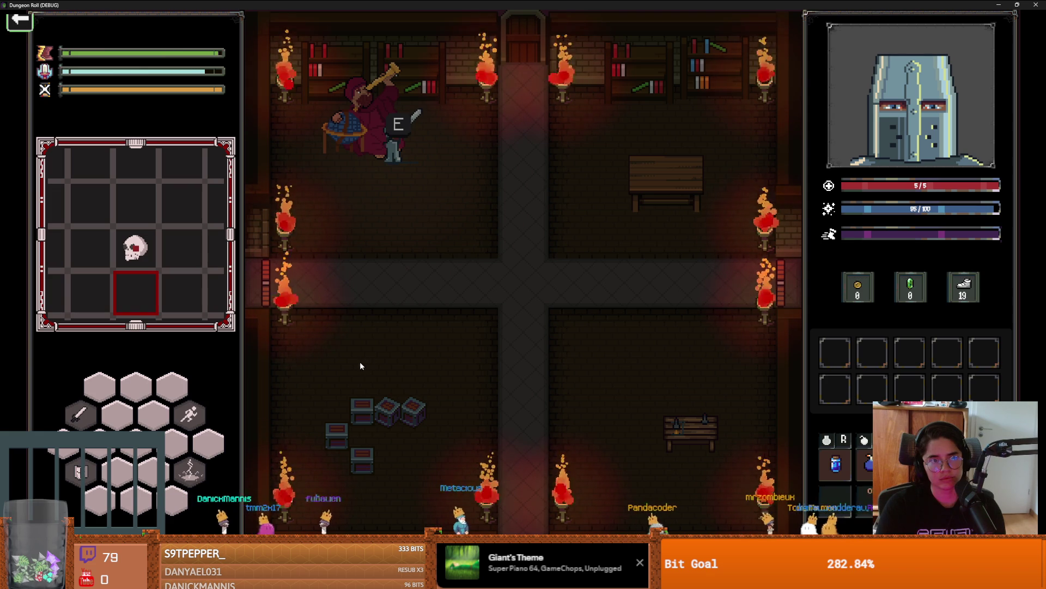
key("space")
key("s")
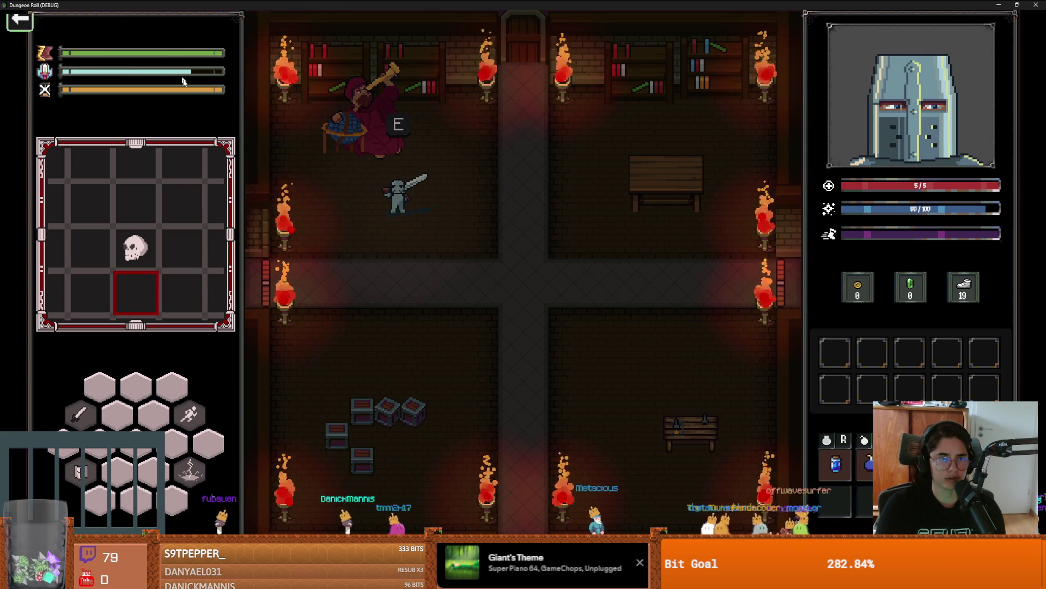
key("w")
key("e")
left_click(464, 303)
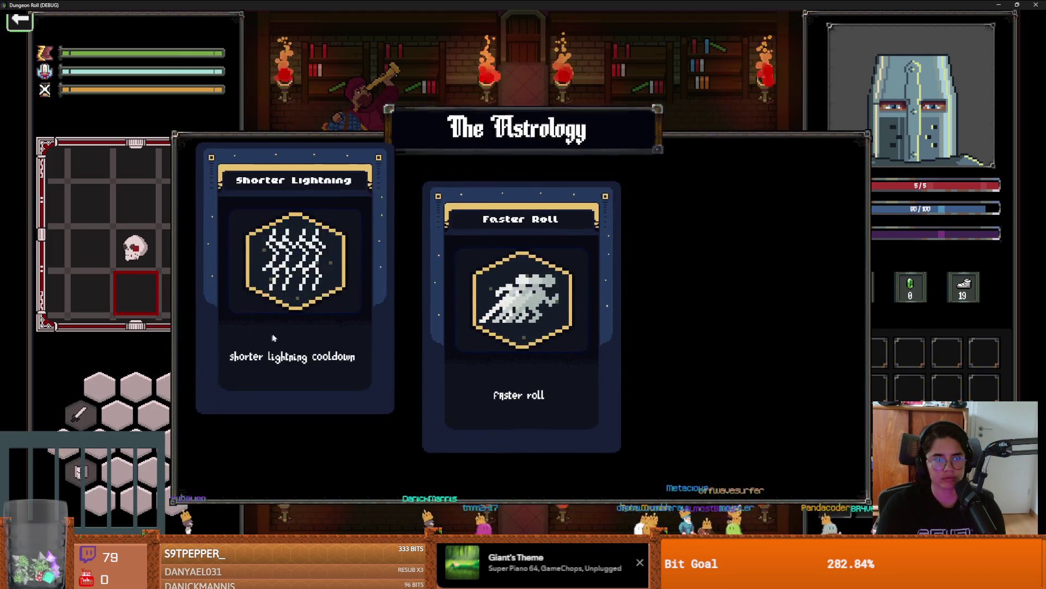
left_click(274, 341)
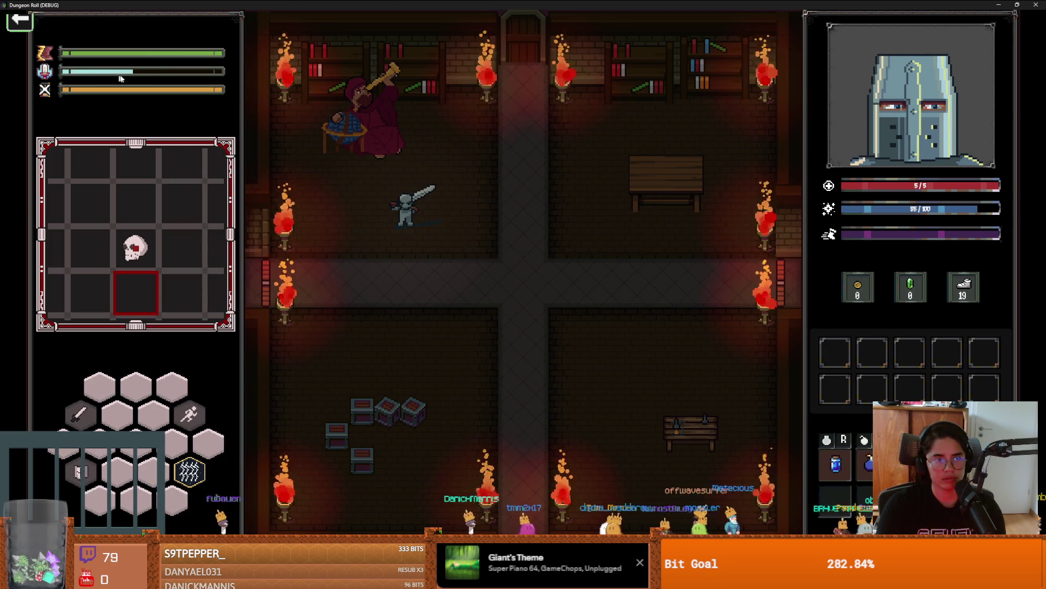
- Talk to the Astrologer again and accept the Faster Roll upgrade
key("w")
key("e")
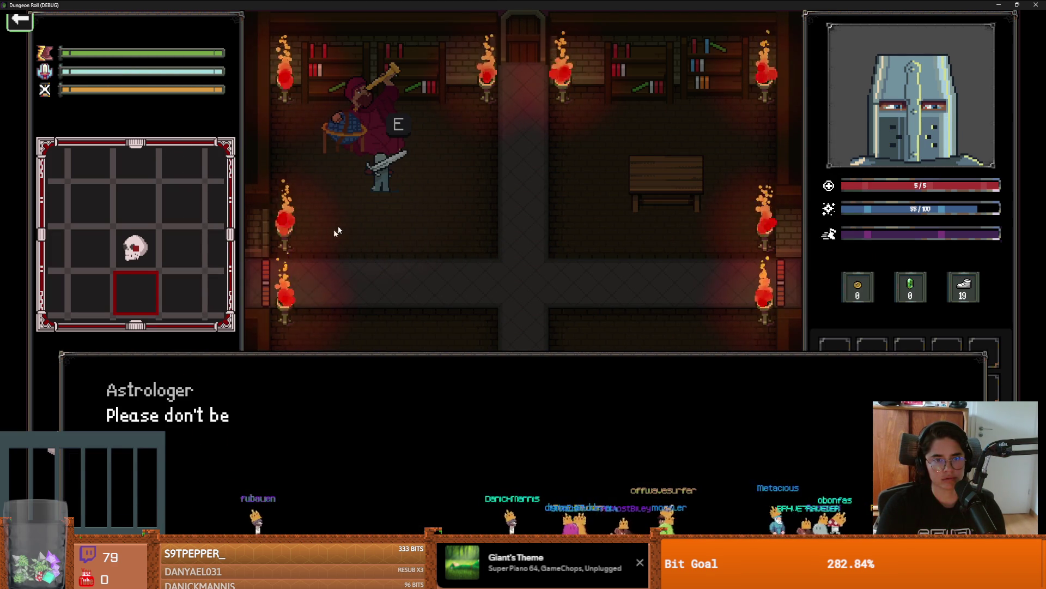
key("e")
key("e")
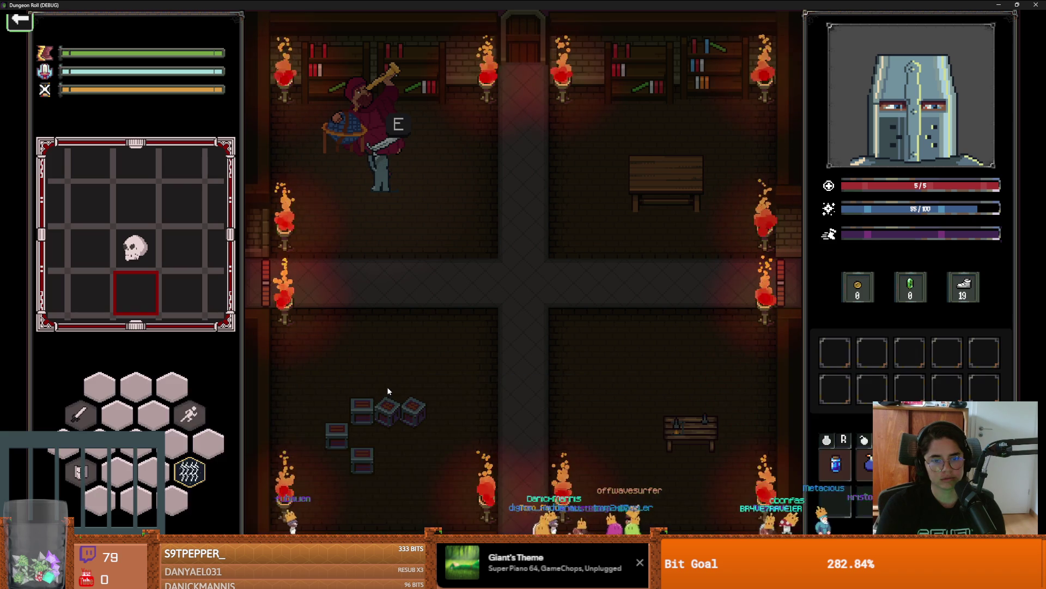
key("s")
- Walk the knight around the crossroads and table, then cast lightning to test its cooldown
key("d")
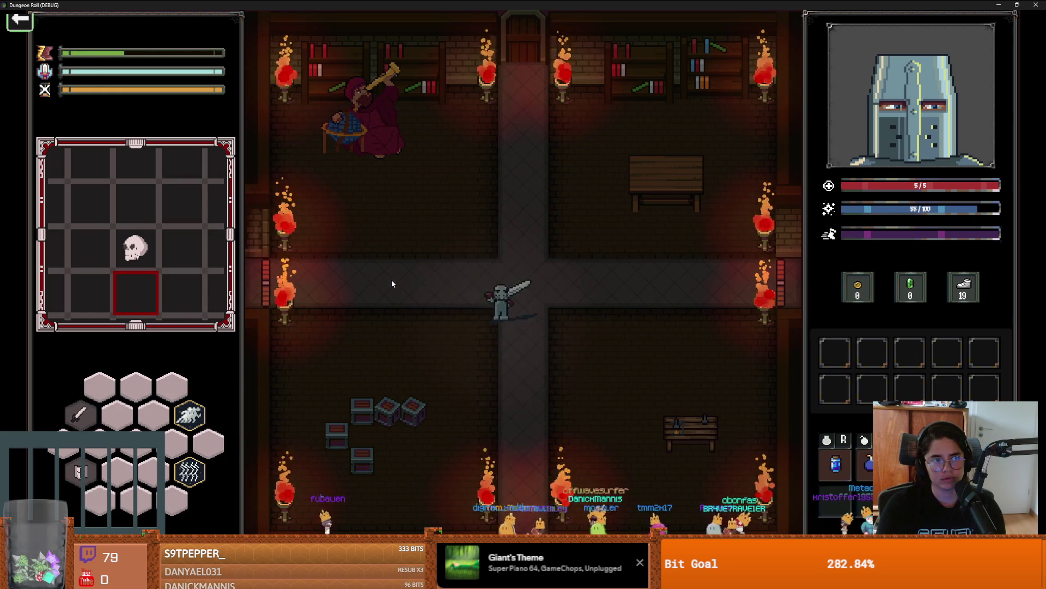
key("w")
key("a")
key("w")
key("s")
key("d")
key("w")
key("w")
key("s")
key("d")
key("d")
key("a")
key("w")
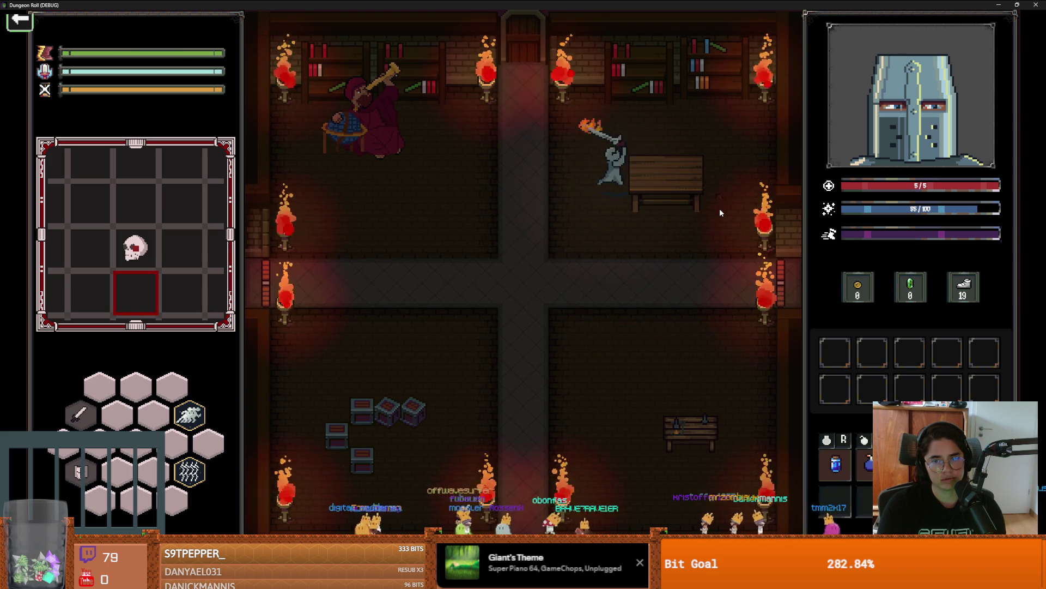
key("s")
key("a")
key("space")
key("s")
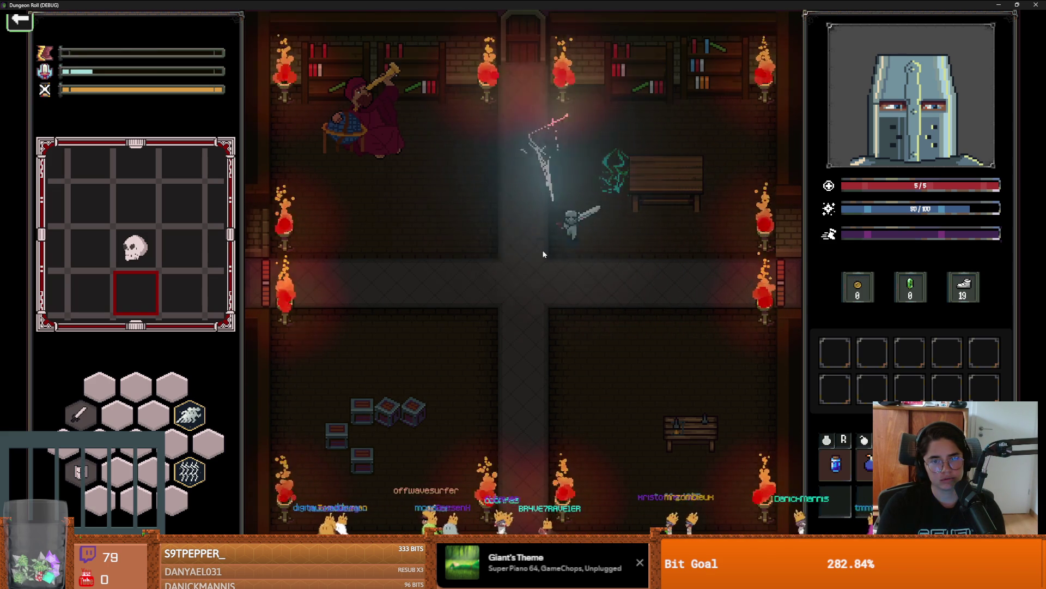
key("a")
key("d")
- Run spawn_item 10 1 in the debug console
key("w")
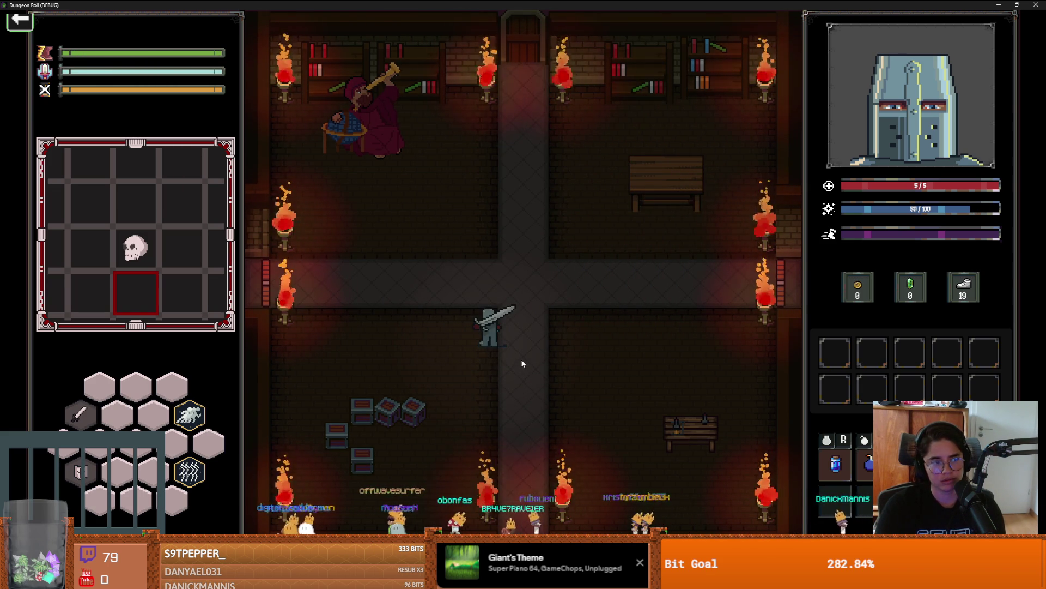
key("grave")
type("spawn_item 1")
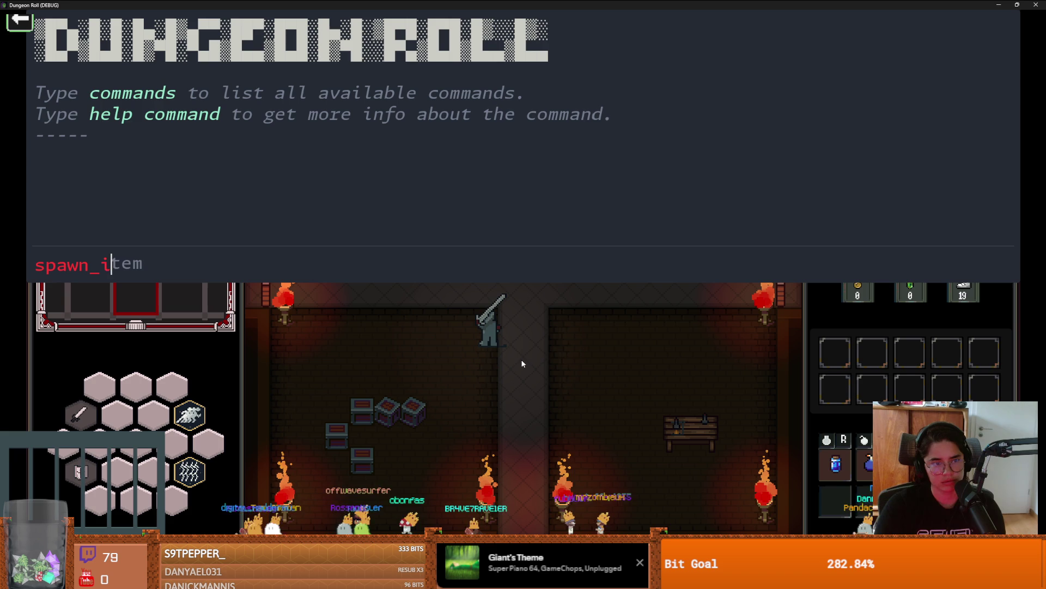
type("0 1")
key("Return")
key("grave")
- Walk the knight around to pick up the spawned items, then stop the game
key("a")
key("s")
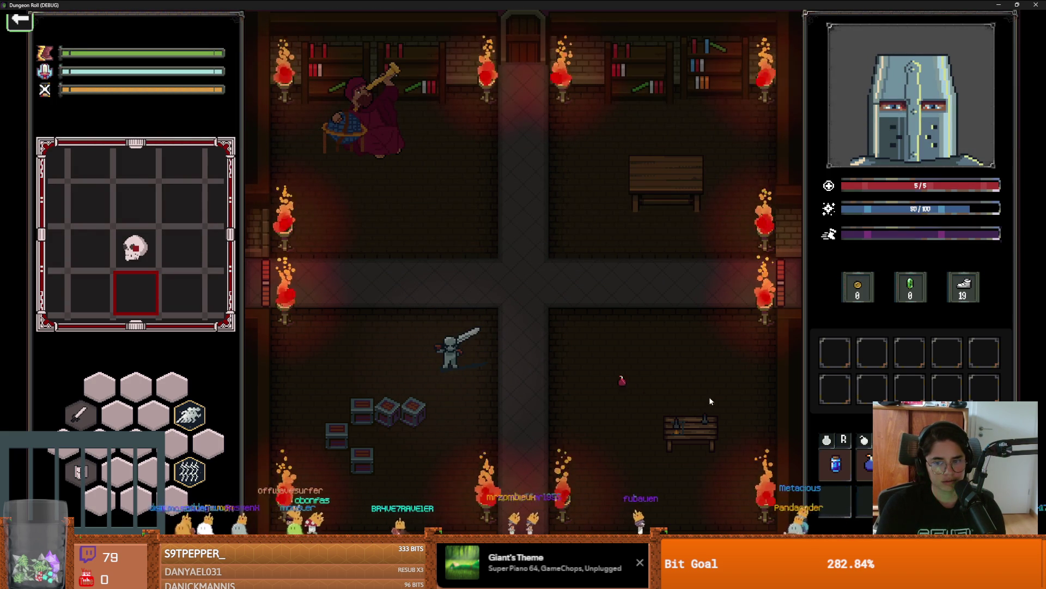
key("a")
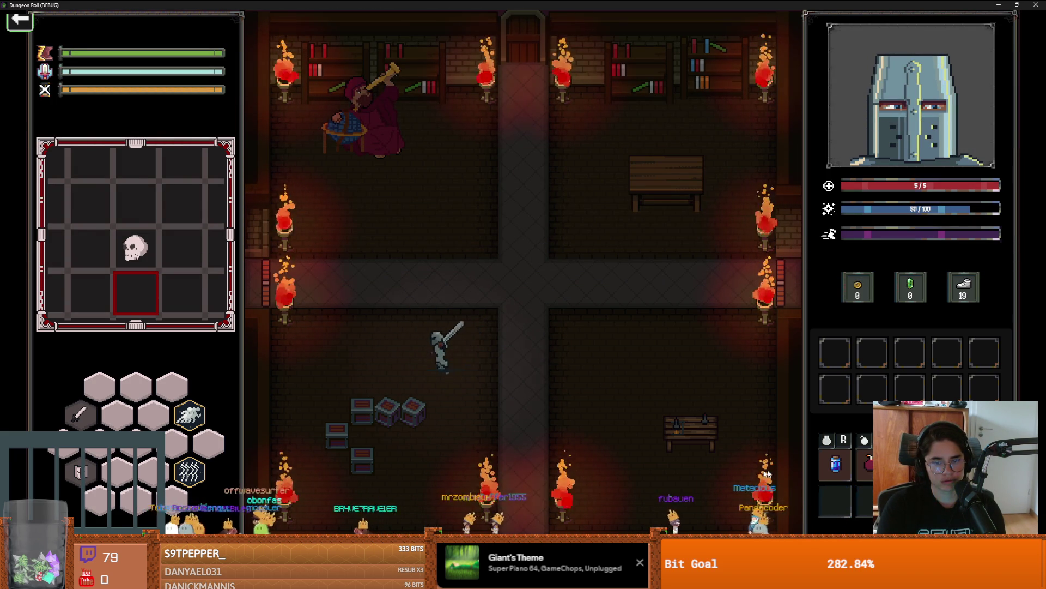
key("s")
key("d")
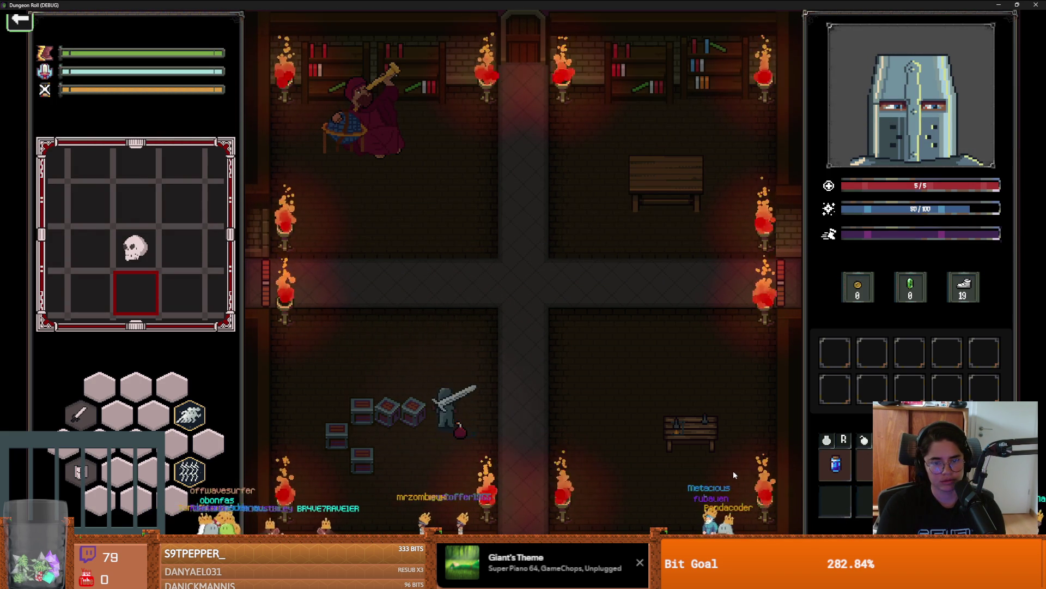
key("w")
key("s")
key("s")
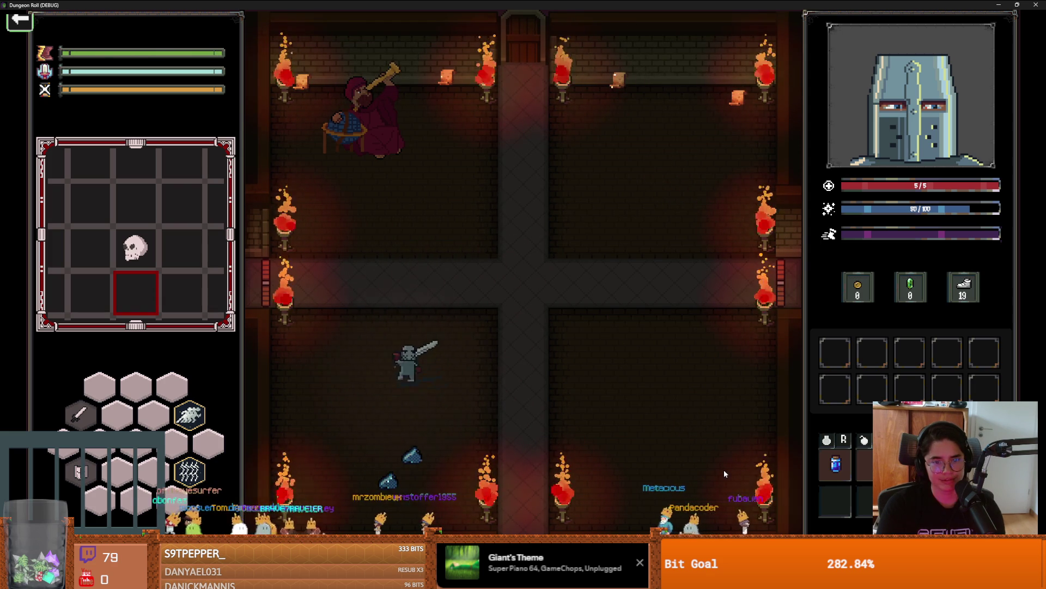
key("d")
key("w")
key("d")
key("a")
key("d")
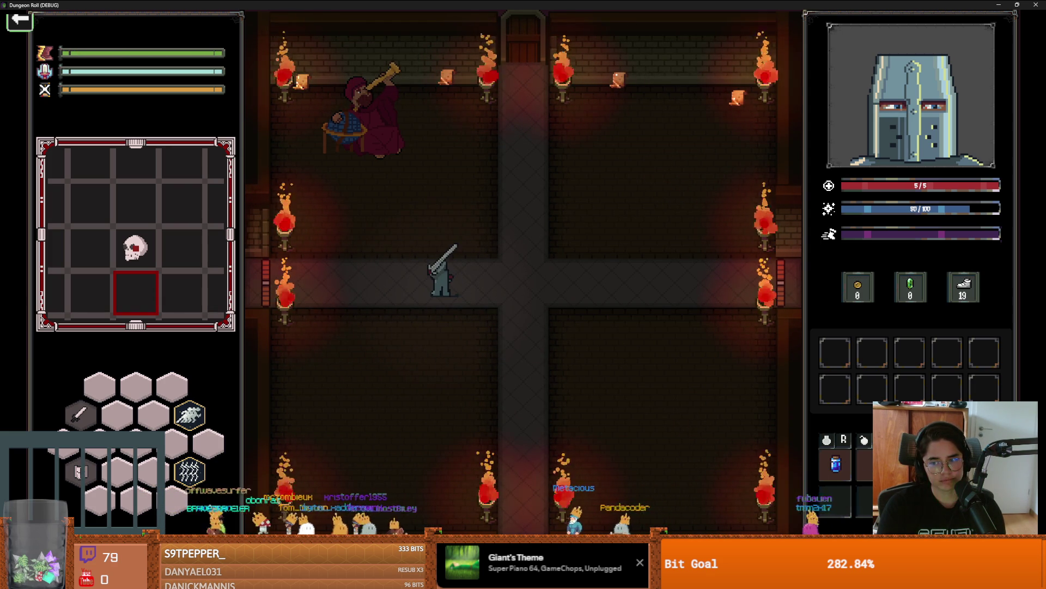
key("a")
key("a")
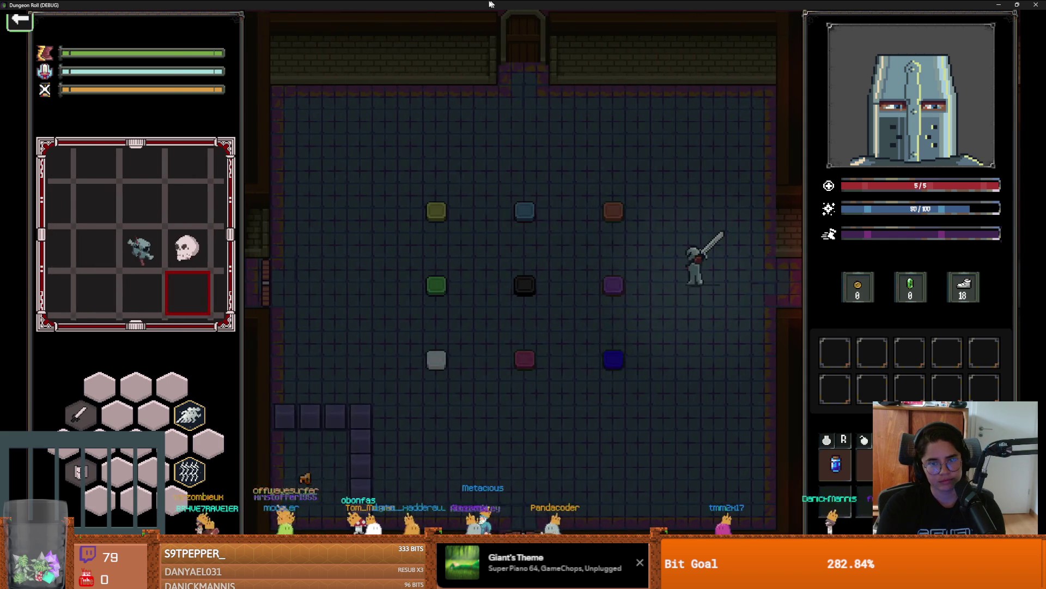
key("F8")
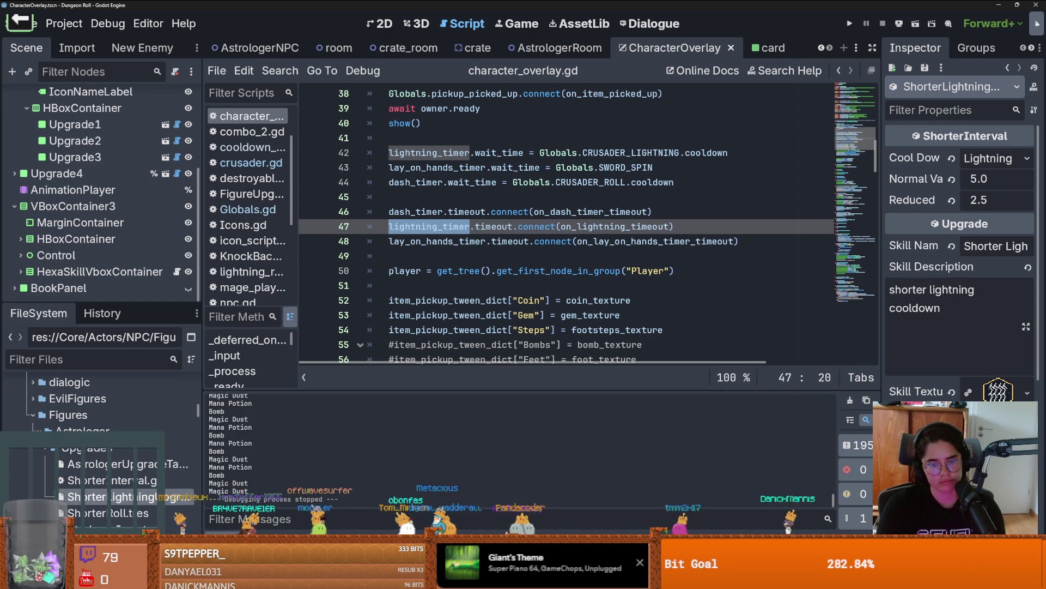
- Show the Debugger's Errors (31) list and scroll through the warnings
right_click(355, 396)
left_click(349, 390)
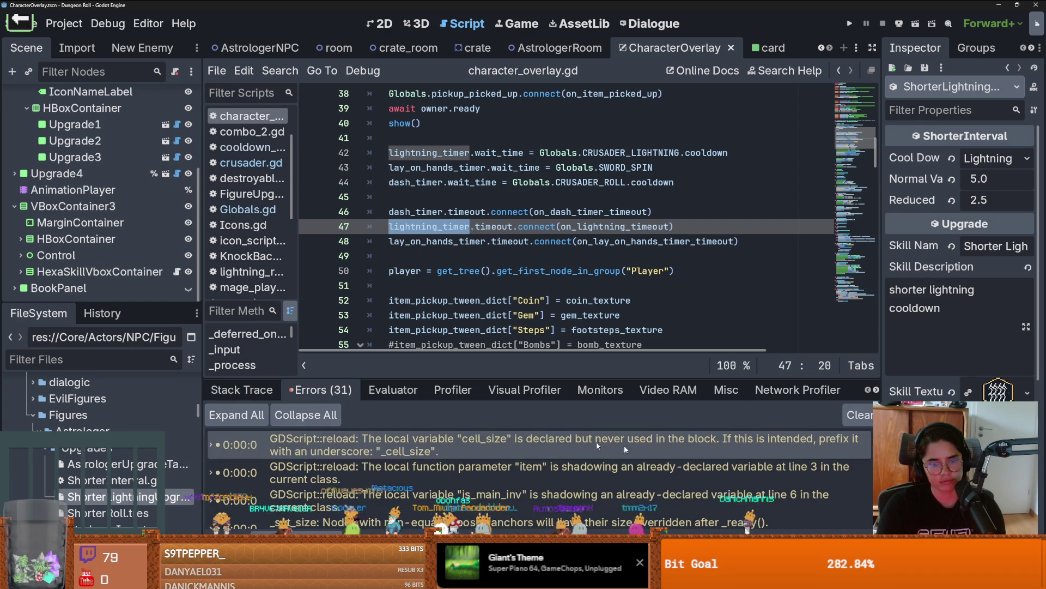
scroll(723, 509, "down", 5)
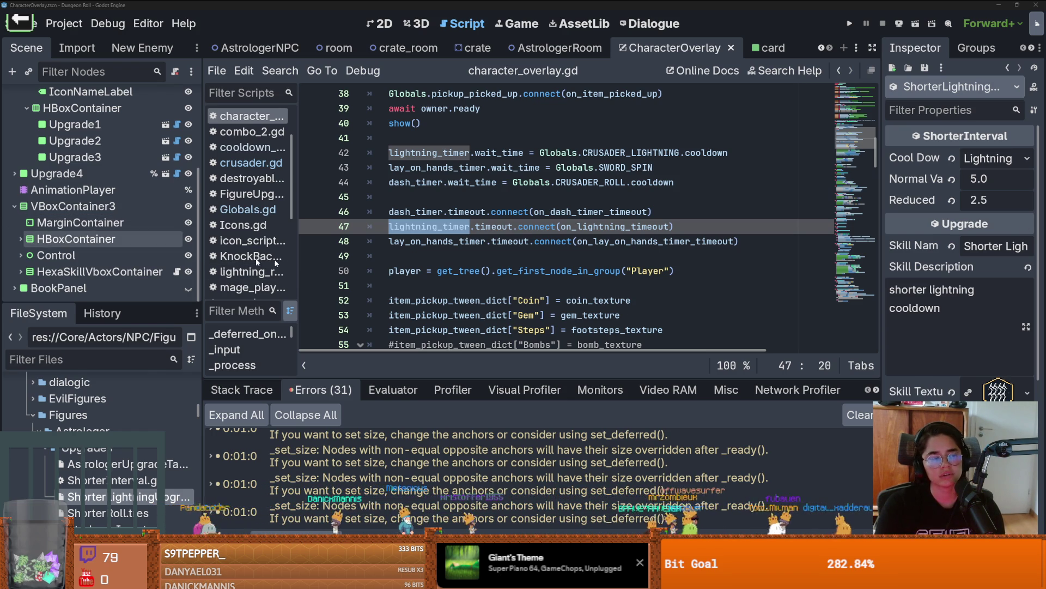
- Review the timer setup in character_overlay.gd's _ready function, then open GitHub Desktop's history
left_click(556, 167)
left_click(535, 138)
scroll(534, 138, "up", 4)
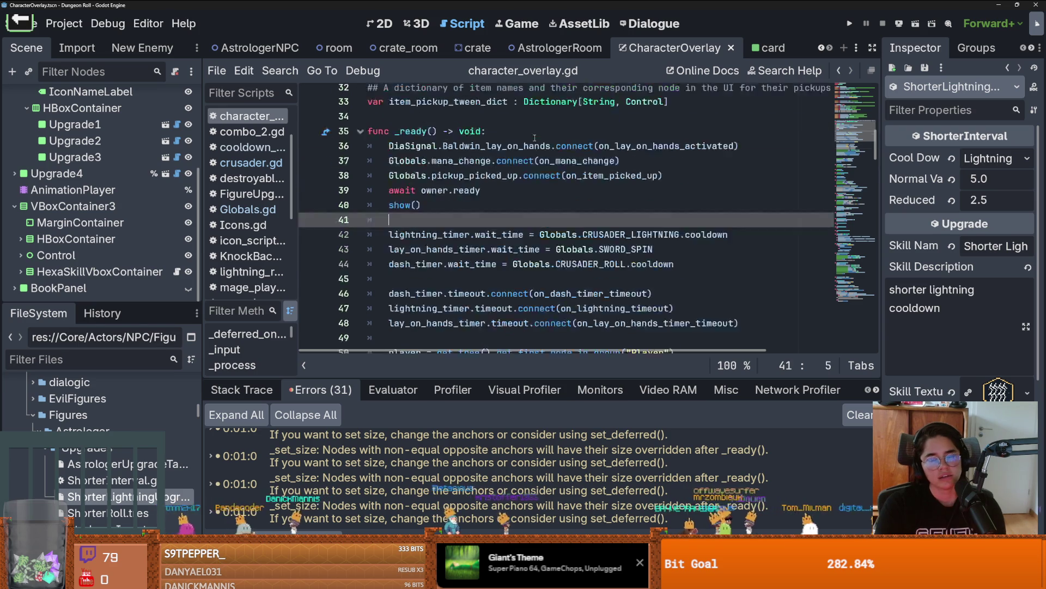
left_click(497, 228)
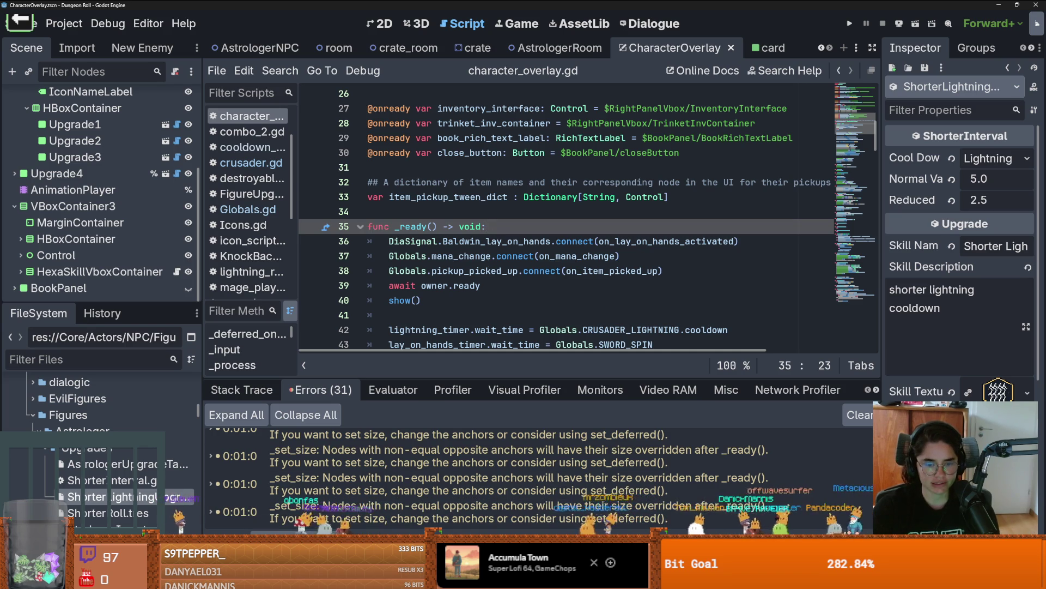
key("alt+Tab")
left_click(210, 41)
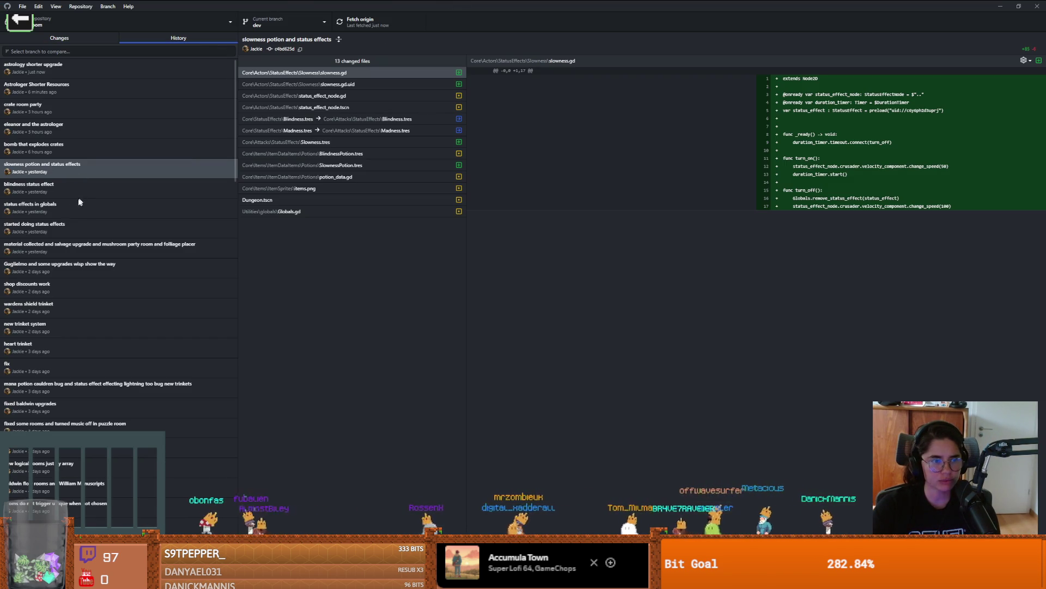
- Select the 'bomb that explodes crates' commit to view its 16 changed files
left_click(60, 224)
key("Up")
key("Up")
key("Up")
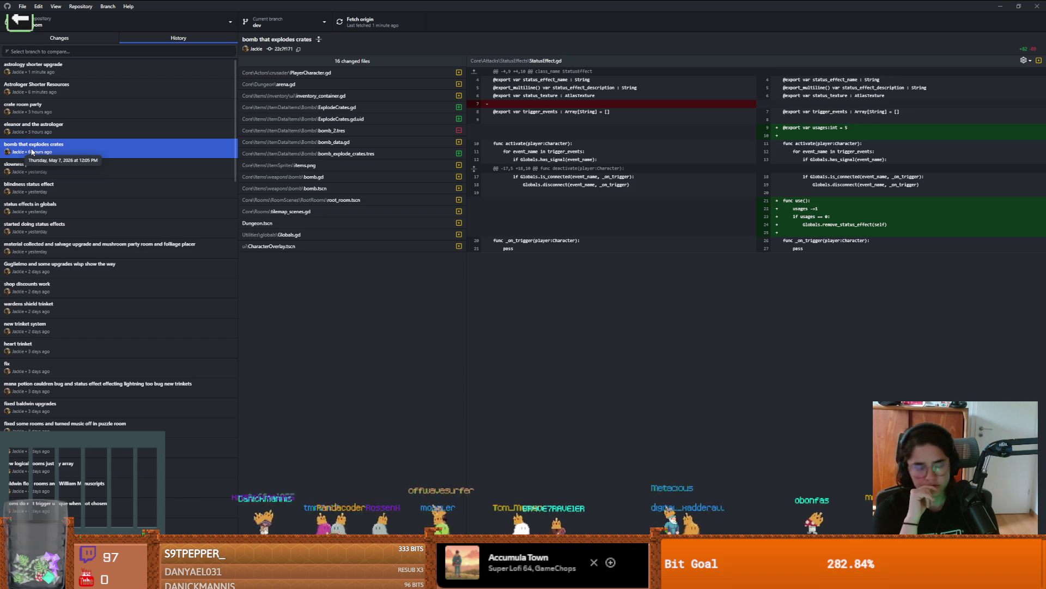
- Save the scene in Godot with Ctrl+S, then launch Inscryption from the Steam library
key("alt+Tab")
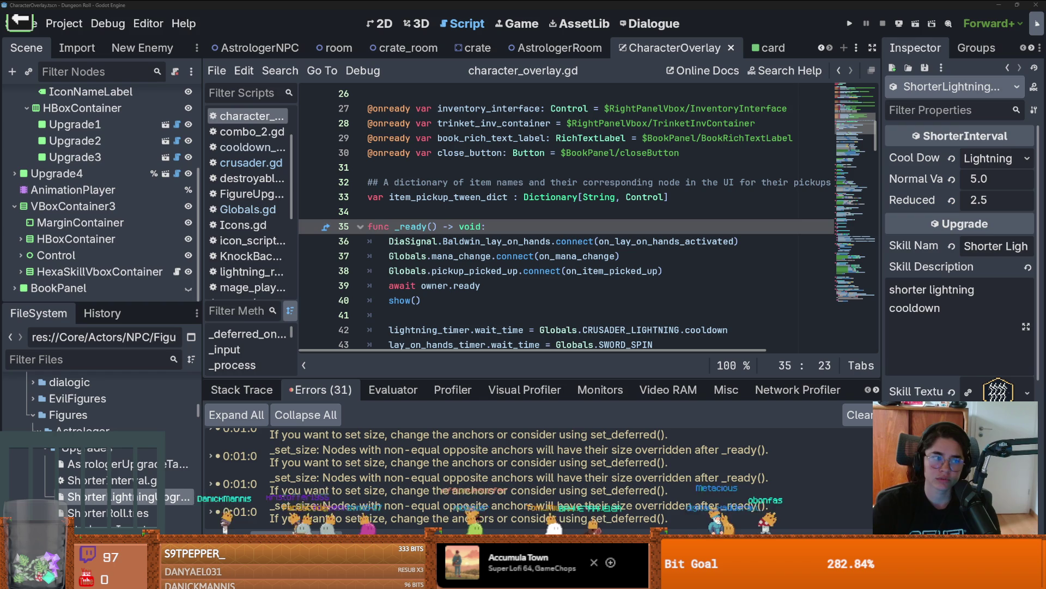
left_click(648, 152)
key("ctrl+s")
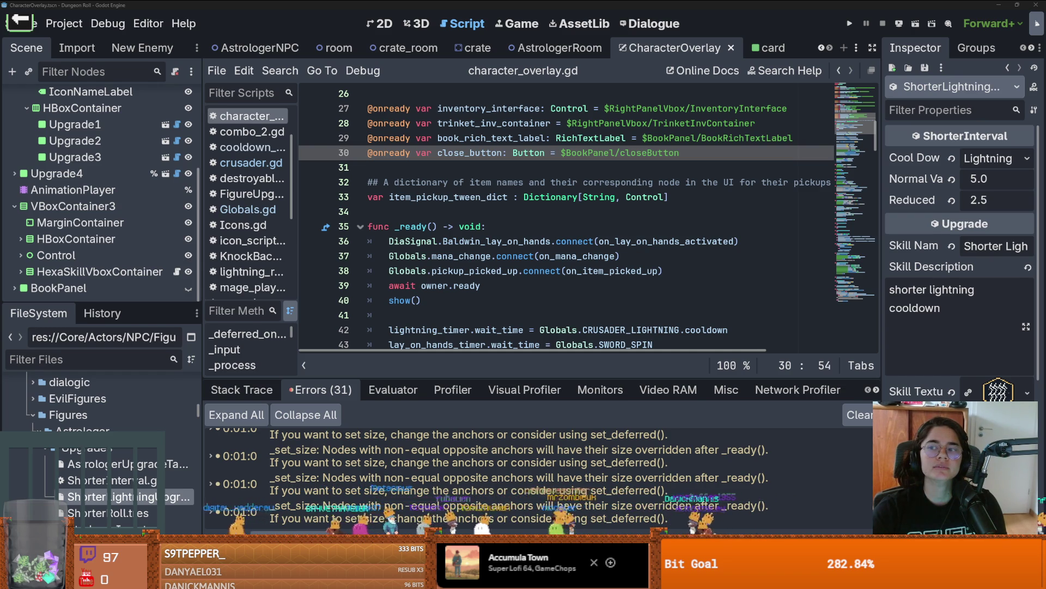
key("alt+Tab")
left_click(159, 173)
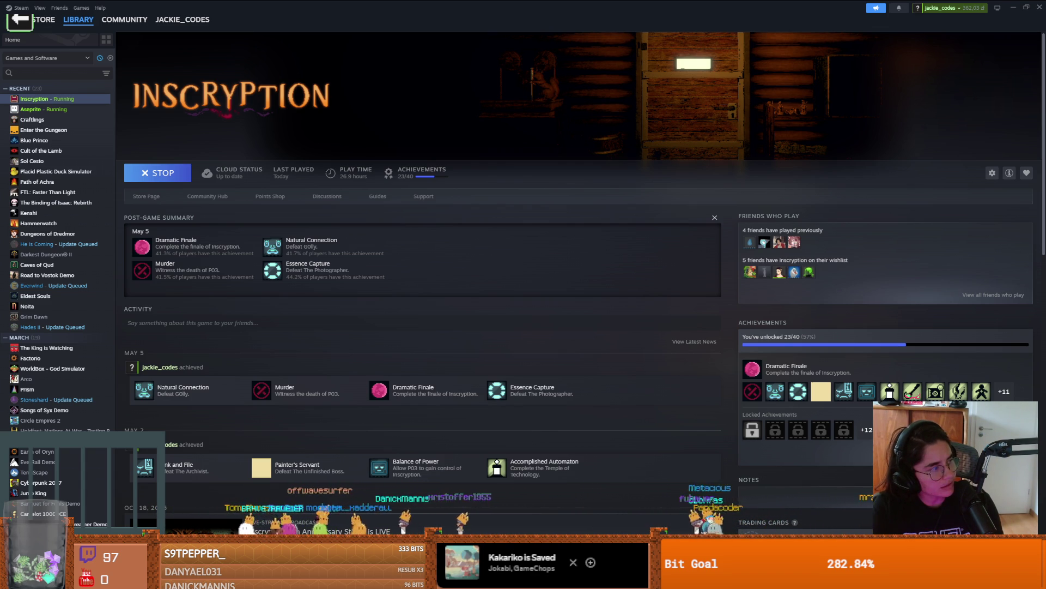
- Go through Task View and the Steam window to reach Inscryption's Kaycee's Mod main menu
key("alt+Tab")
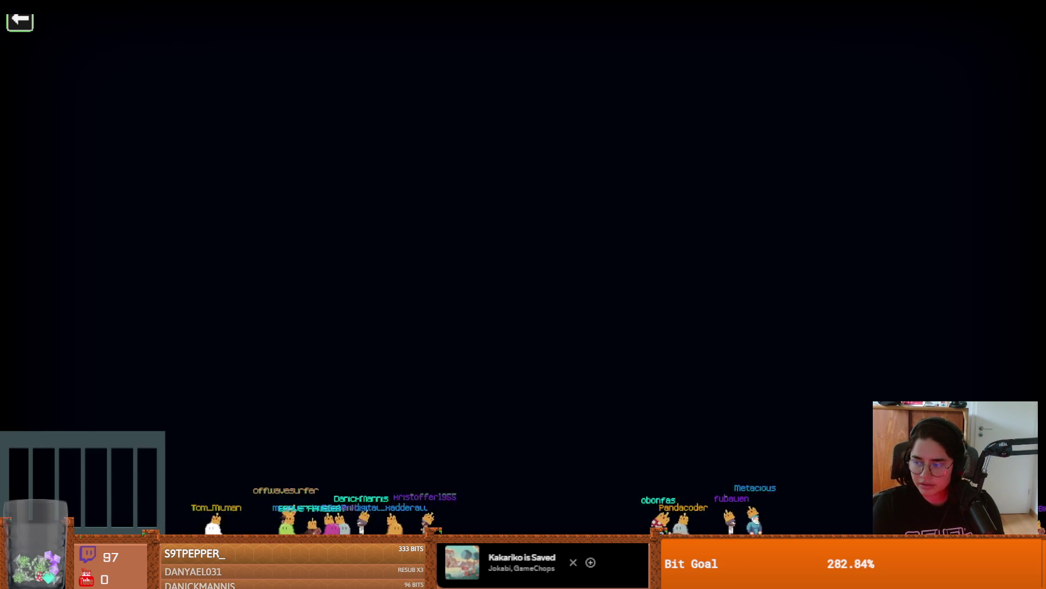
key("super+Tab")
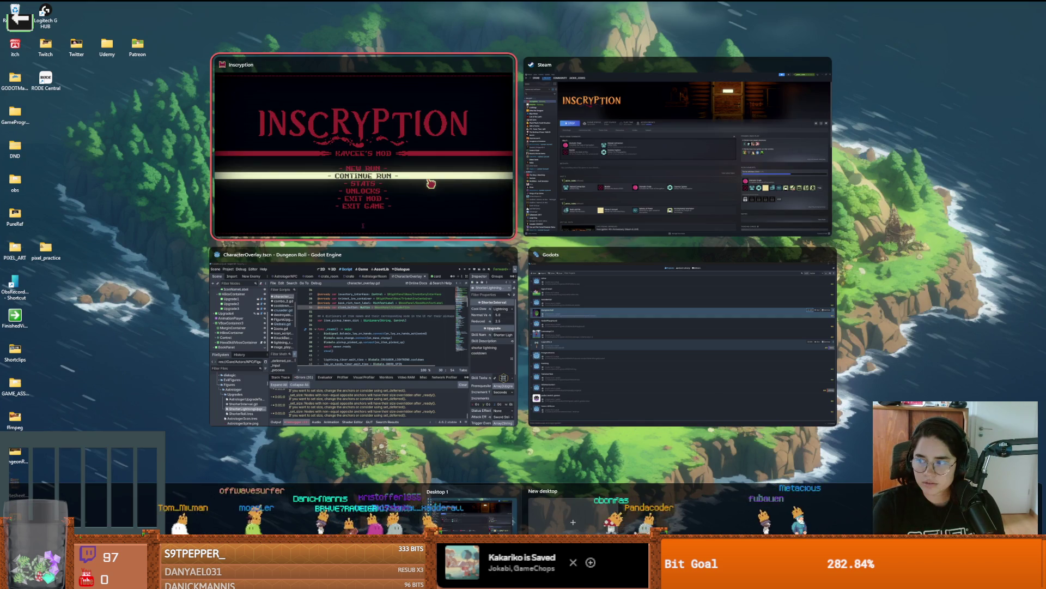
key("Right")
key("Return")
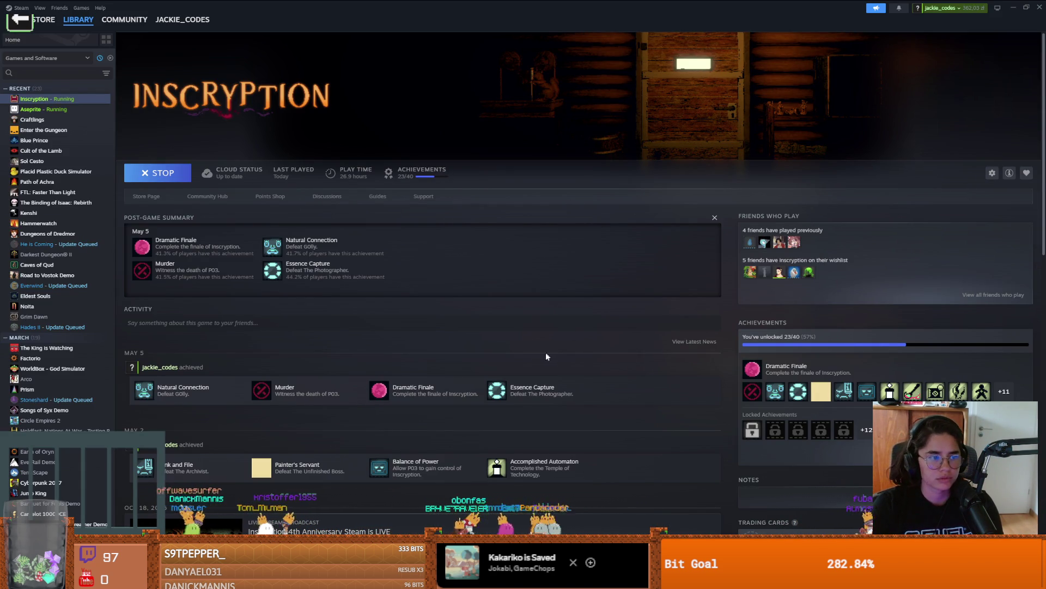
key("alt+Tab")
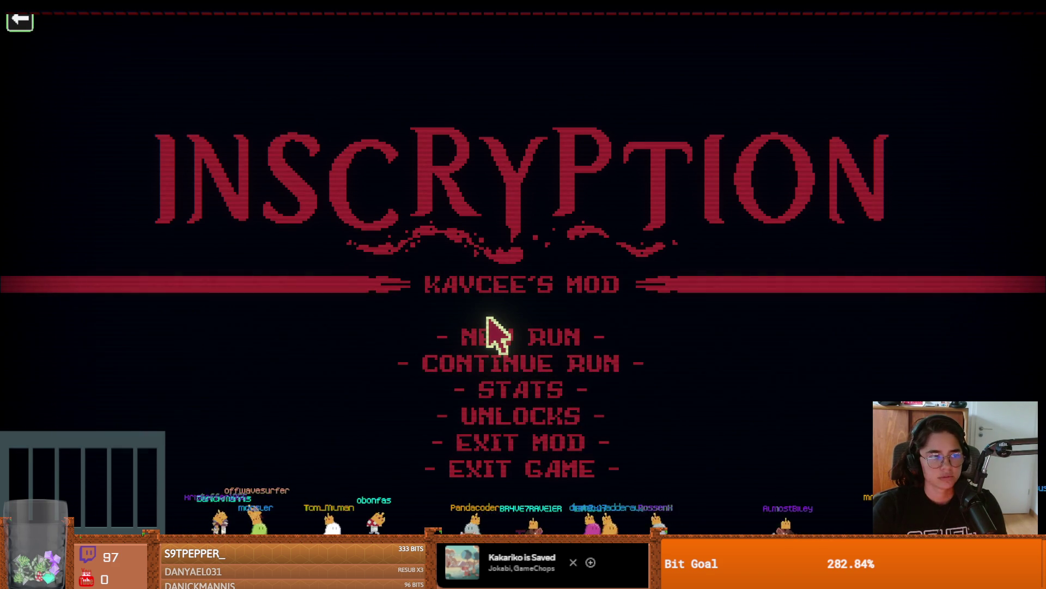
- Start a New Run at challenge level 1 with no challenges, accepting the unmet 0/5 points
left_click(538, 335)
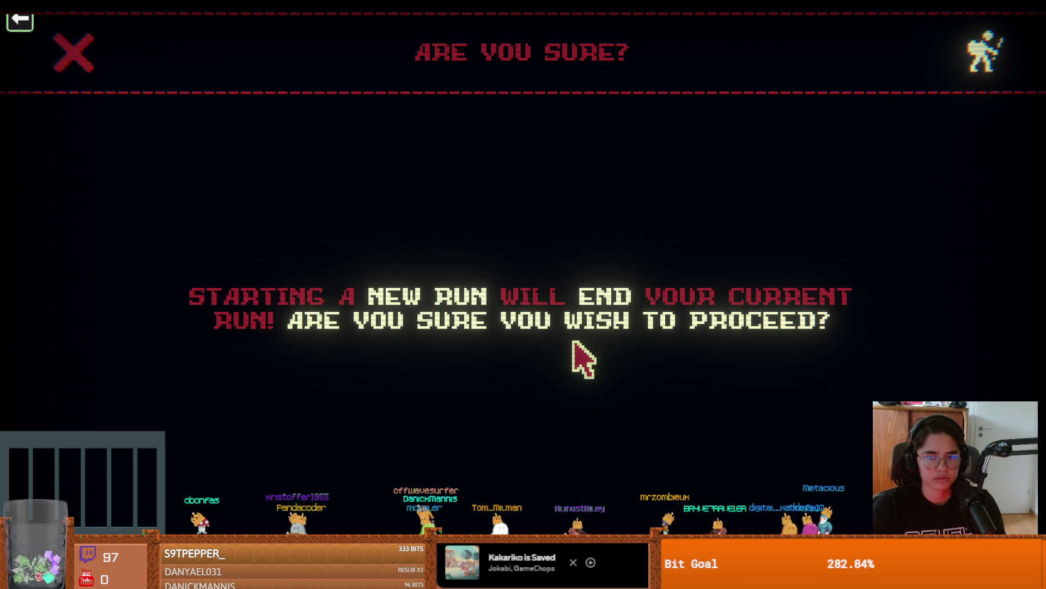
left_click(978, 61)
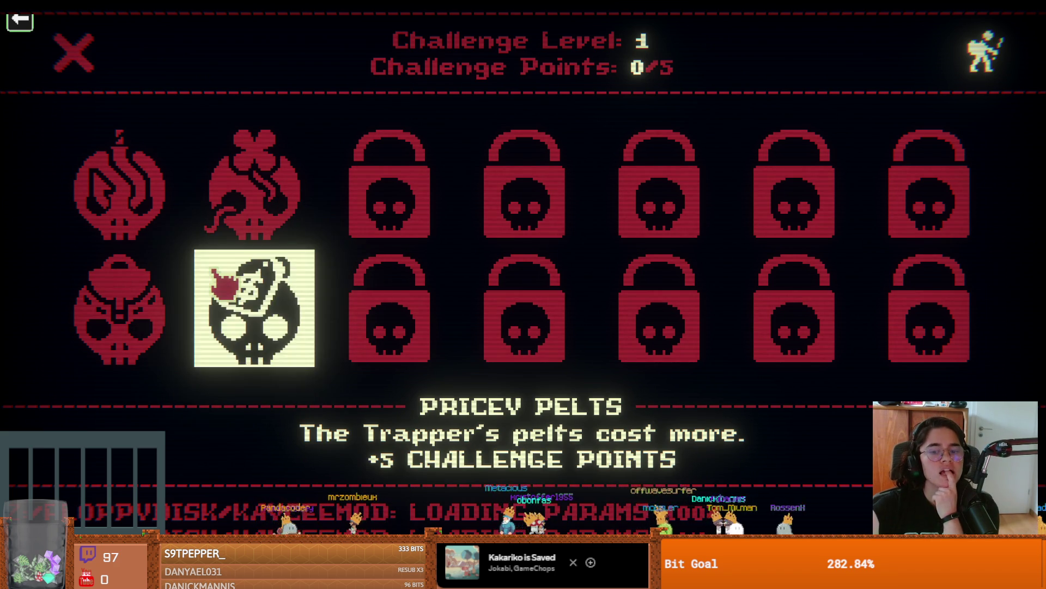
left_click(135, 182)
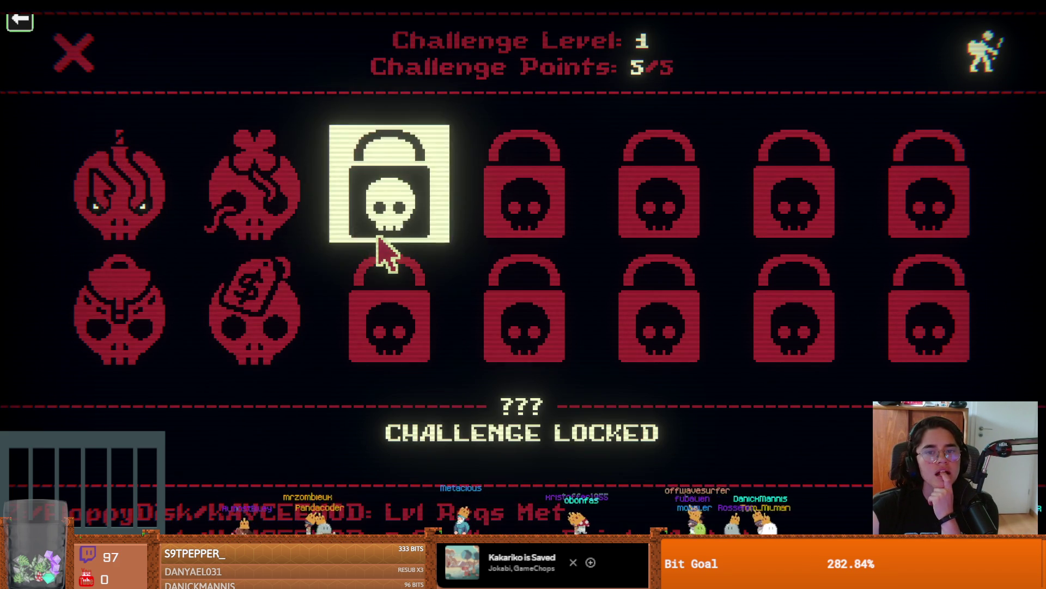
left_click(144, 195)
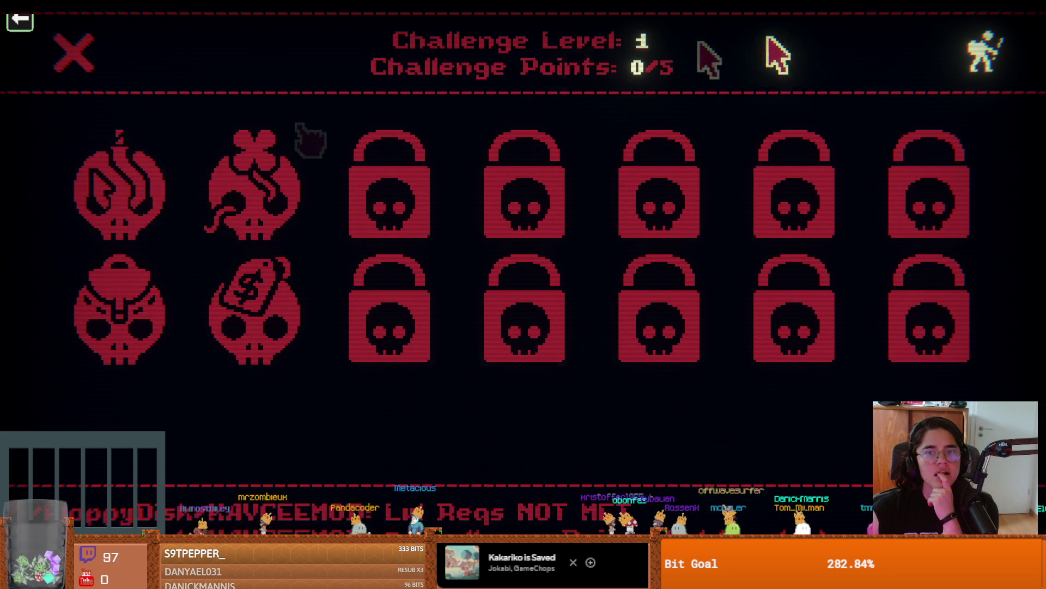
left_click(987, 54)
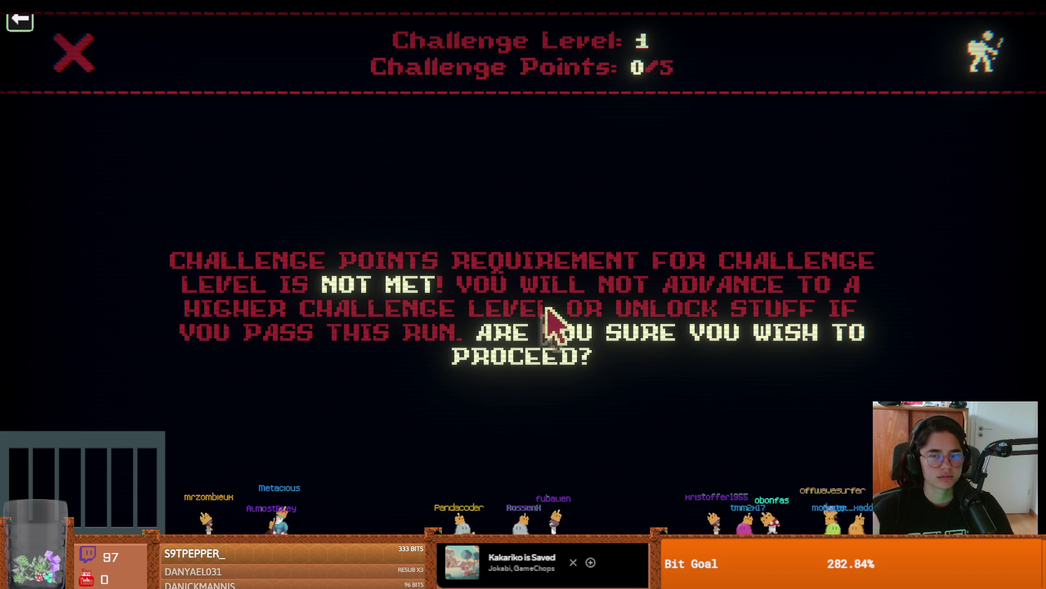
left_click(981, 74)
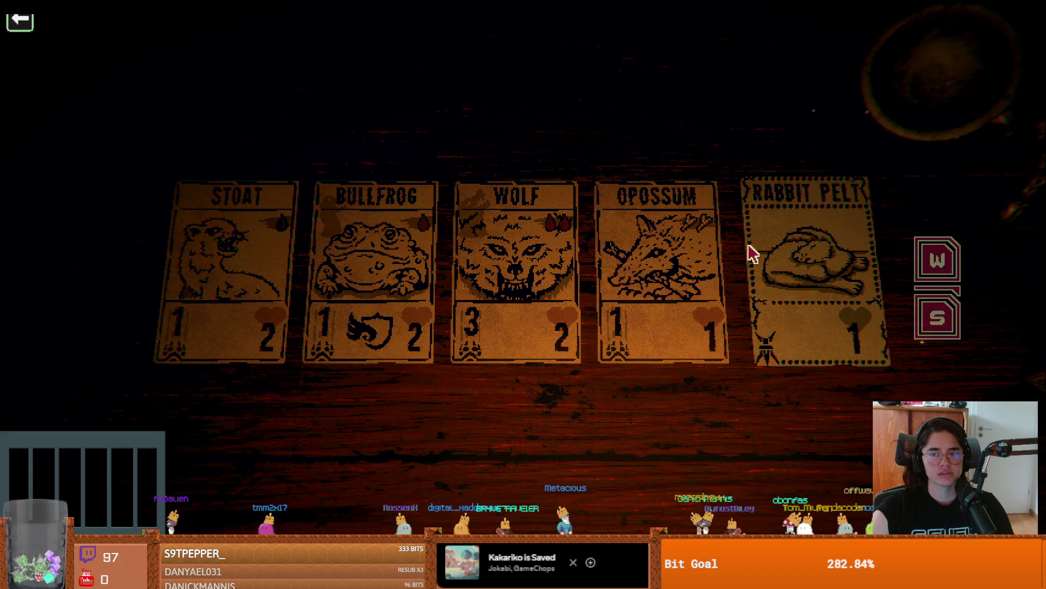
- Set master, sound effects and music volumes to full in the Sound options
key("s")
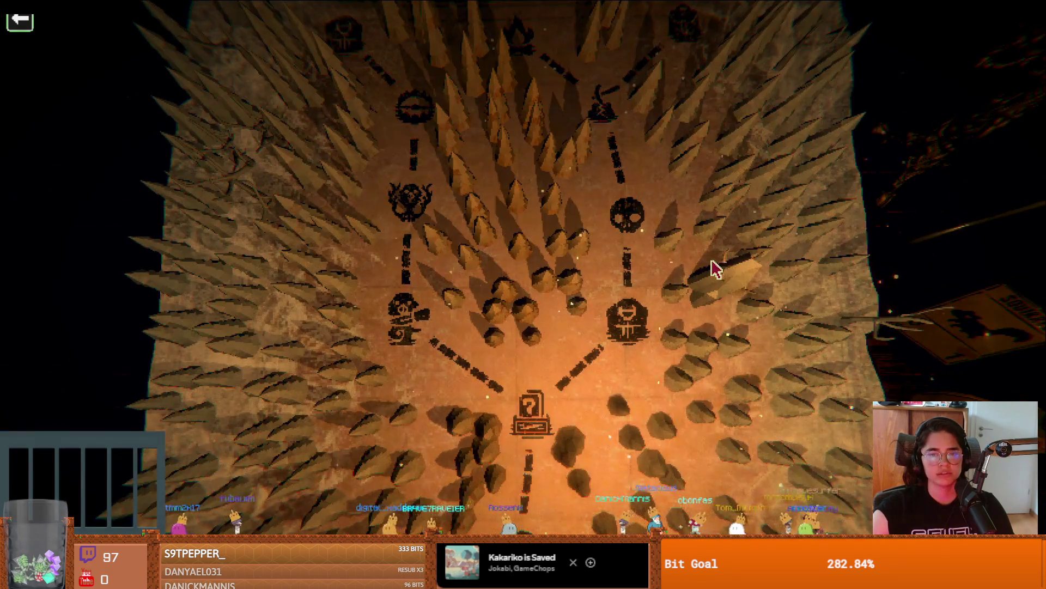
key("w")
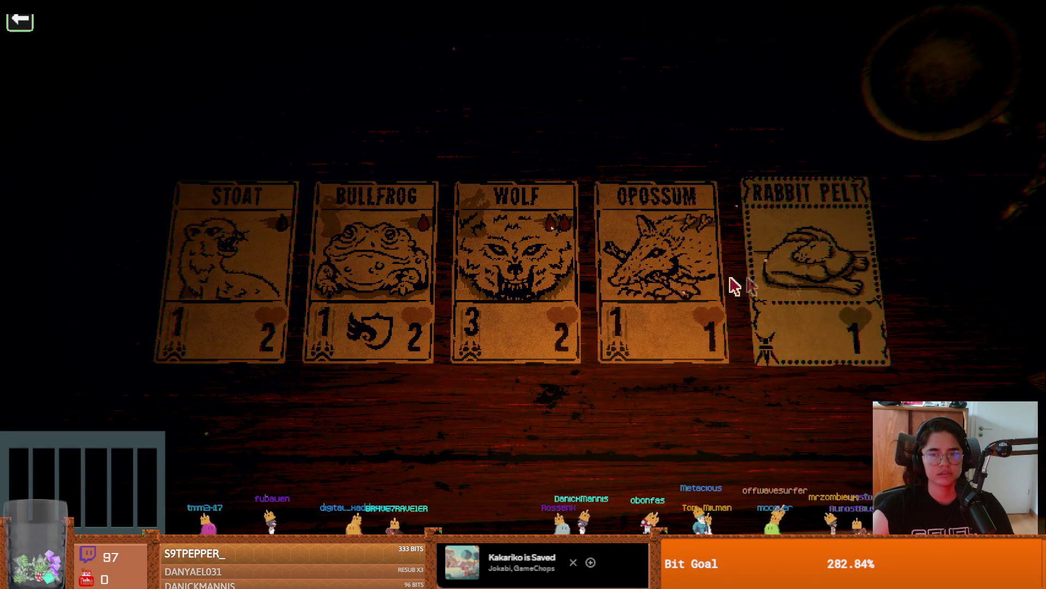
key("s")
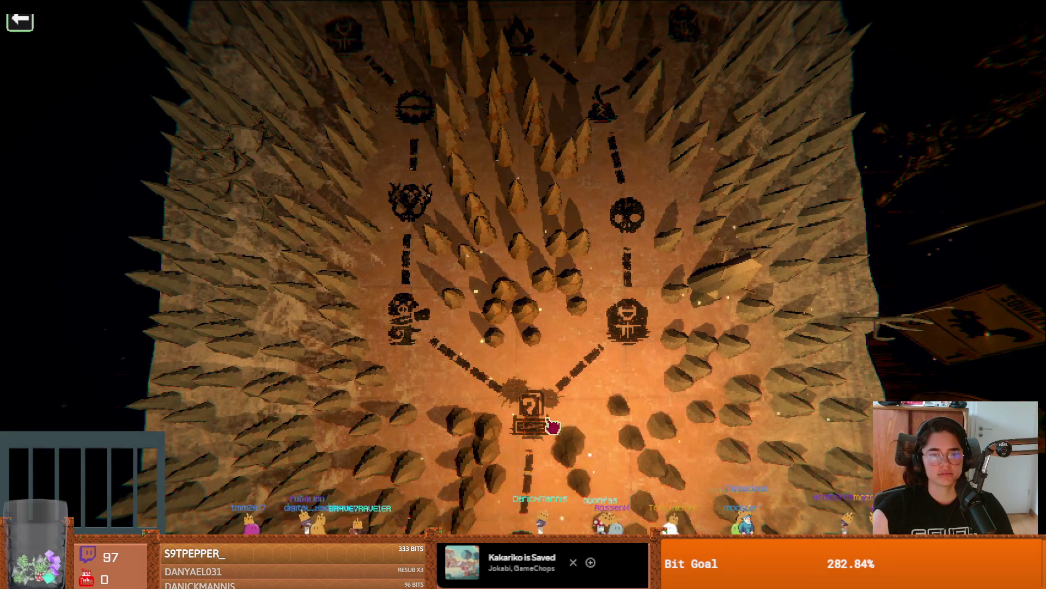
key("Escape")
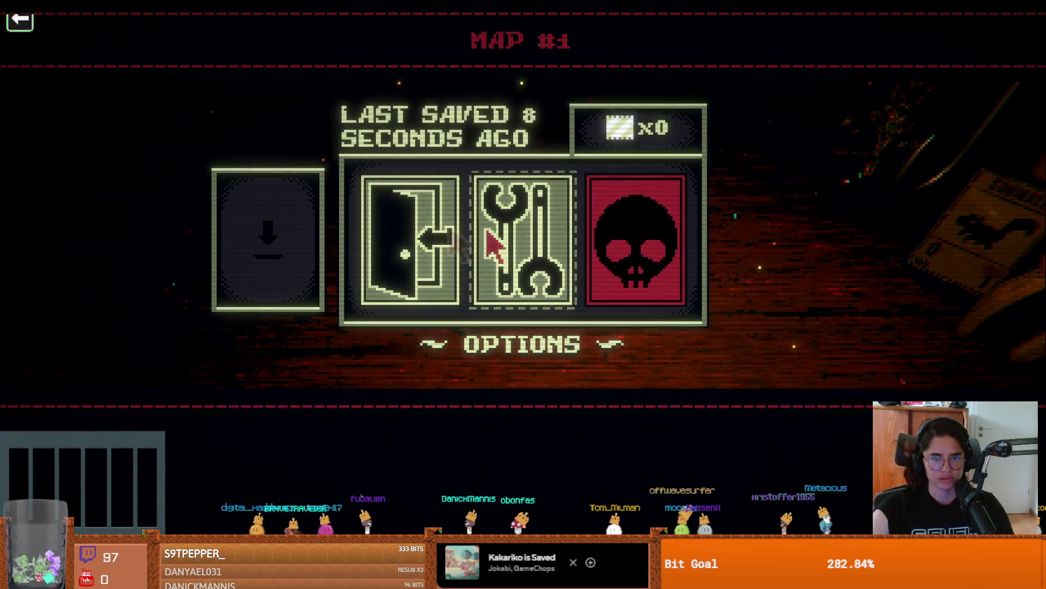
left_click(495, 241)
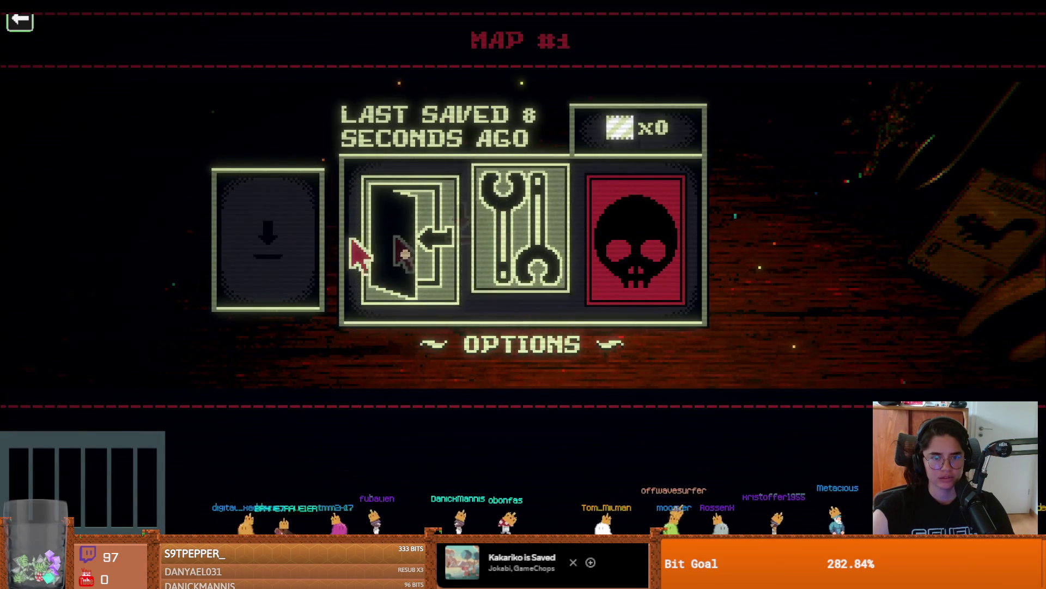
left_click(321, 267)
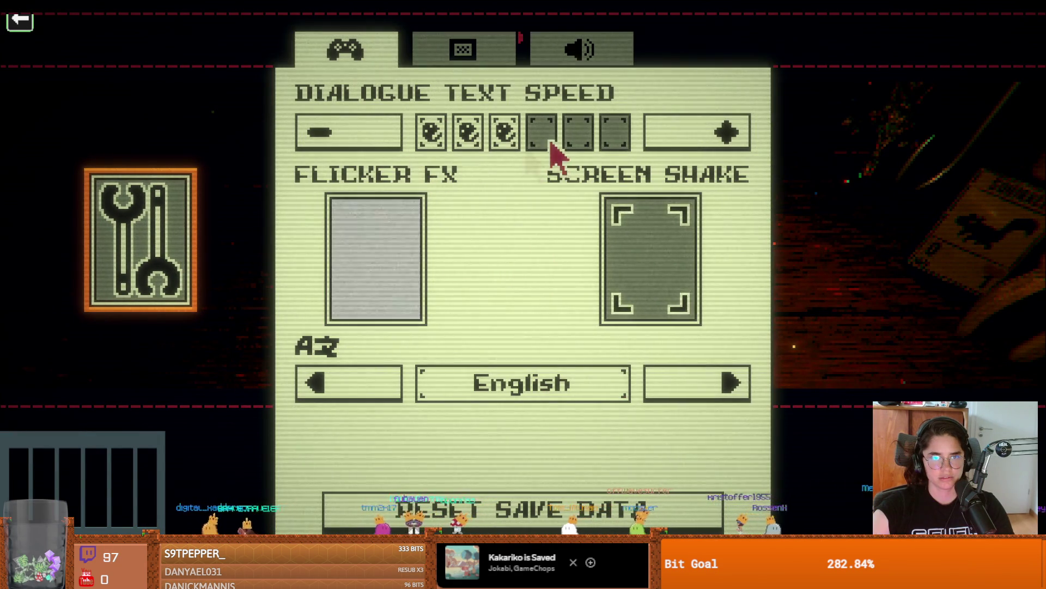
left_click(581, 49)
left_click(615, 133)
left_click(615, 293)
left_click(617, 224)
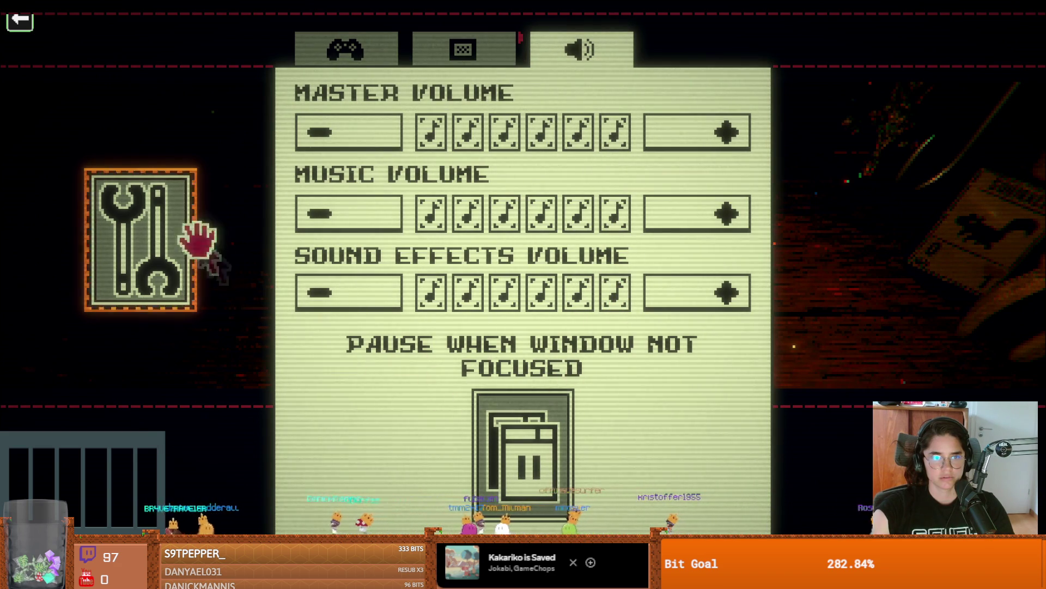
left_click(345, 50)
left_click(168, 210)
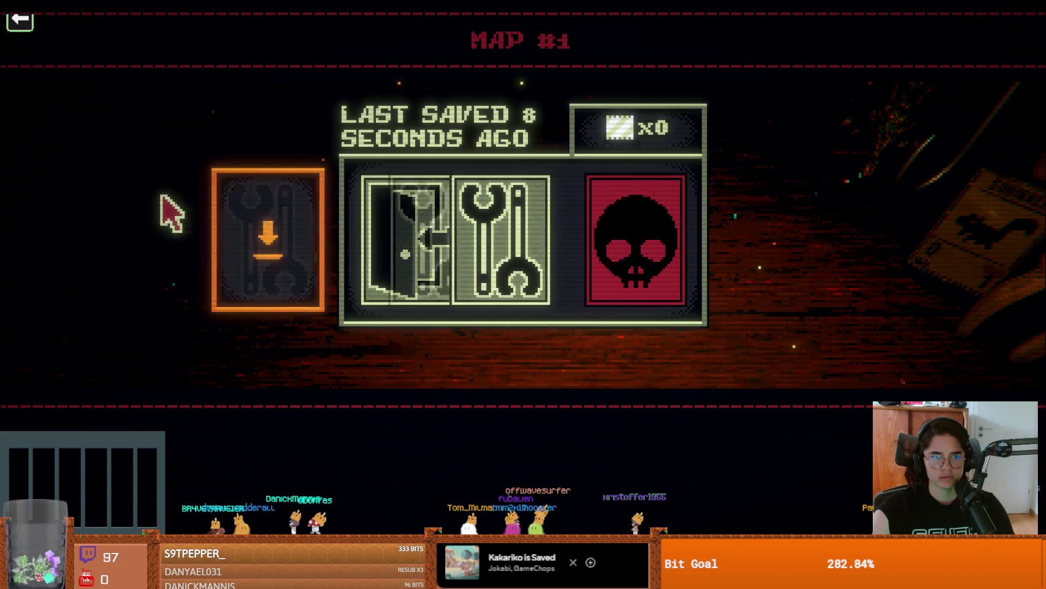
key("Escape")
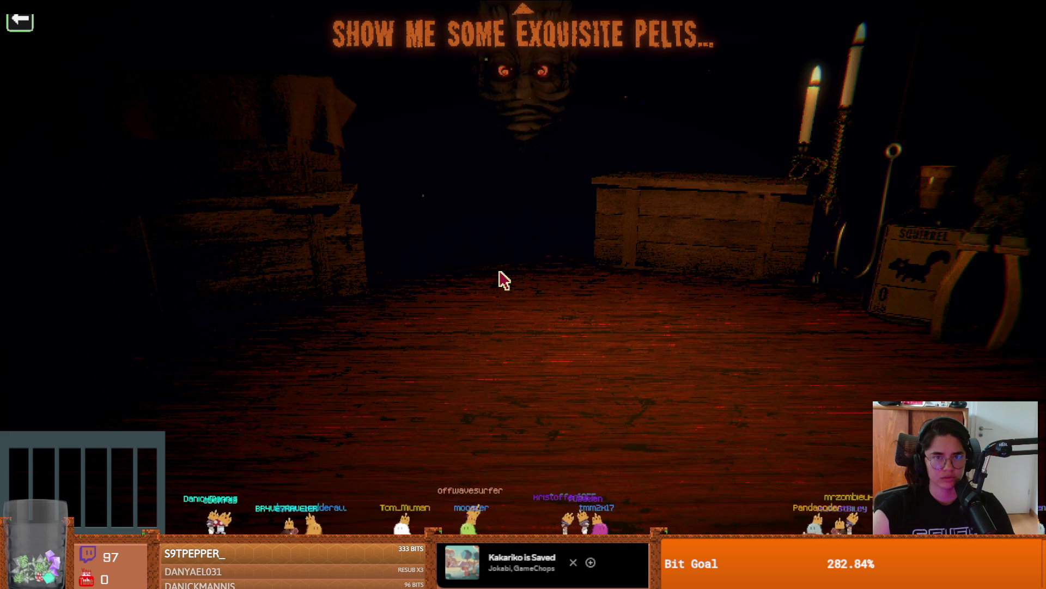
- Trade the rabbit pelt for a Black Goat, move to the right-hand node and place Bullfrog on the altar
left_click(503, 282)
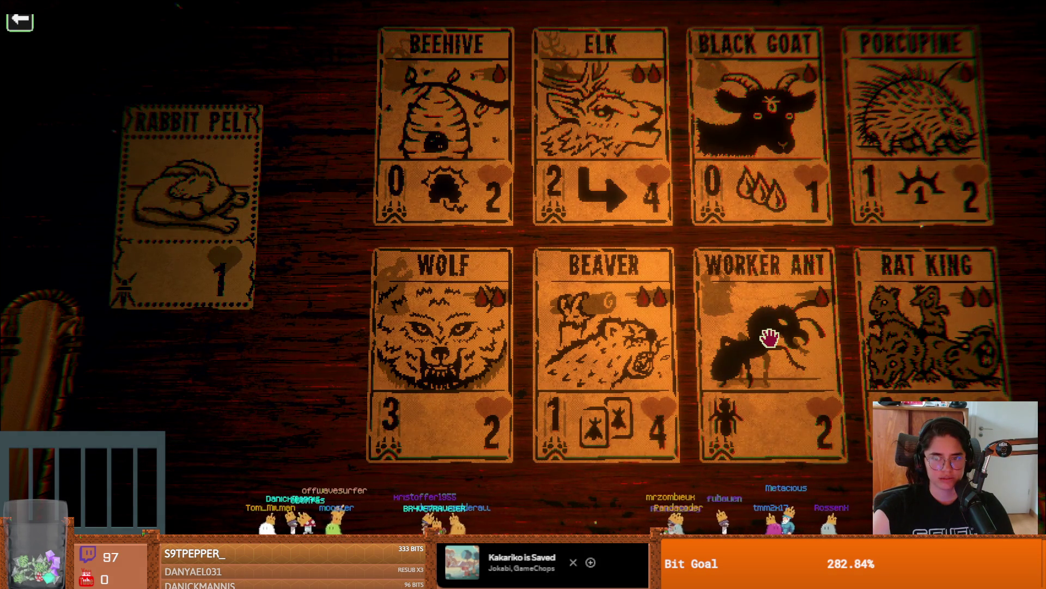
left_click(760, 208)
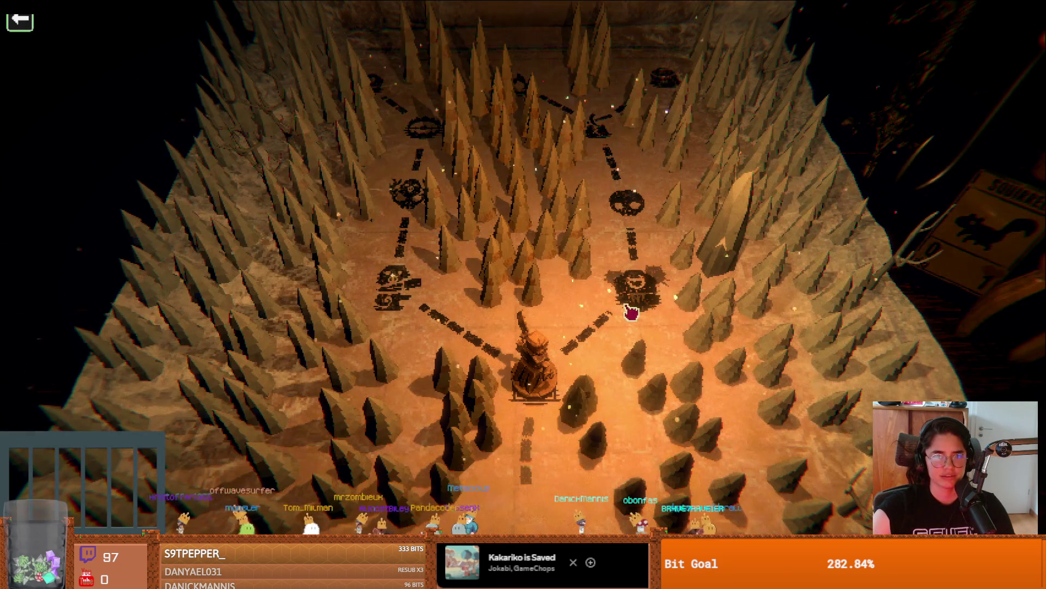
left_click(368, 310)
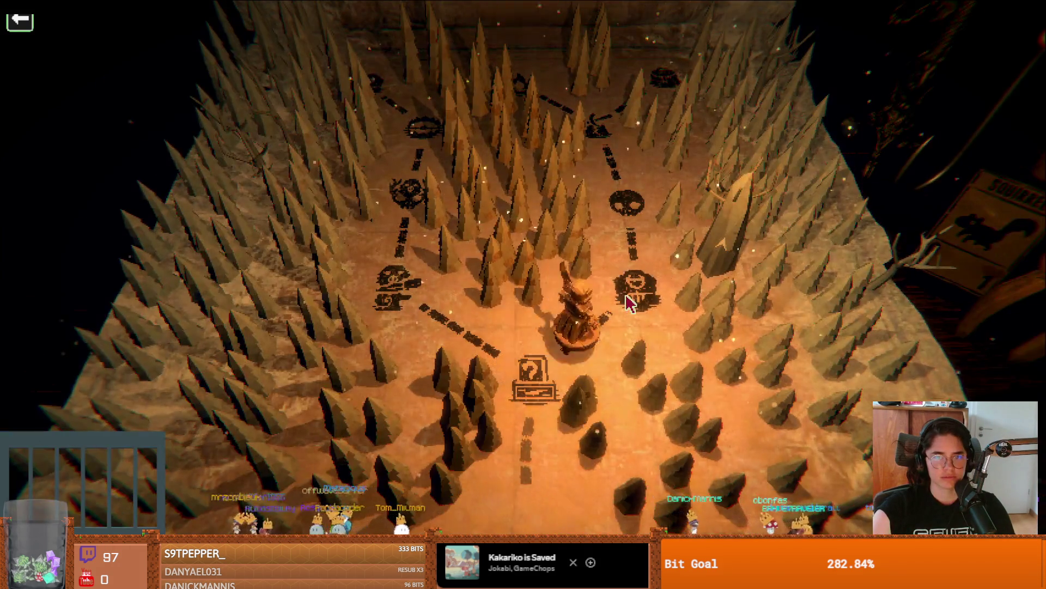
left_click(626, 298)
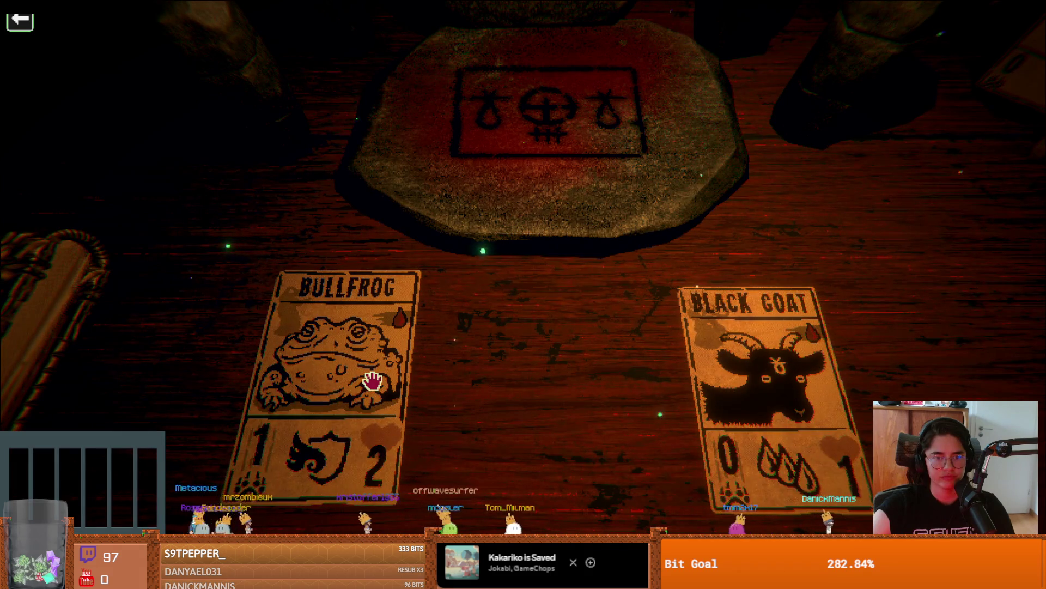
left_click(408, 383)
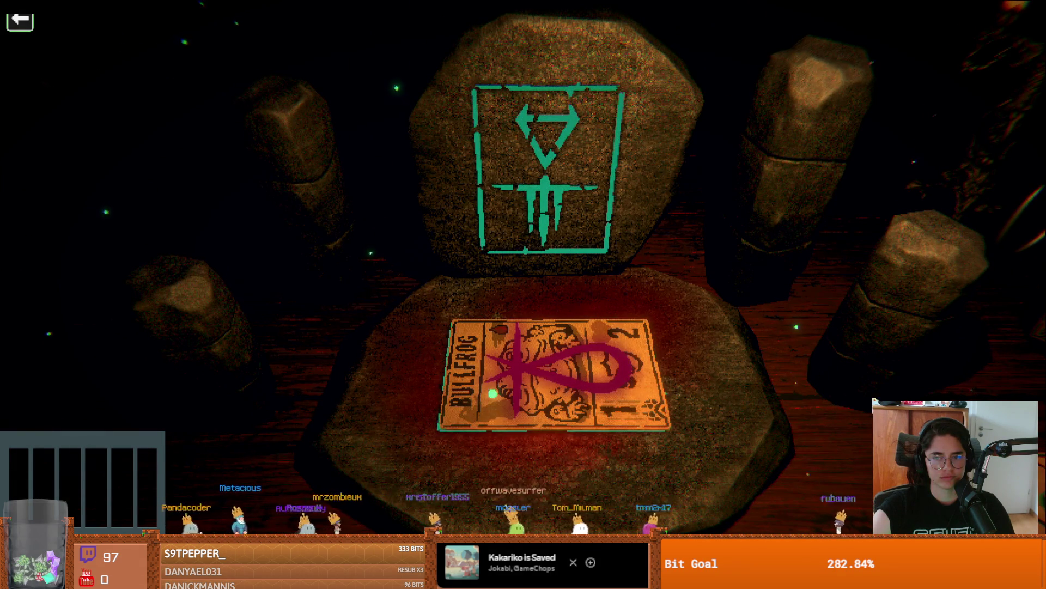